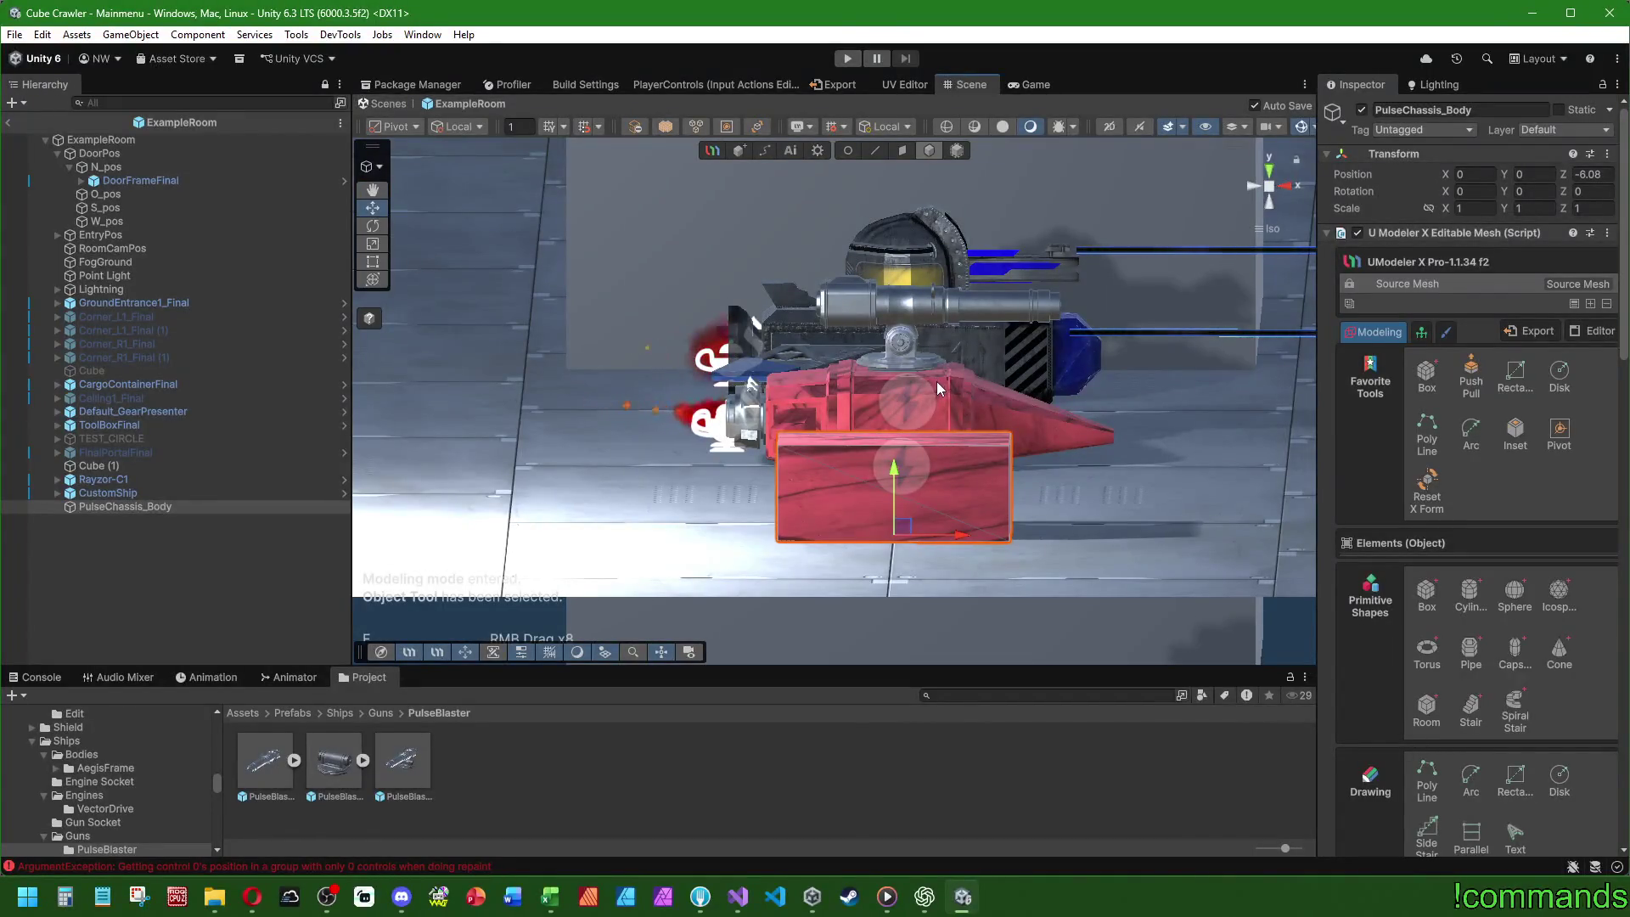
- Switch UModeler to Face mode and select the red box's right end face
mouse_move(939, 384)
mouse_down()
mouse_move(807, 400)
mouse_move(1099, 303)
mouse_up()
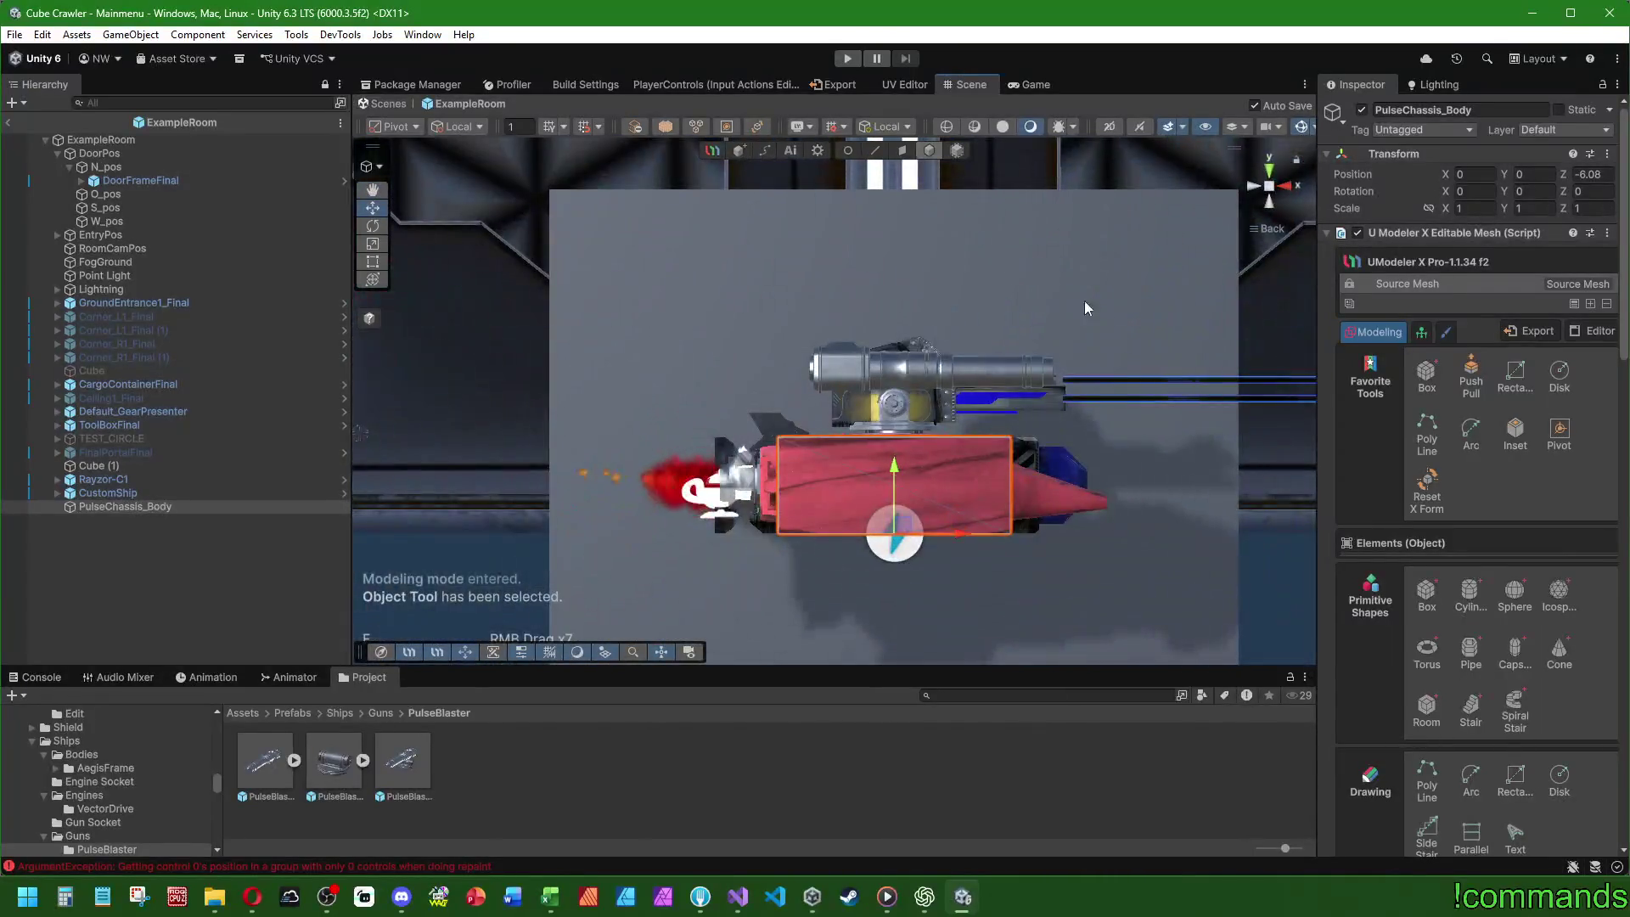
click(903, 153)
mouse_move(849, 382)
mouse_down()
mouse_move(816, 509)
mouse_move(843, 491)
mouse_move(1066, 527)
mouse_move(982, 491)
mouse_move(1011, 496)
mouse_up()
click(817, 512)
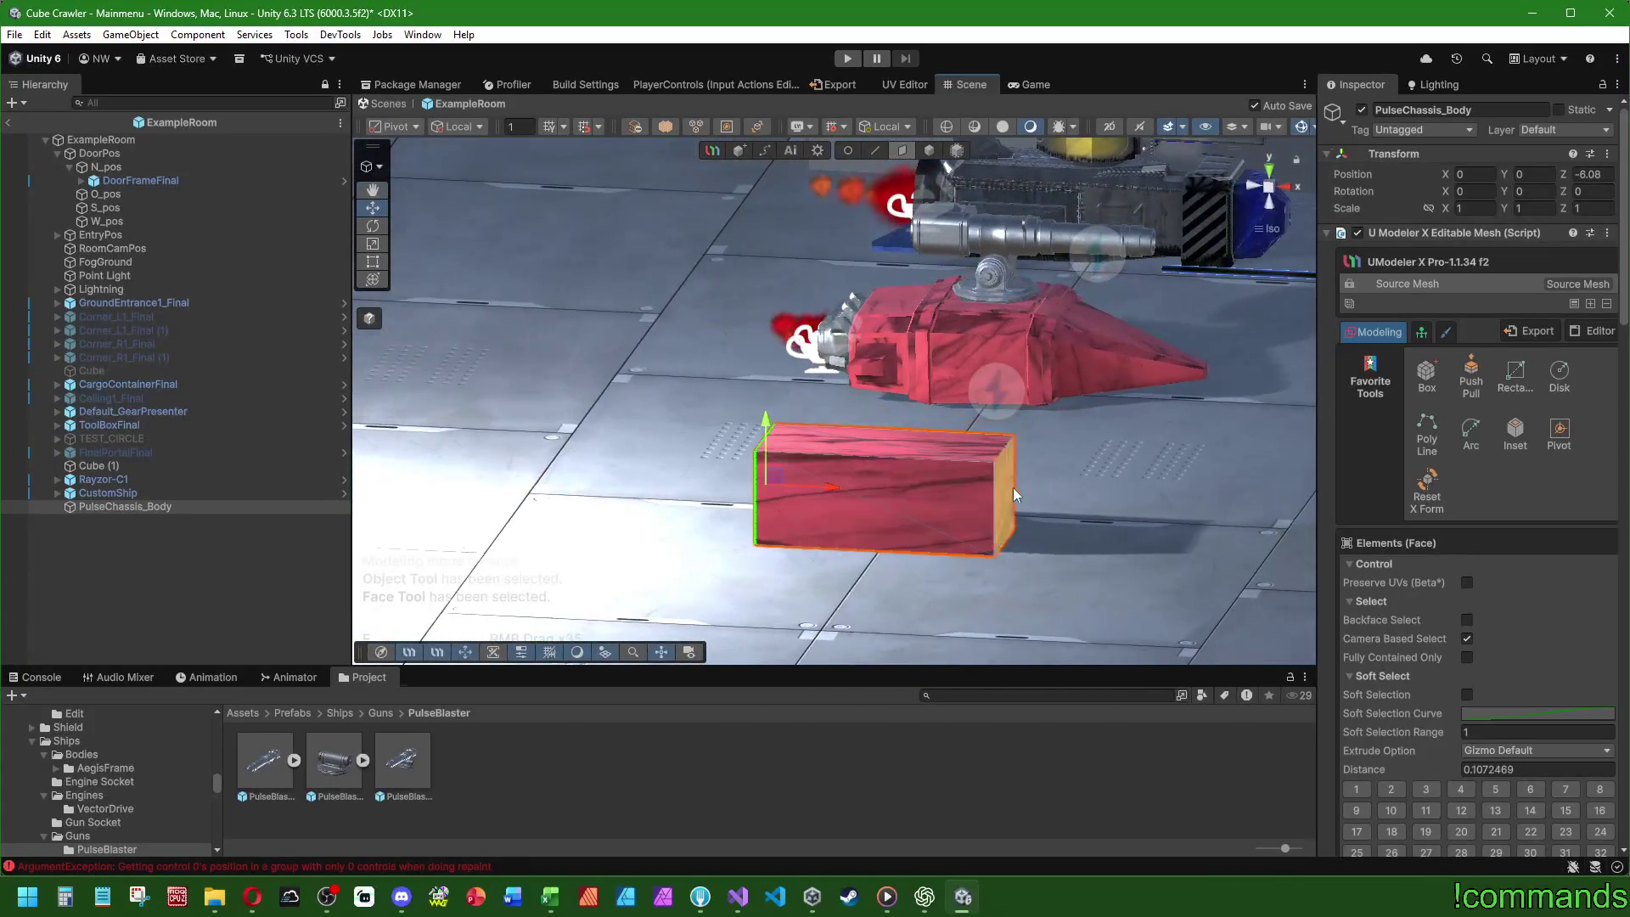
click(1007, 496)
click(1266, 193)
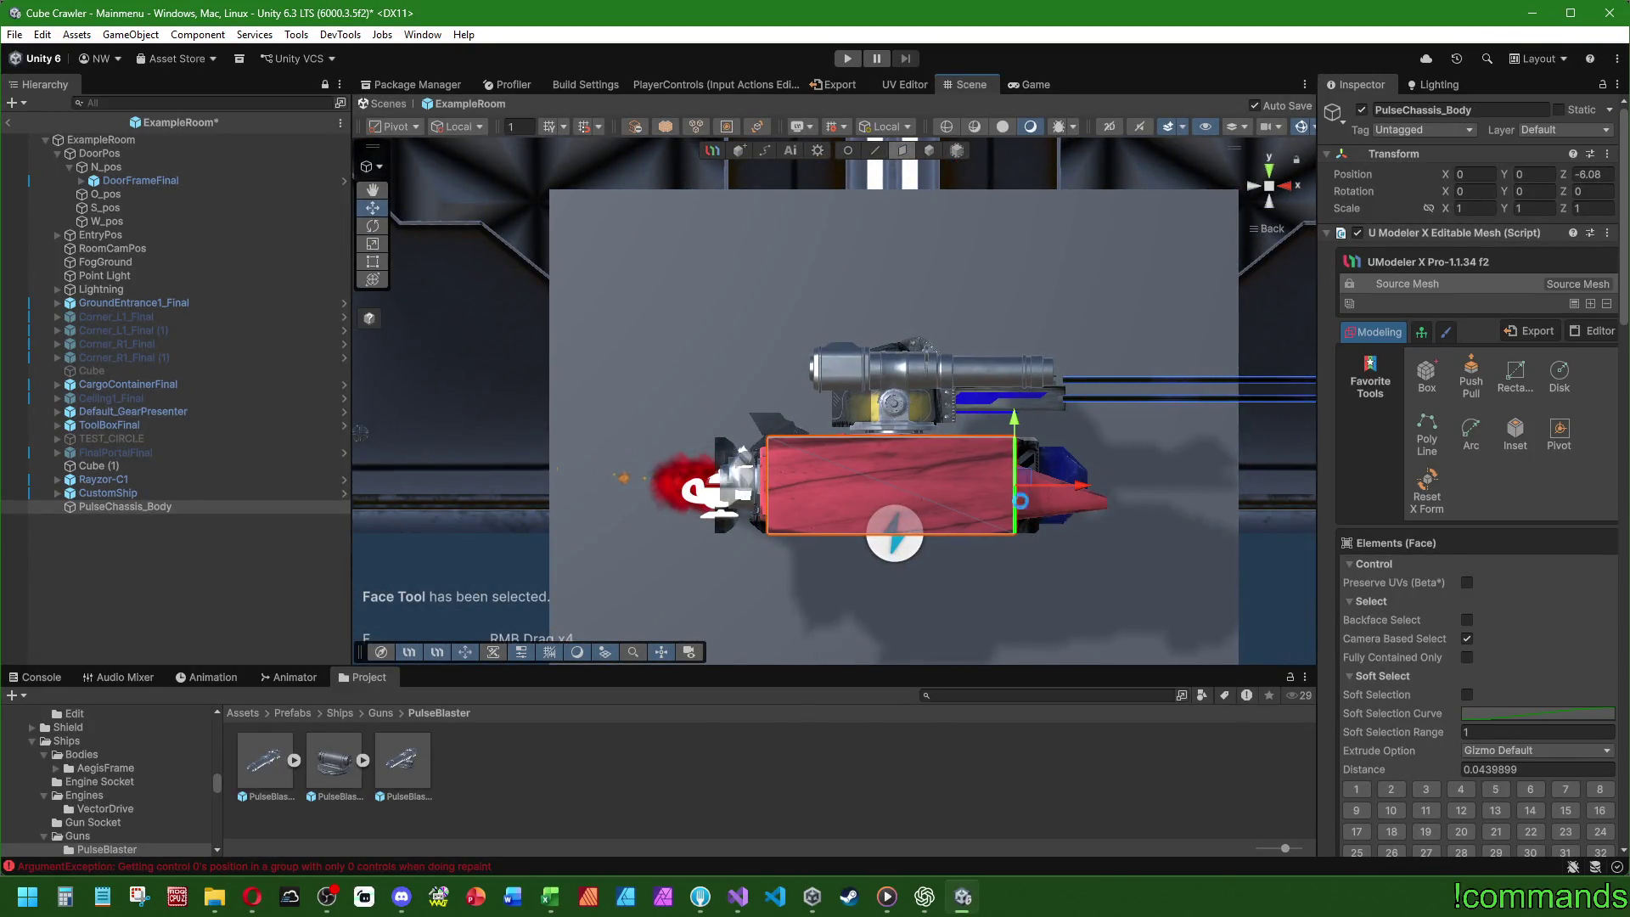
drag(1081, 495, 749, 495)
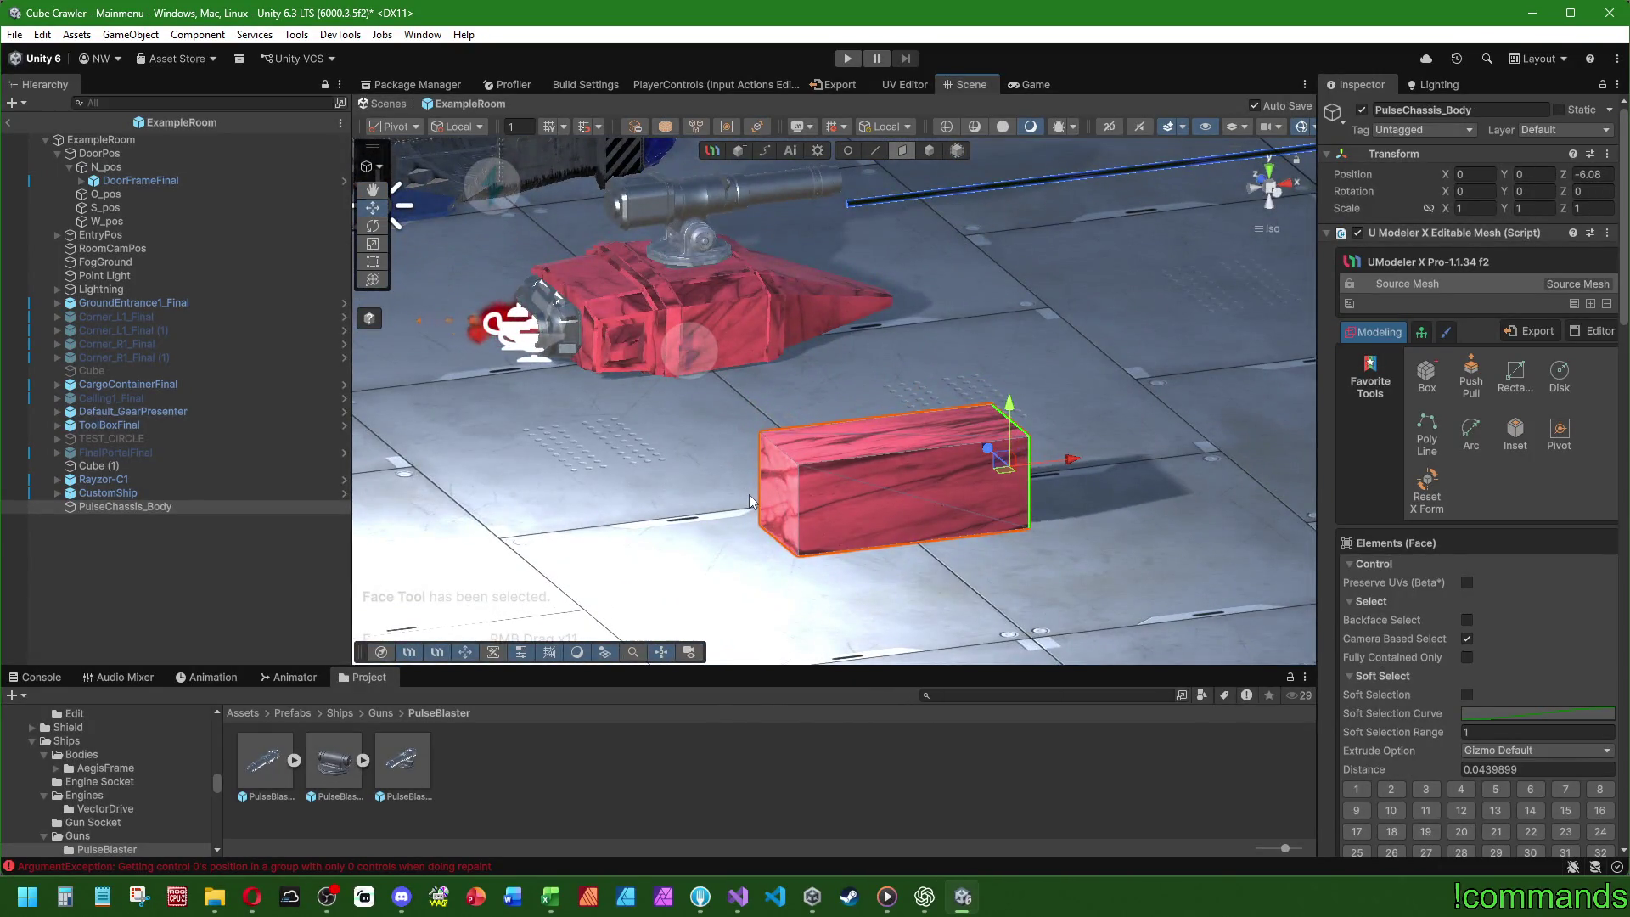
scroll(824, 450, up, 2)
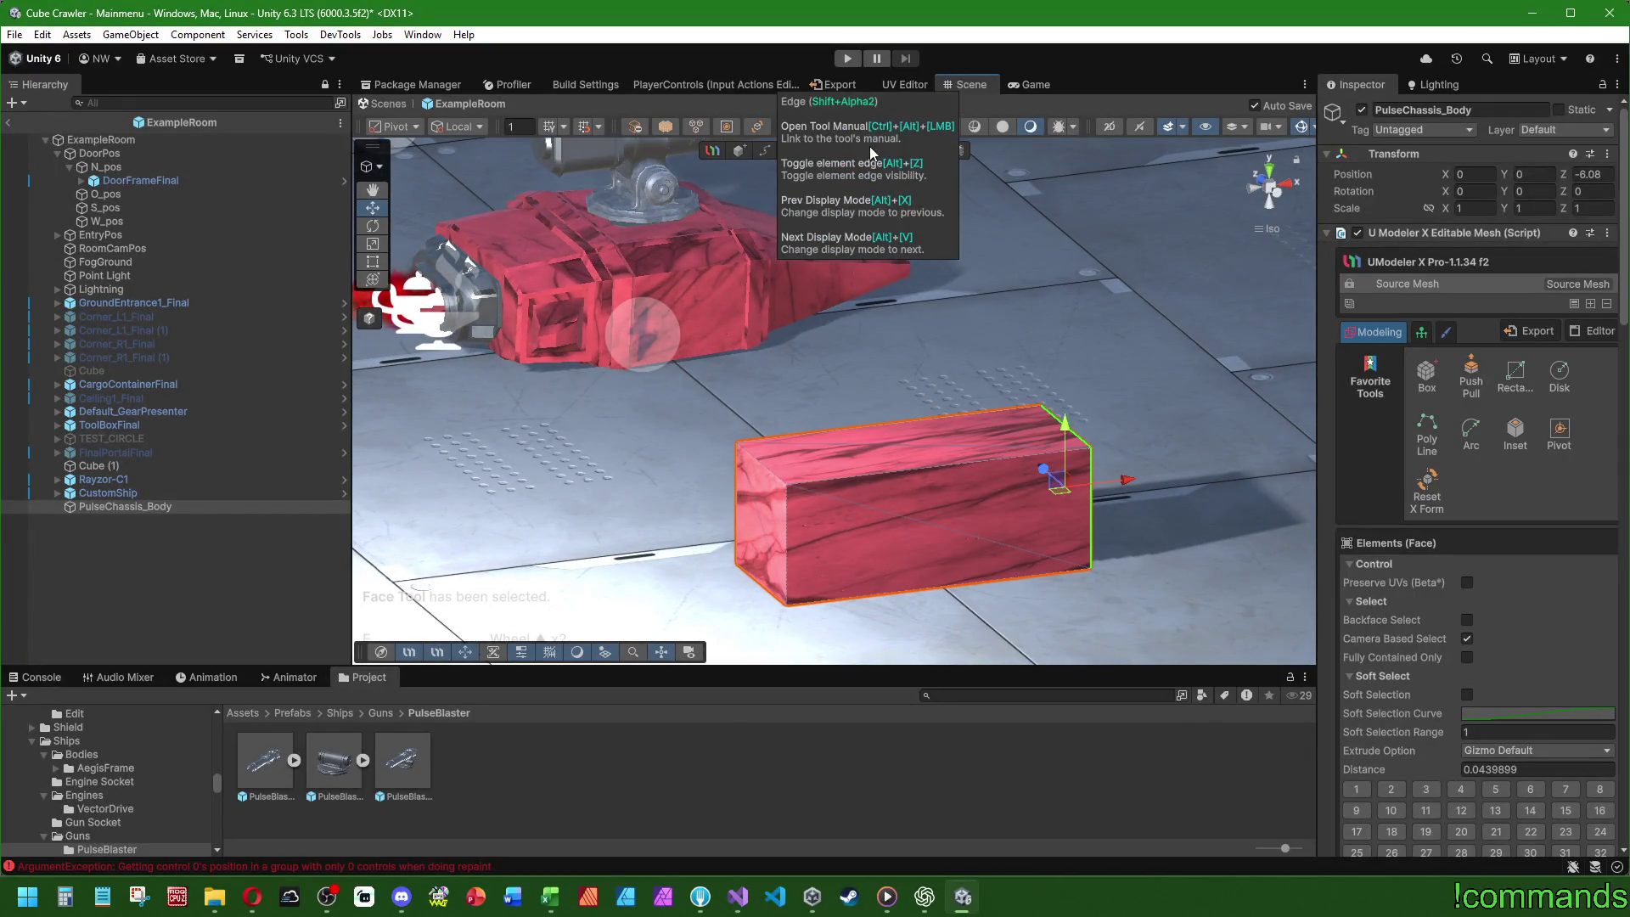
scroll(701, 267, down, 3)
scroll(915, 353, up, 2)
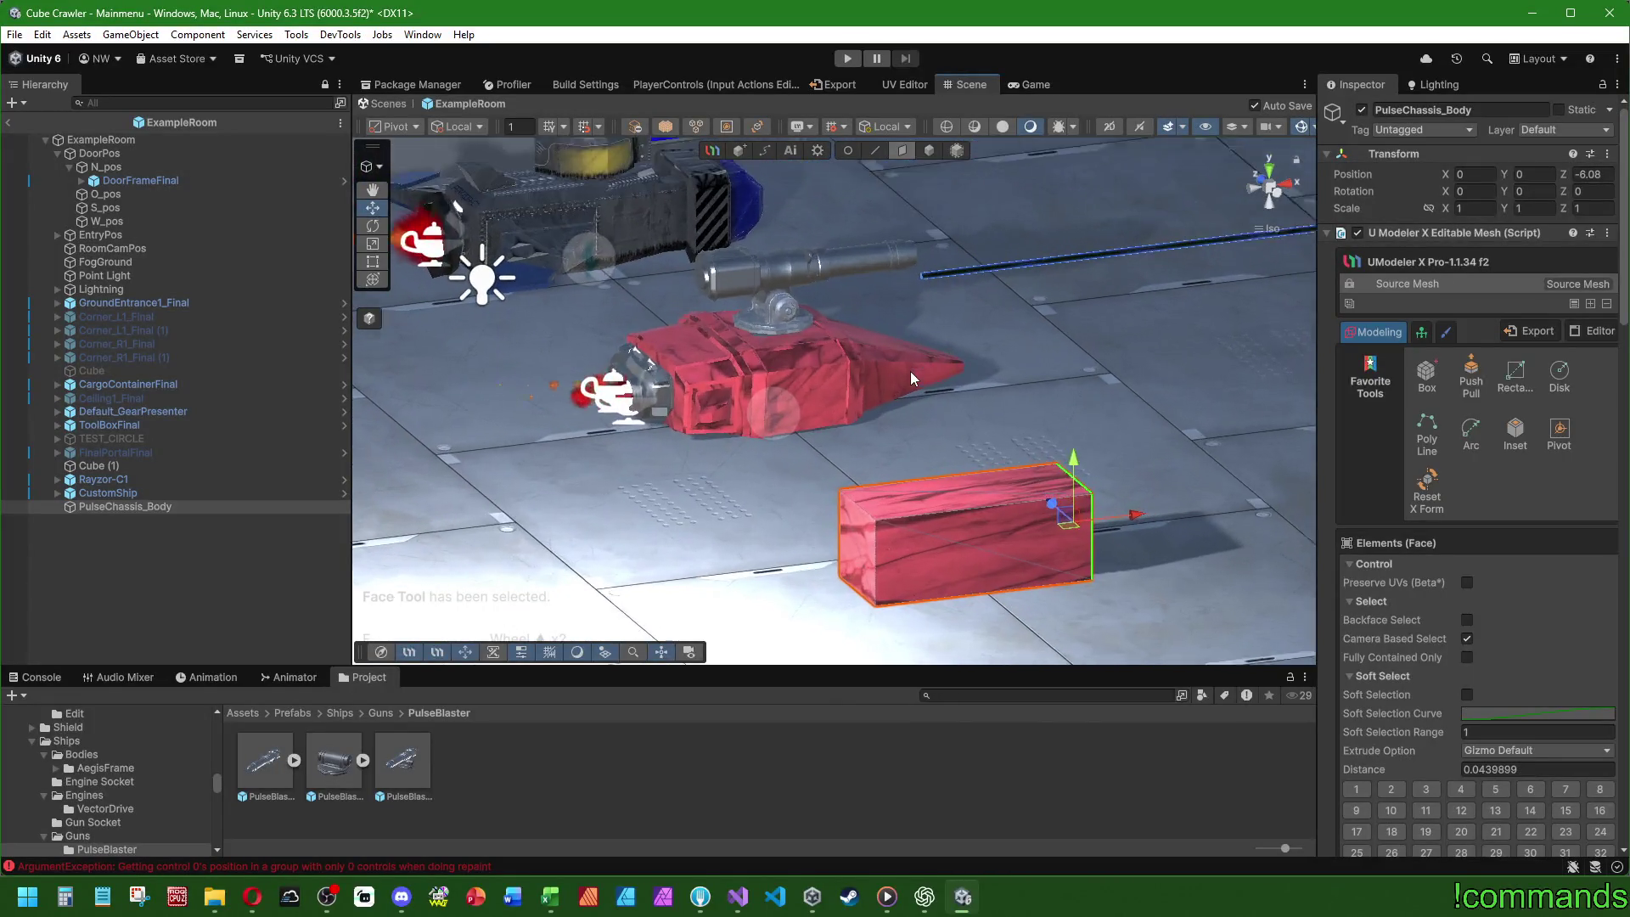
mouse_move(997, 386)
mouse_down()
mouse_move(883, 334)
mouse_move(1005, 394)
mouse_move(883, 425)
mouse_move(1123, 304)
mouse_move(1212, 225)
mouse_move(1095, 240)
mouse_move(848, 479)
mouse_move(858, 459)
mouse_up()
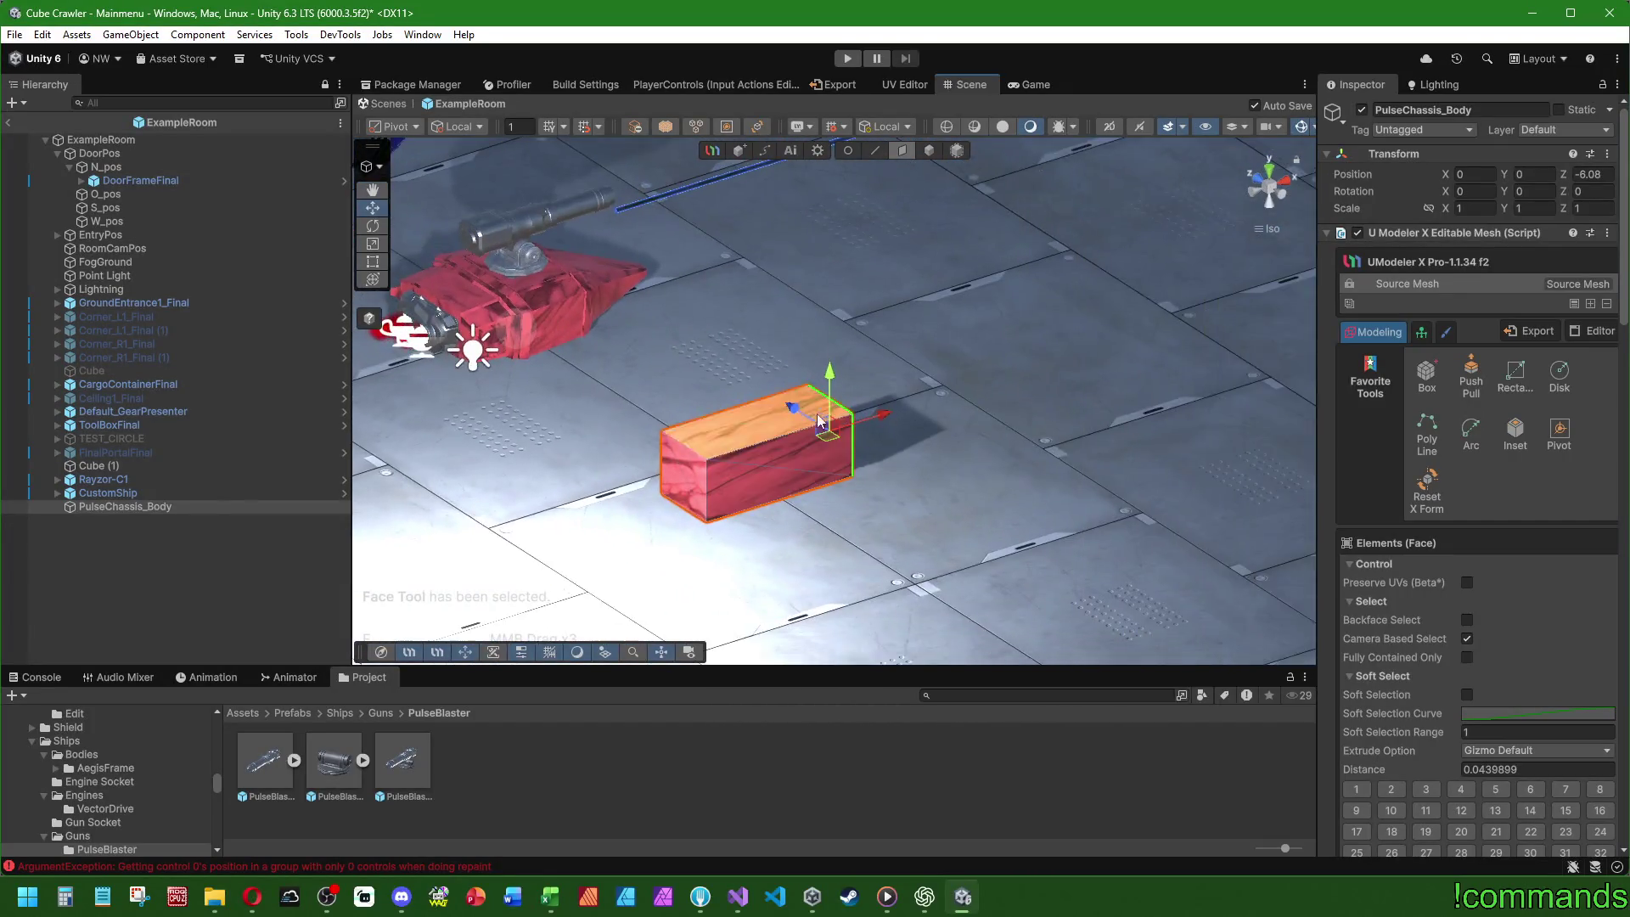
scroll(934, 442, up, 5)
- Cut an edge loop across the middle of the PulseChassis_Body box with Loop Cut
drag(968, 425, 1004, 427)
click(1005, 427)
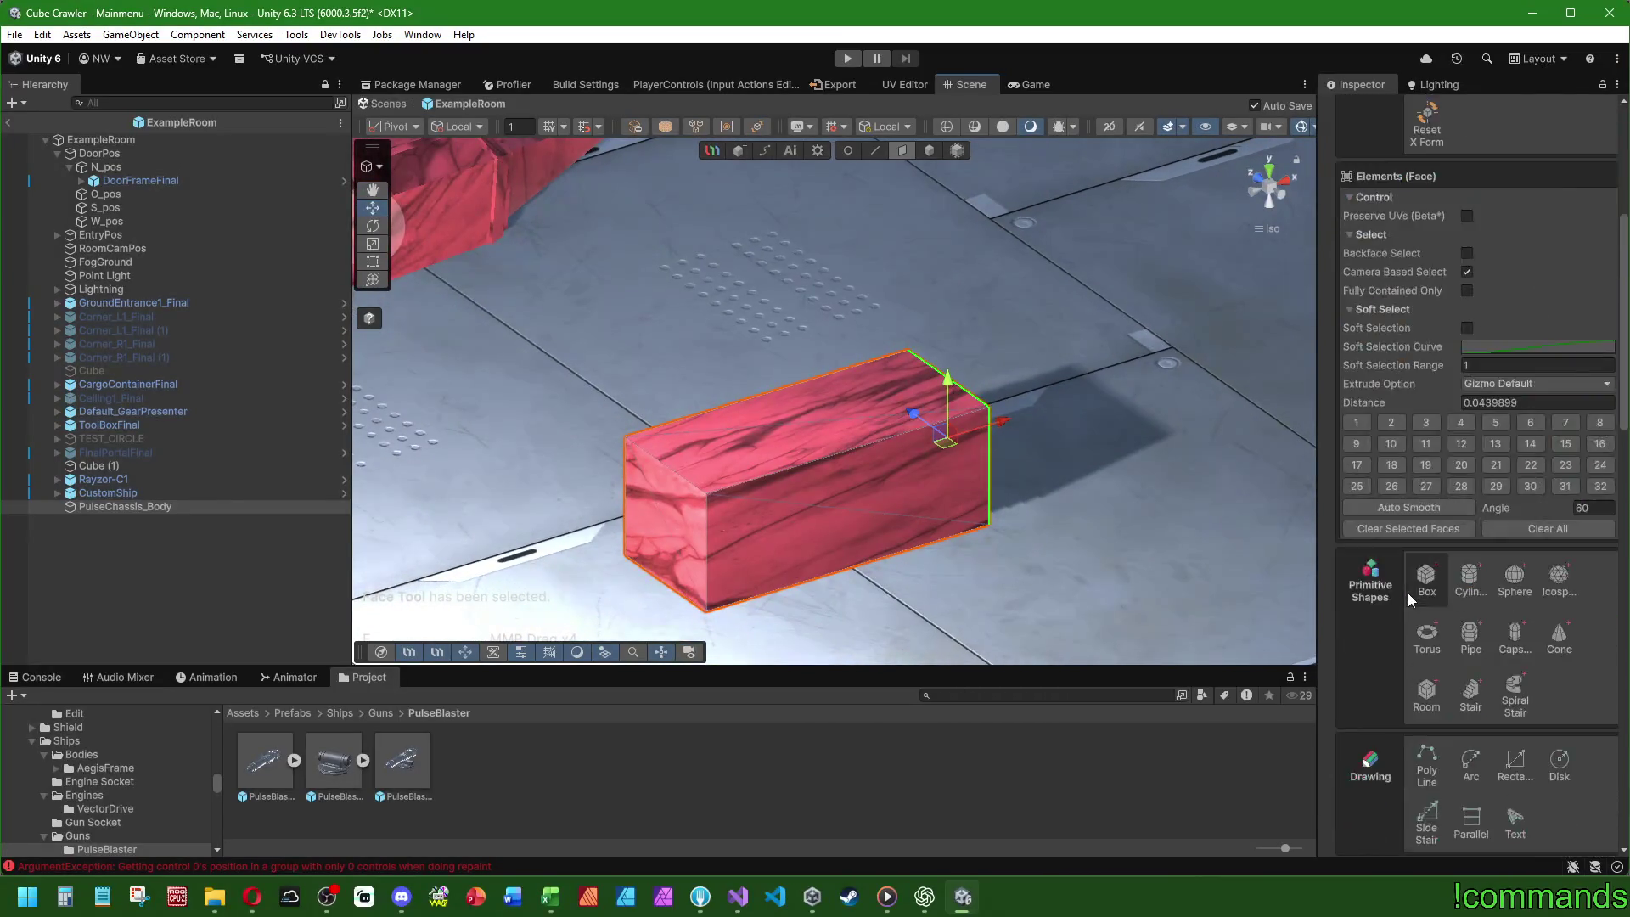
scroll(1408, 592, down, 10)
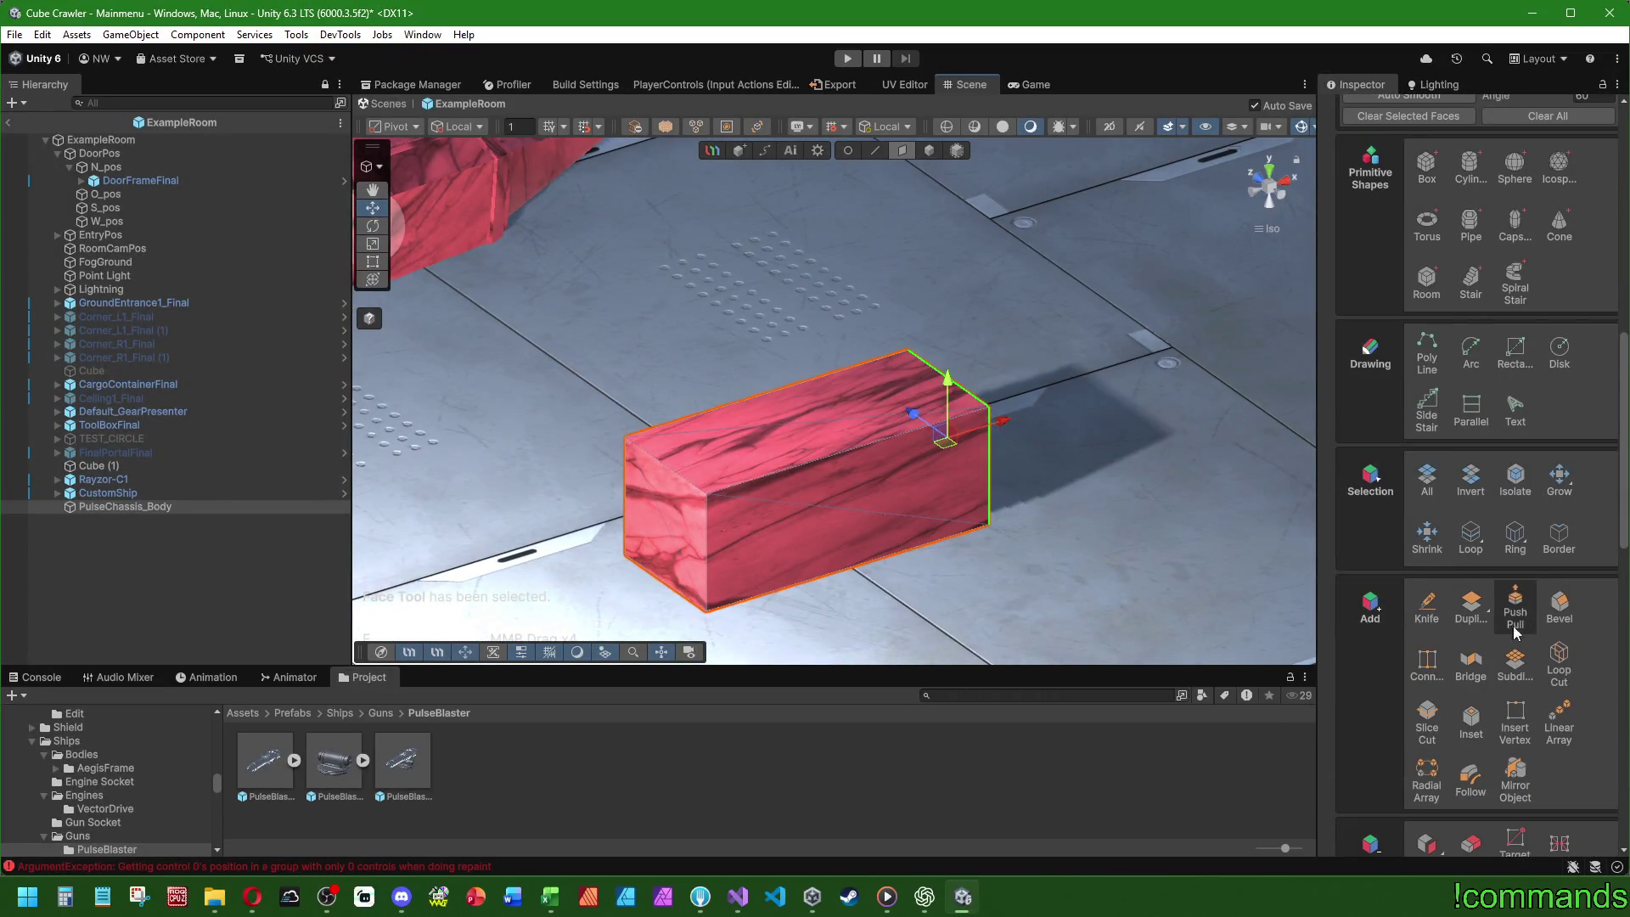
click(1559, 667)
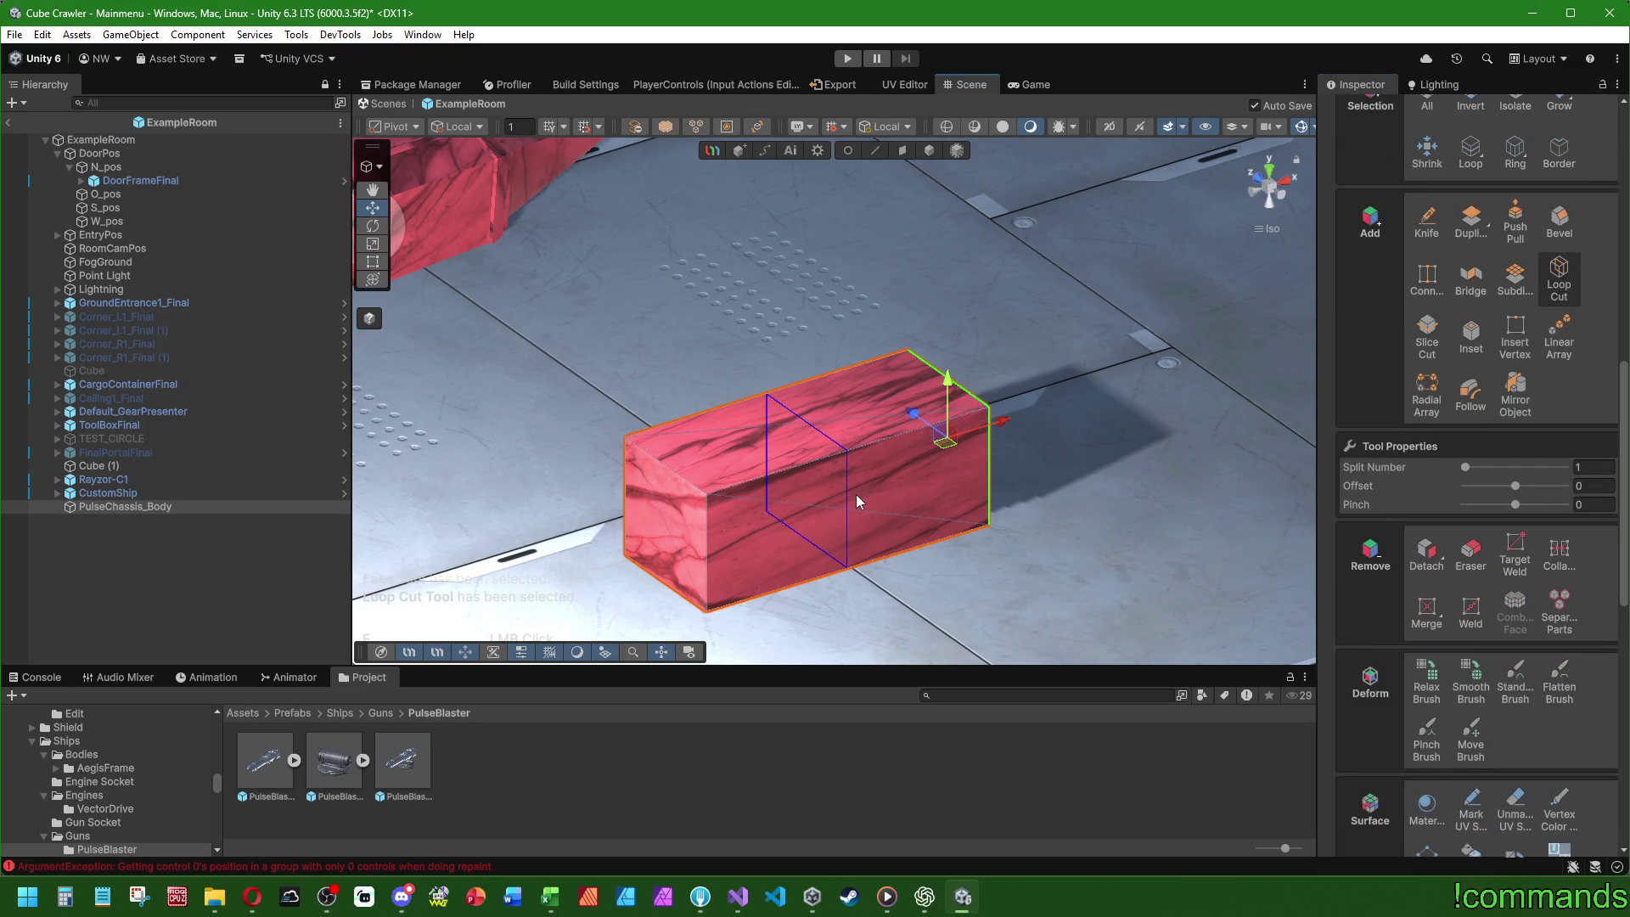
click(856, 495)
click(949, 401)
- Bring up the UModeler list of mesh modifiers
scroll(1476, 359, up, 4)
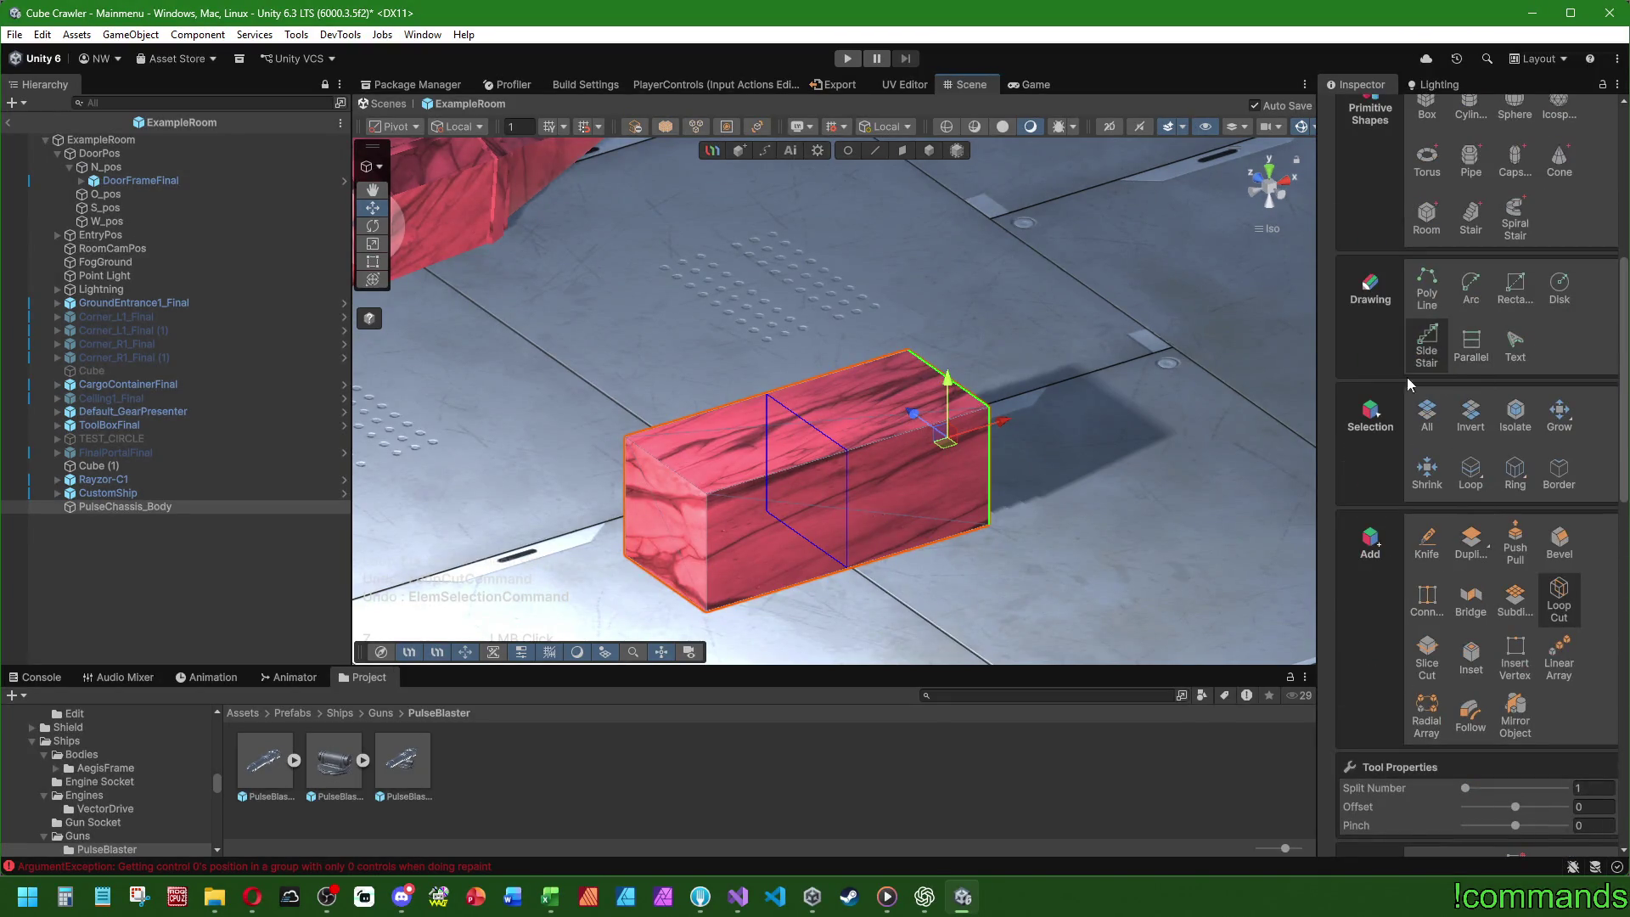
scroll(1439, 348, up, 6)
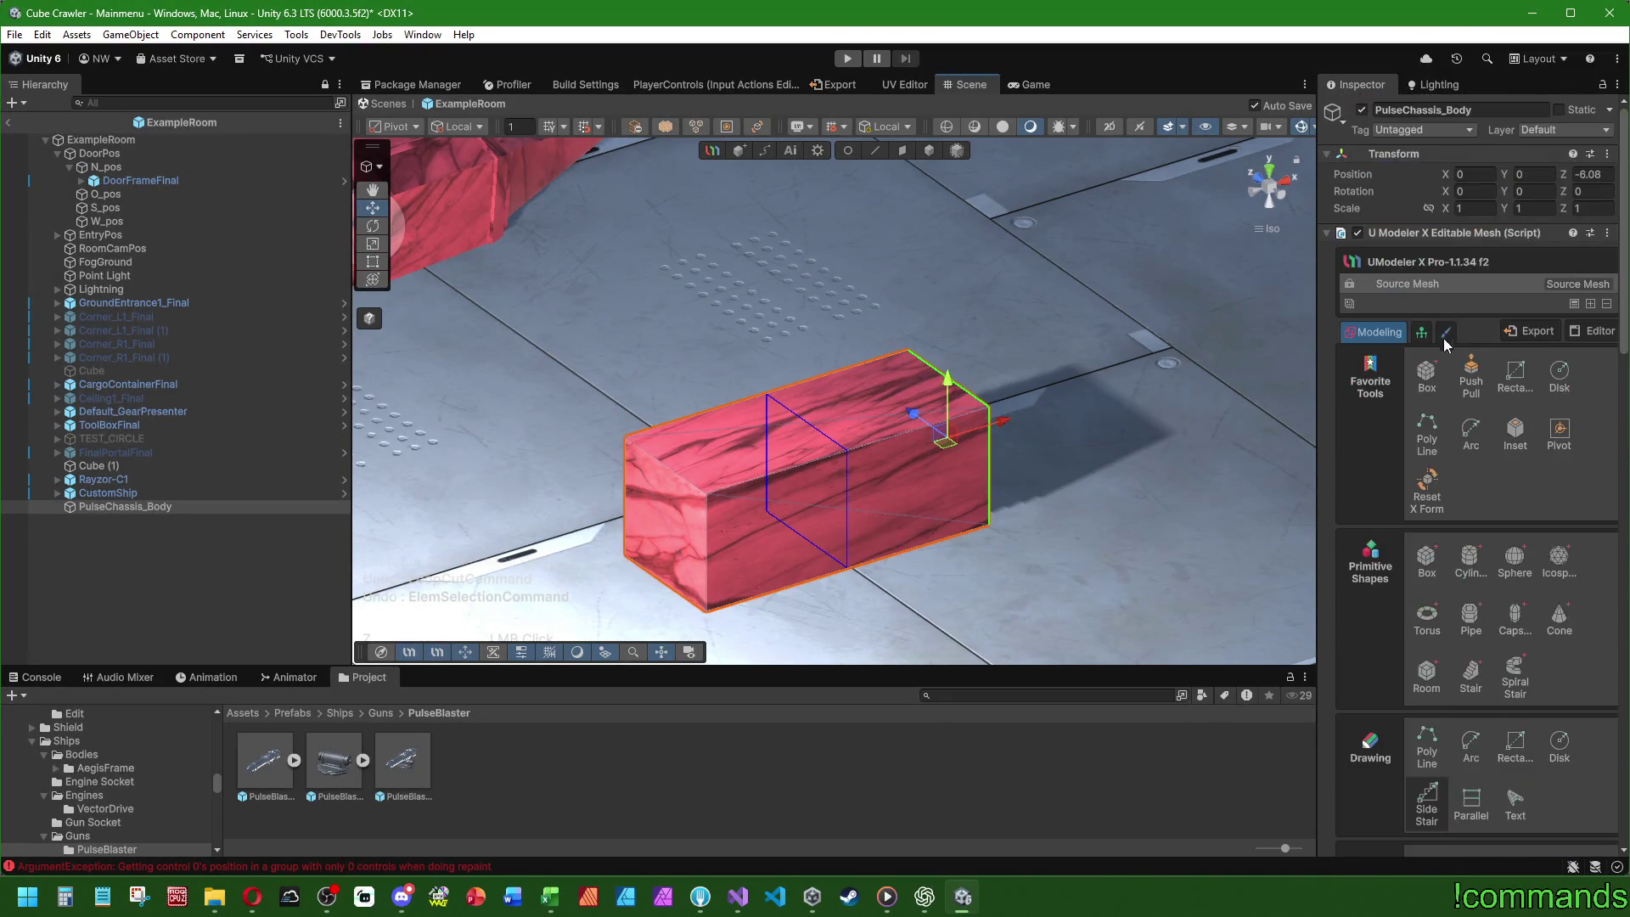
click(1592, 304)
- Add a Mirror modifier on the Z axis, then return to the Source Mesh
click(1618, 432)
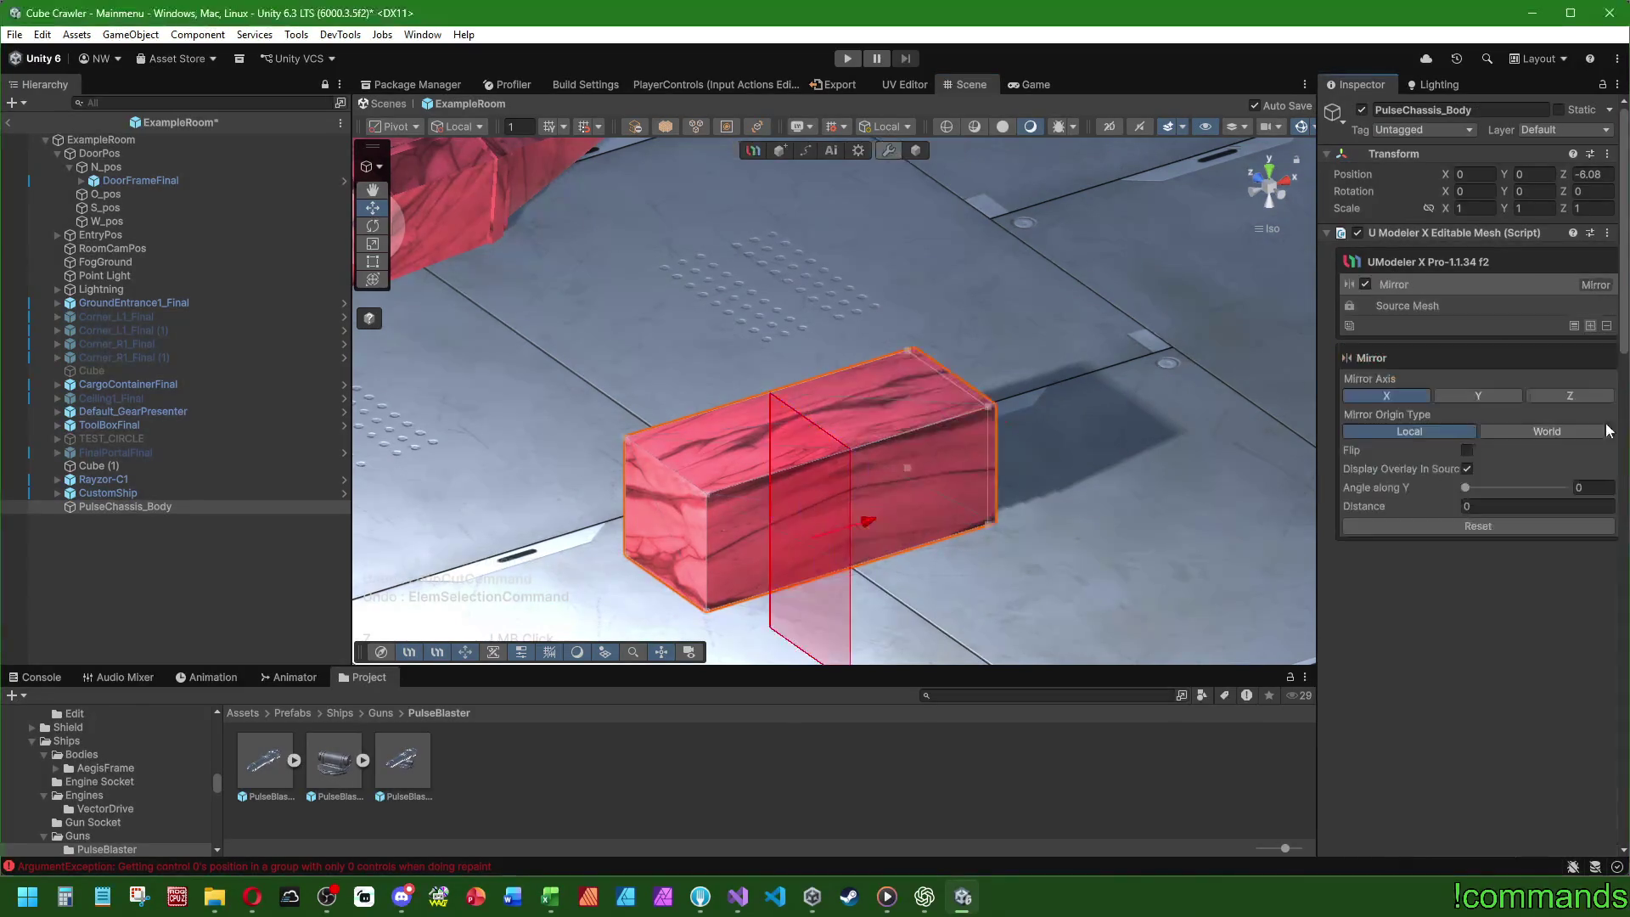
click(1571, 396)
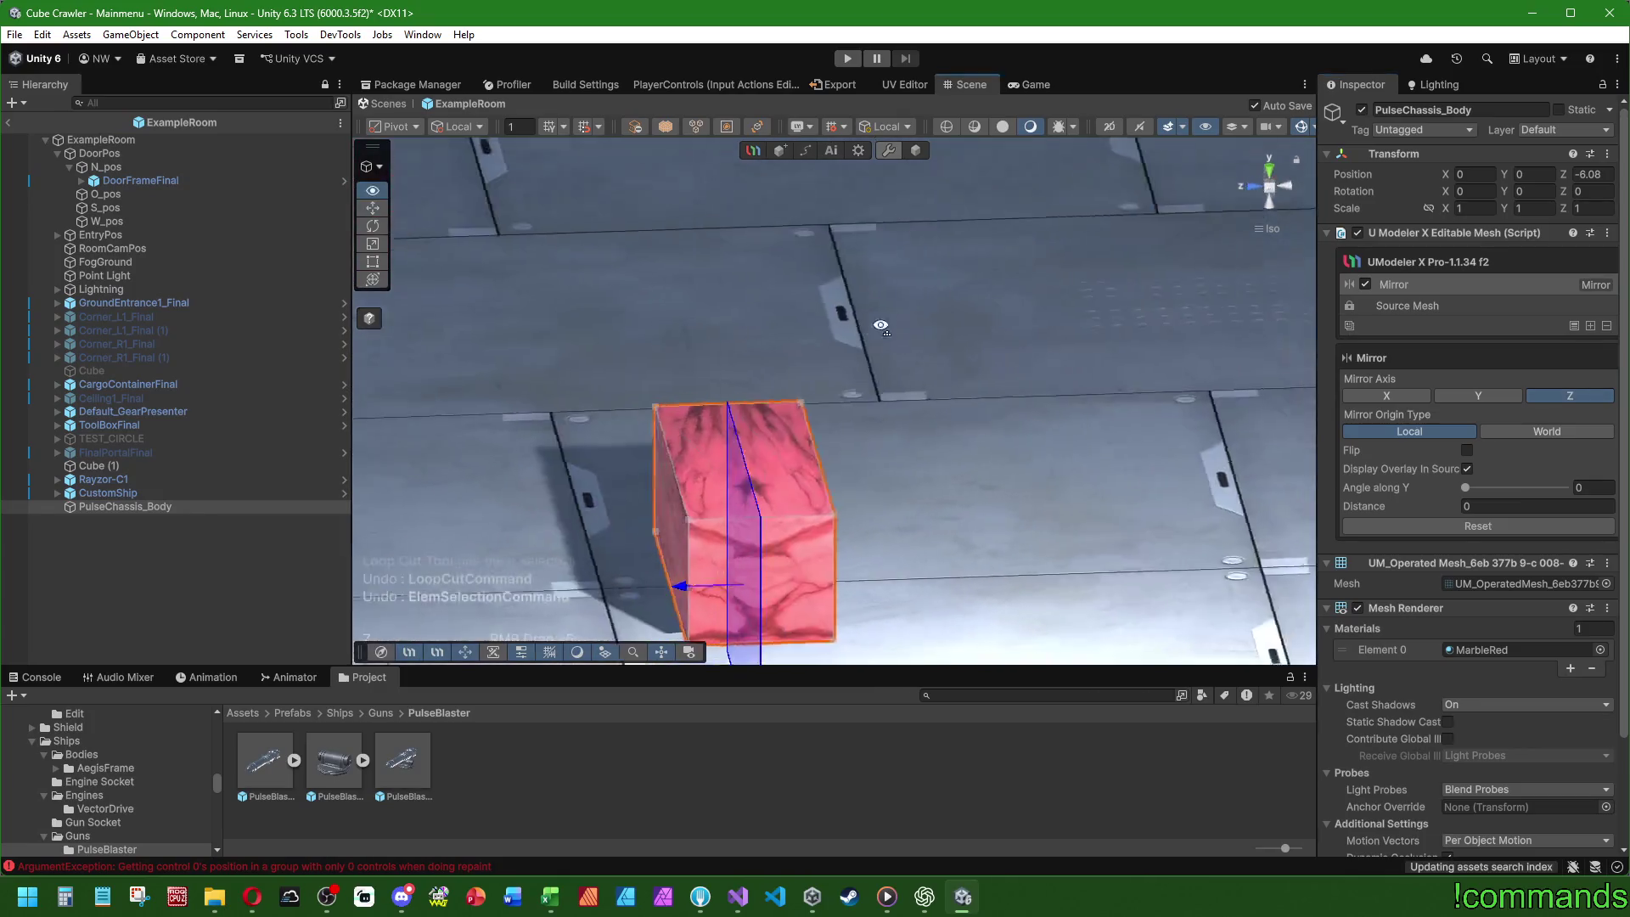
click(1413, 305)
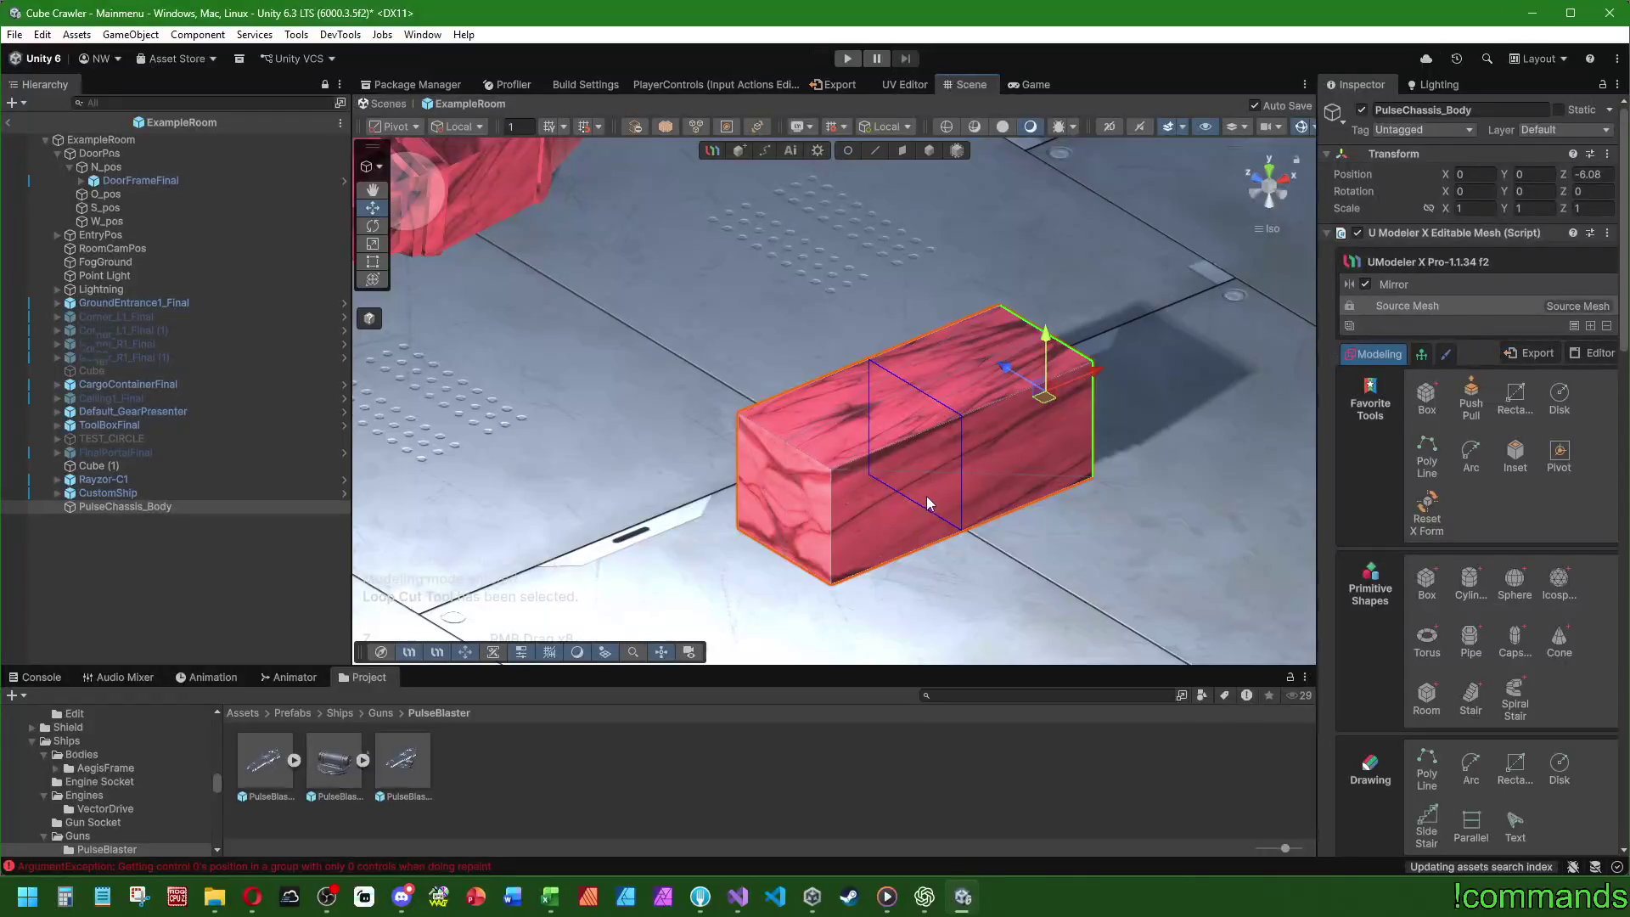
scroll(1456, 669, down, 10)
- Commit a loop cut across the box at offset -0.15
drag(1514, 554, 1509, 554)
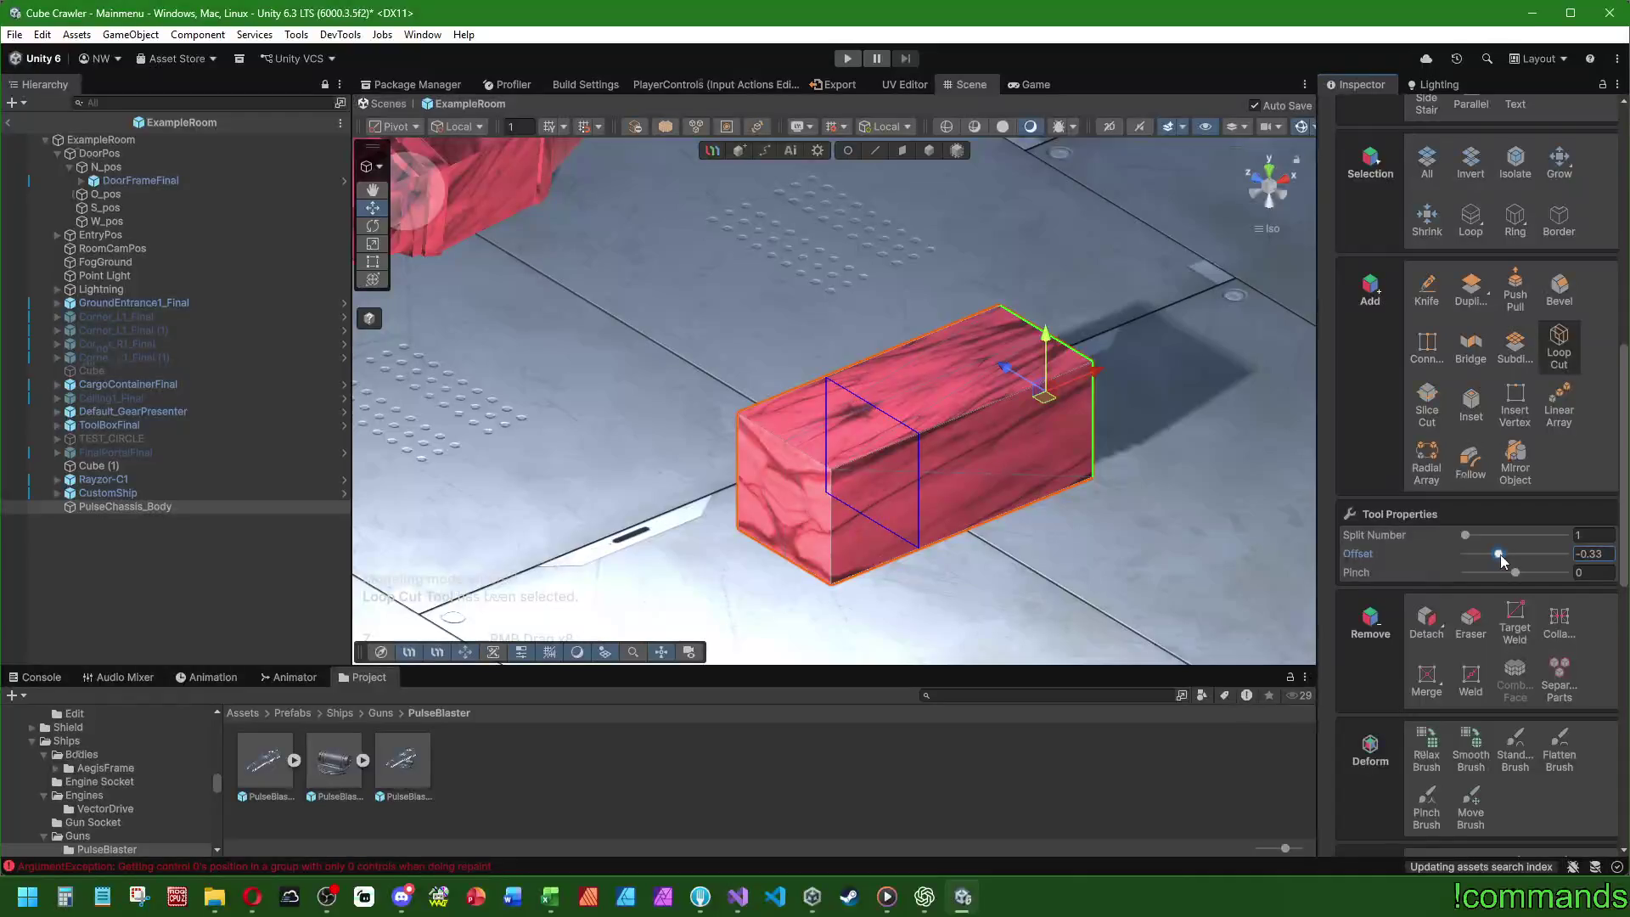
click(1600, 554)
text(0)
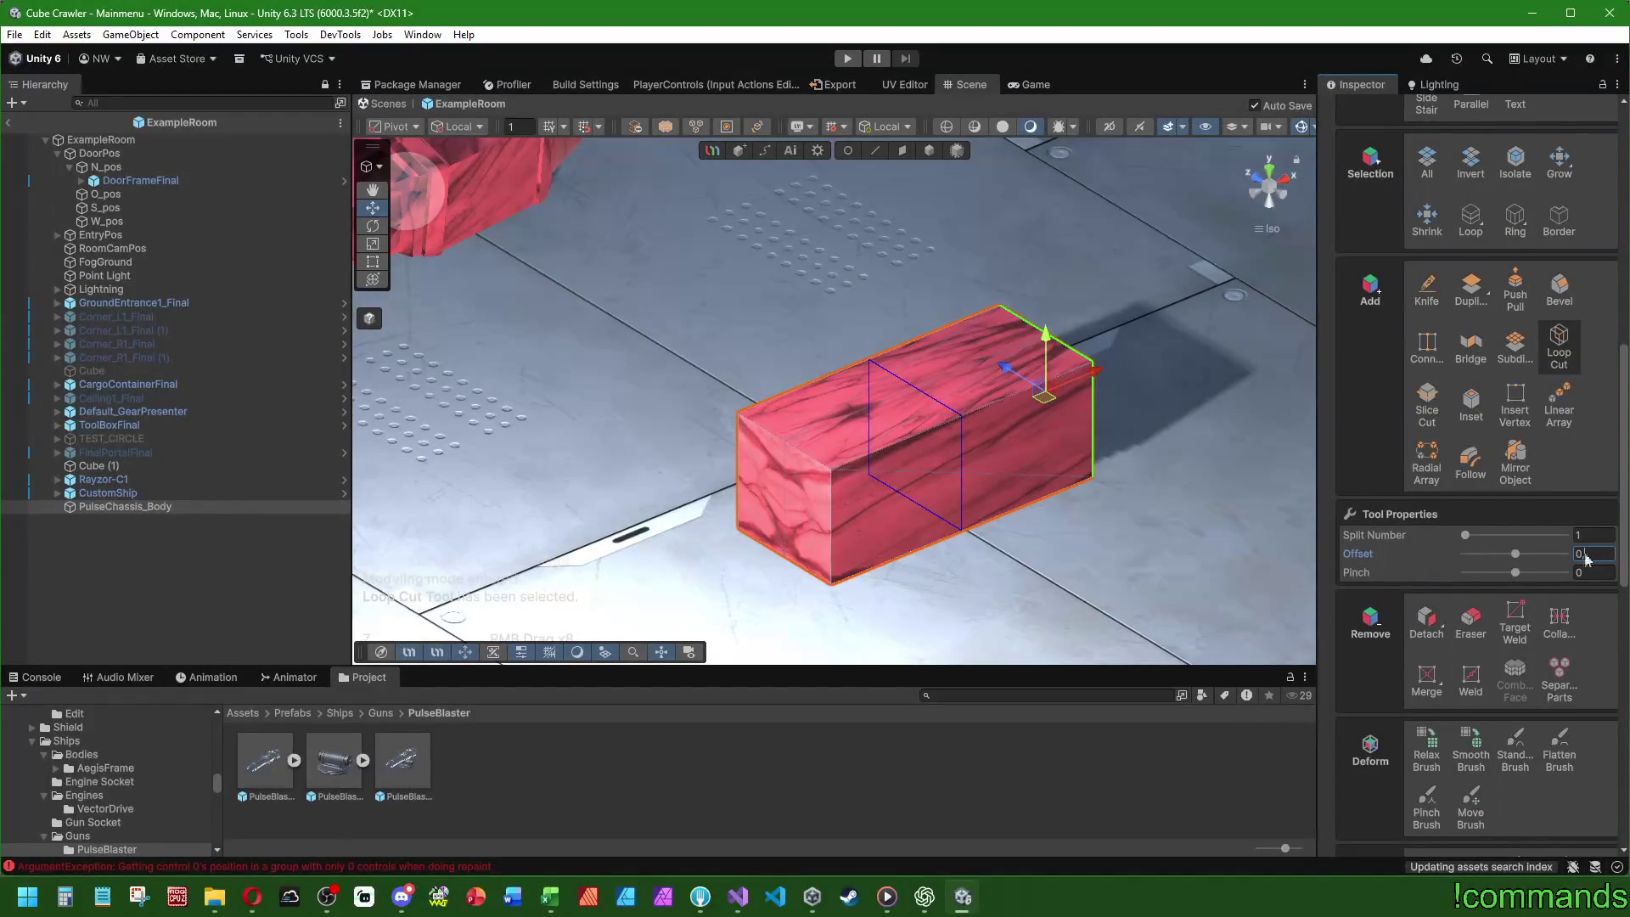
drag(1516, 553, 1501, 553)
mouse_move(849, 475)
mouse_down()
mouse_move(801, 459)
mouse_move(817, 469)
mouse_up()
drag(1500, 554, 1506, 554)
text(.15)
click(913, 521)
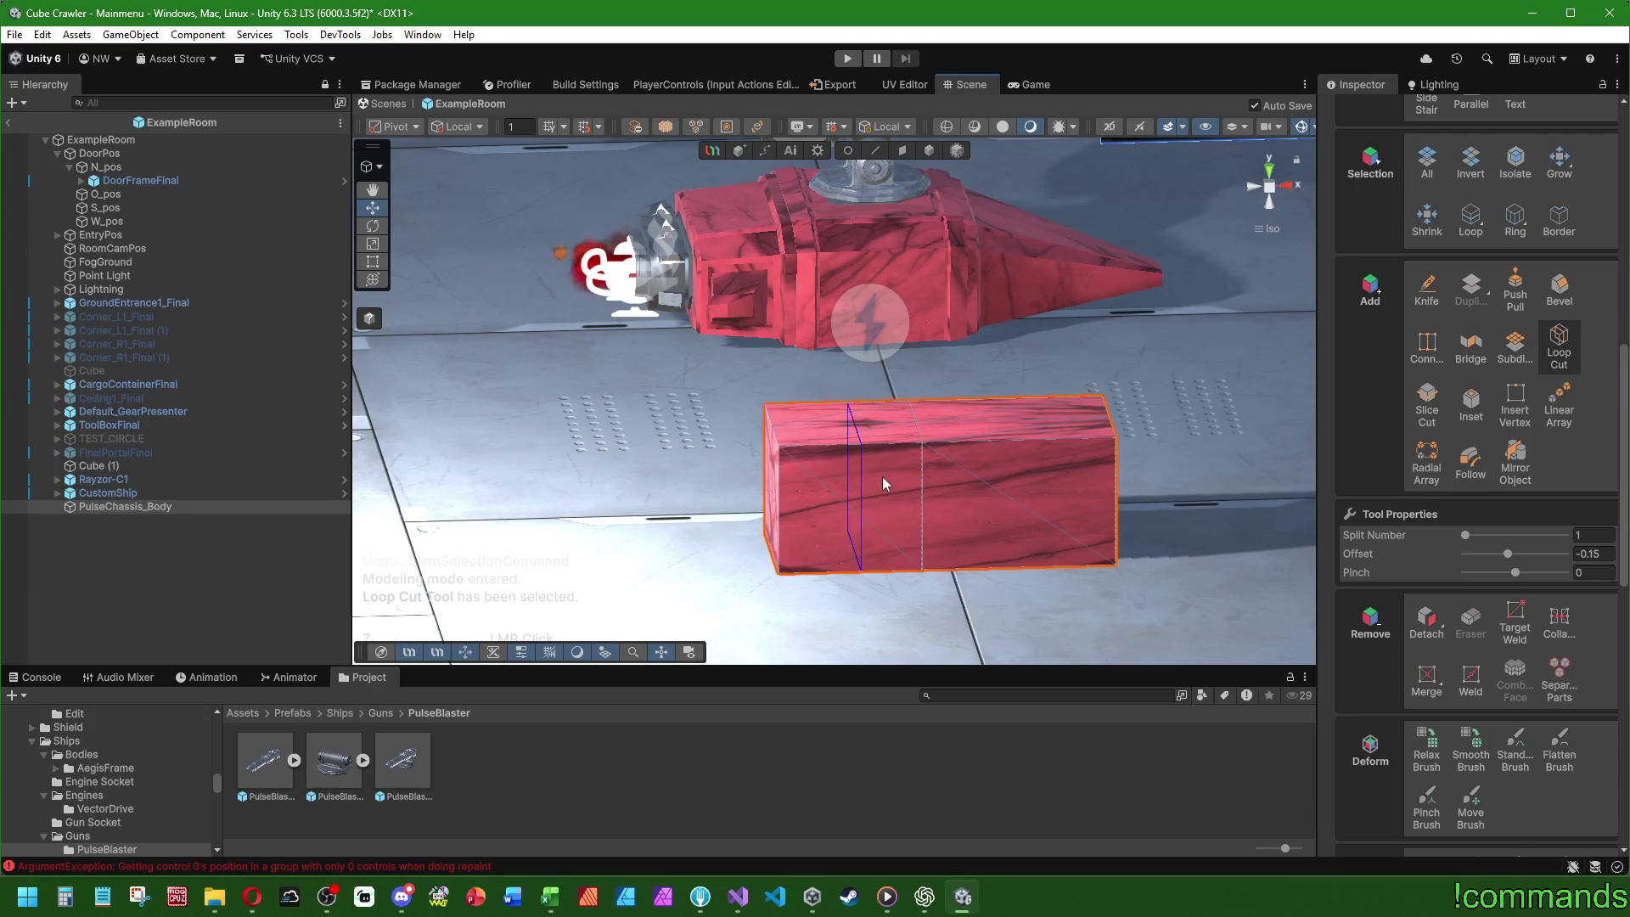
mouse_move(883, 482)
mouse_down()
mouse_move(879, 496)
mouse_move(941, 491)
mouse_up()
scroll(941, 491, down, 2)
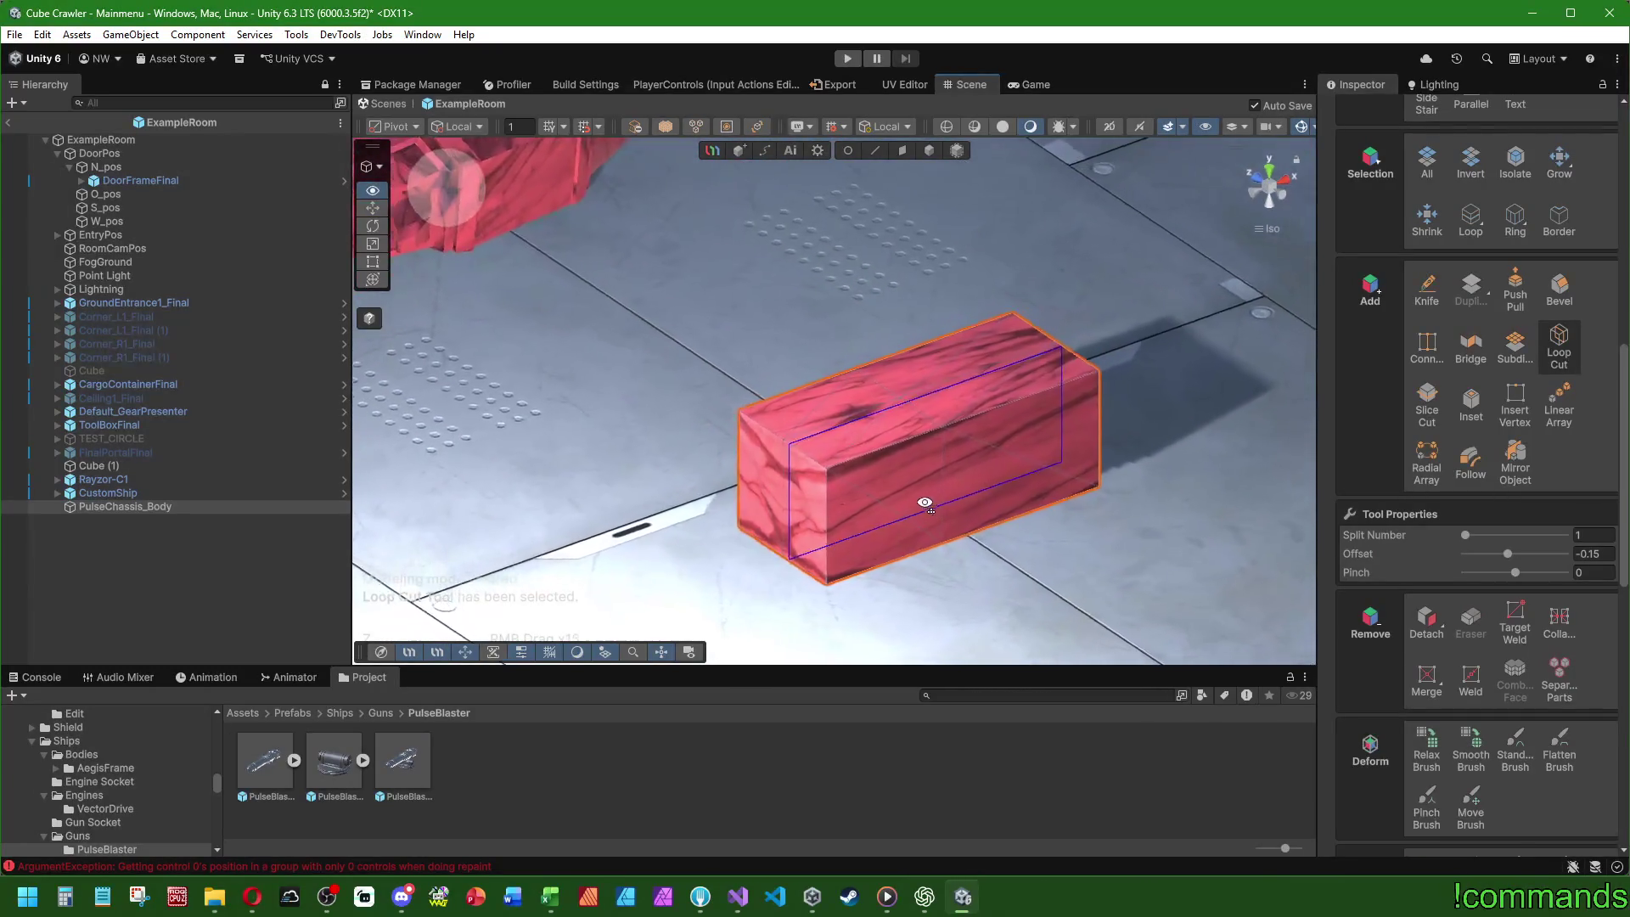
- Bevel the box's top lengthwise edges at normalized width 0.2 (width 0.1)
click(874, 151)
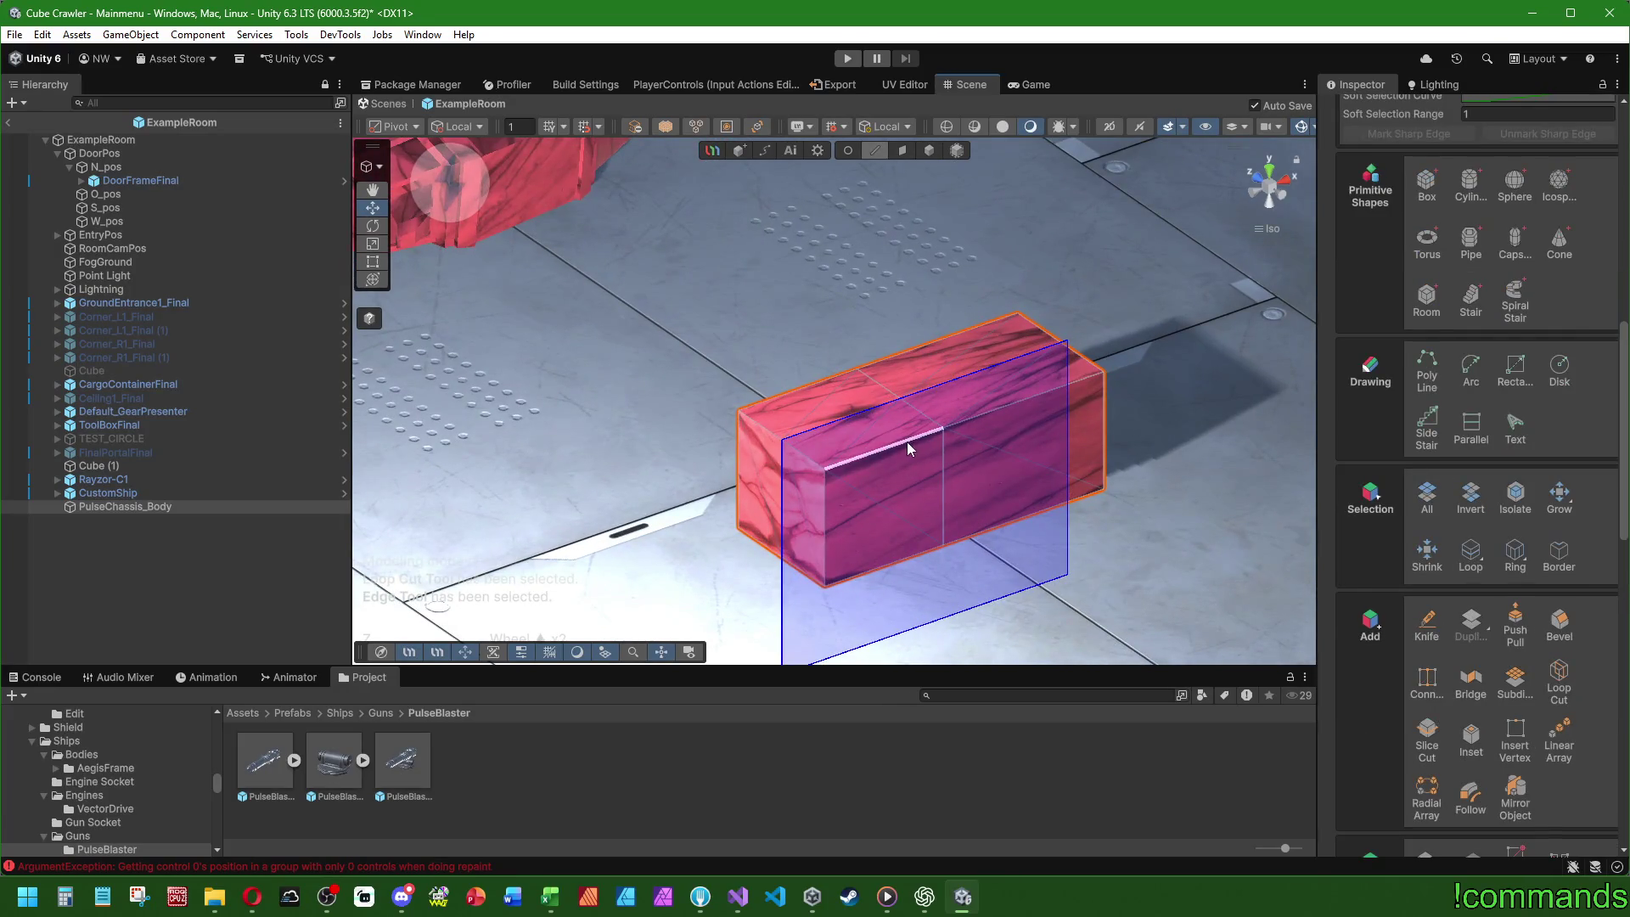
click(907, 442)
drag(1226, 453, 1018, 397)
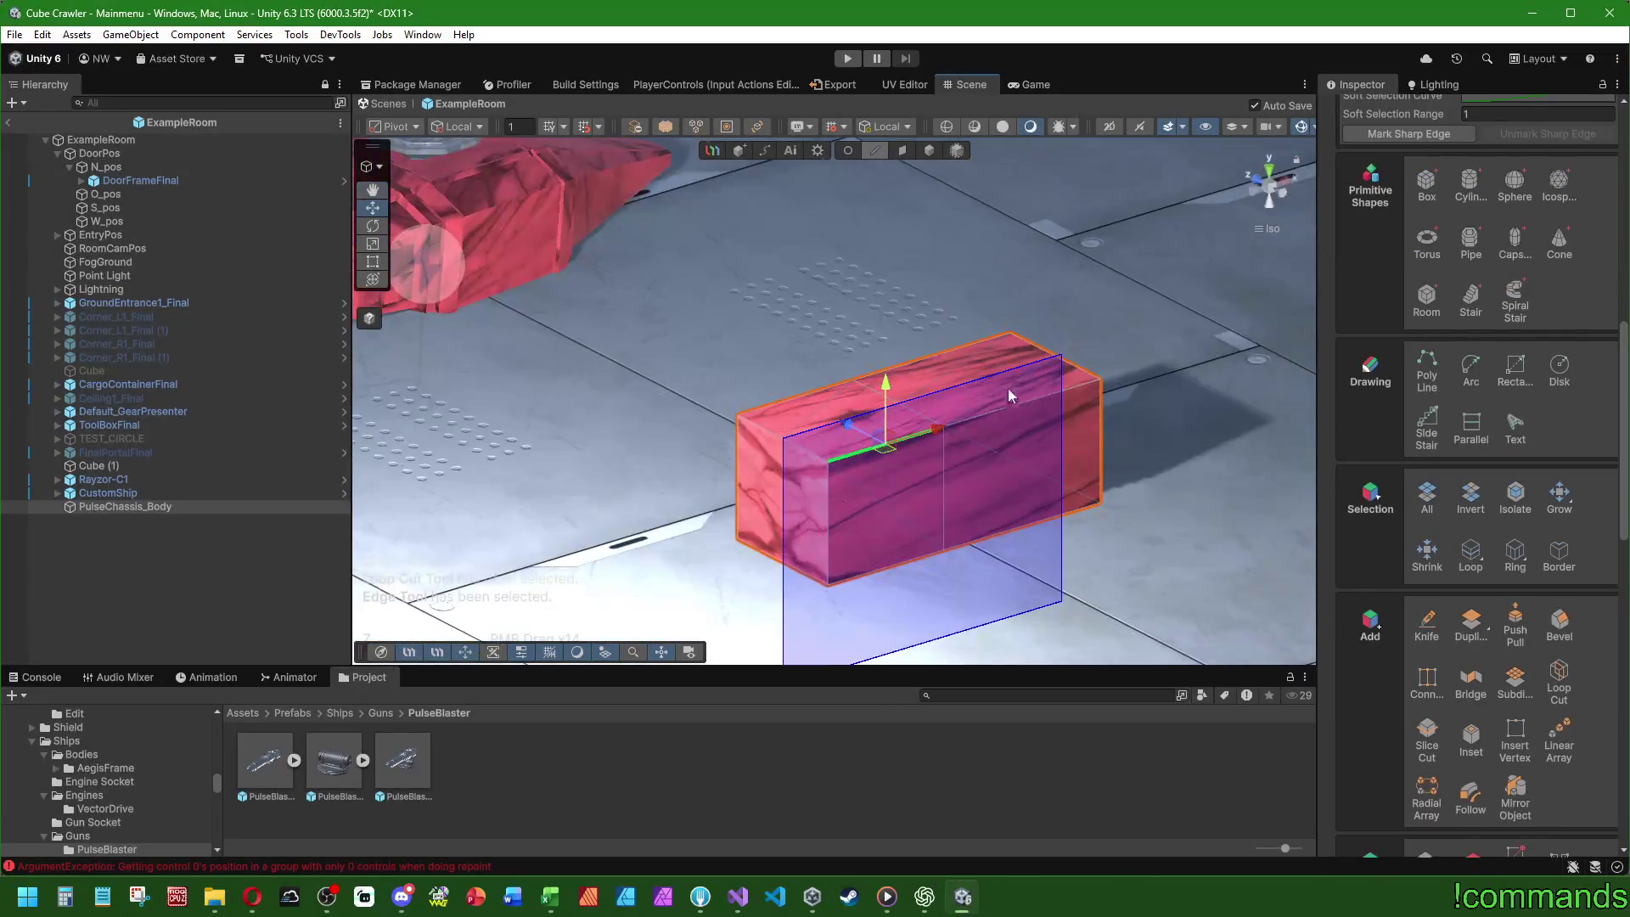
click(1015, 406)
mouse_move(972, 558)
mouse_down()
mouse_move(933, 546)
mouse_move(1016, 543)
mouse_move(993, 571)
mouse_move(910, 543)
mouse_up()
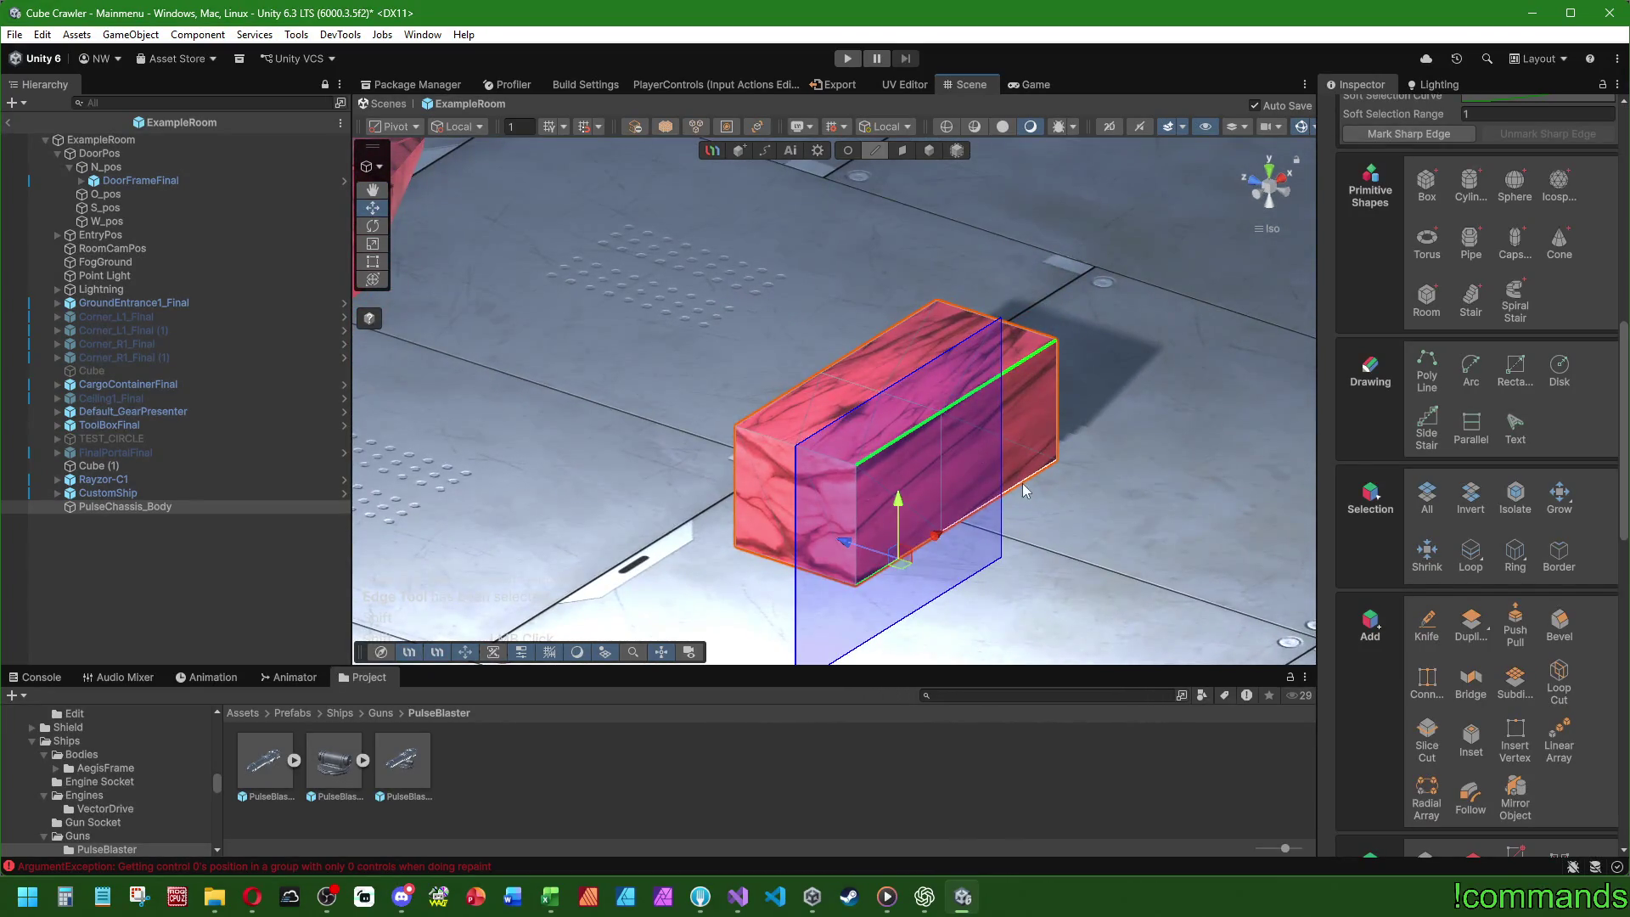
click(1560, 622)
drag(1166, 584, 1095, 561)
drag(1504, 590, 1479, 592)
text(0,2)
mouse_move(1225, 510)
mouse_down()
mouse_move(1041, 462)
mouse_move(1172, 207)
mouse_move(1142, 478)
mouse_move(969, 212)
mouse_up()
scroll(1503, 398, up, 10)
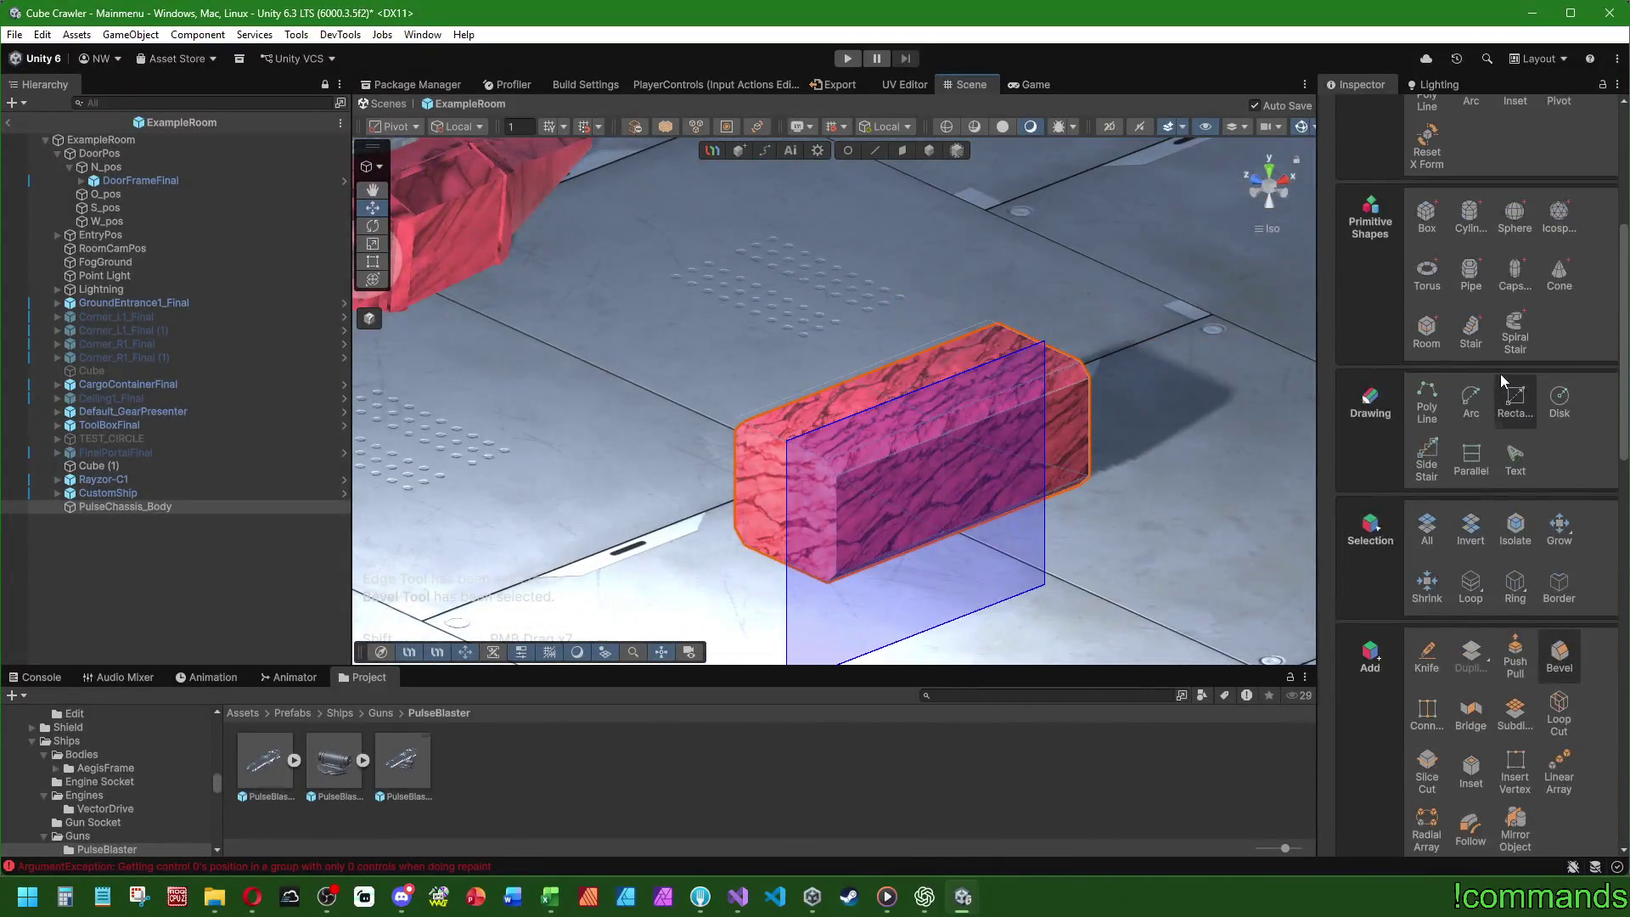
- Inset the box's long side face with thickness -0.1
click(1516, 416)
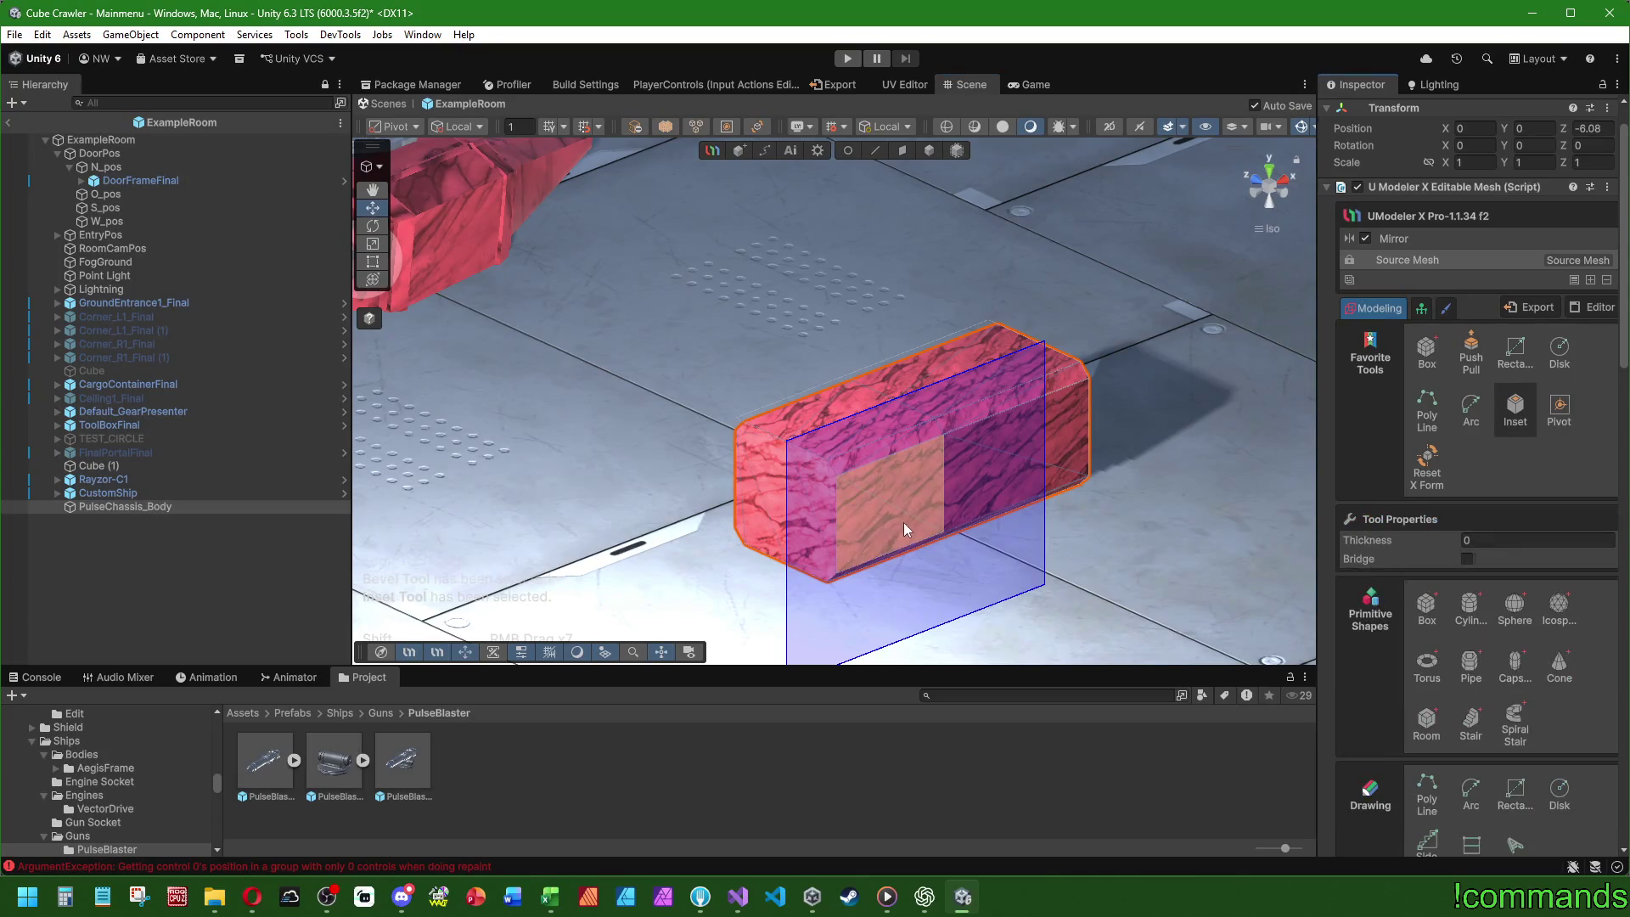
drag(849, 564, 851, 558)
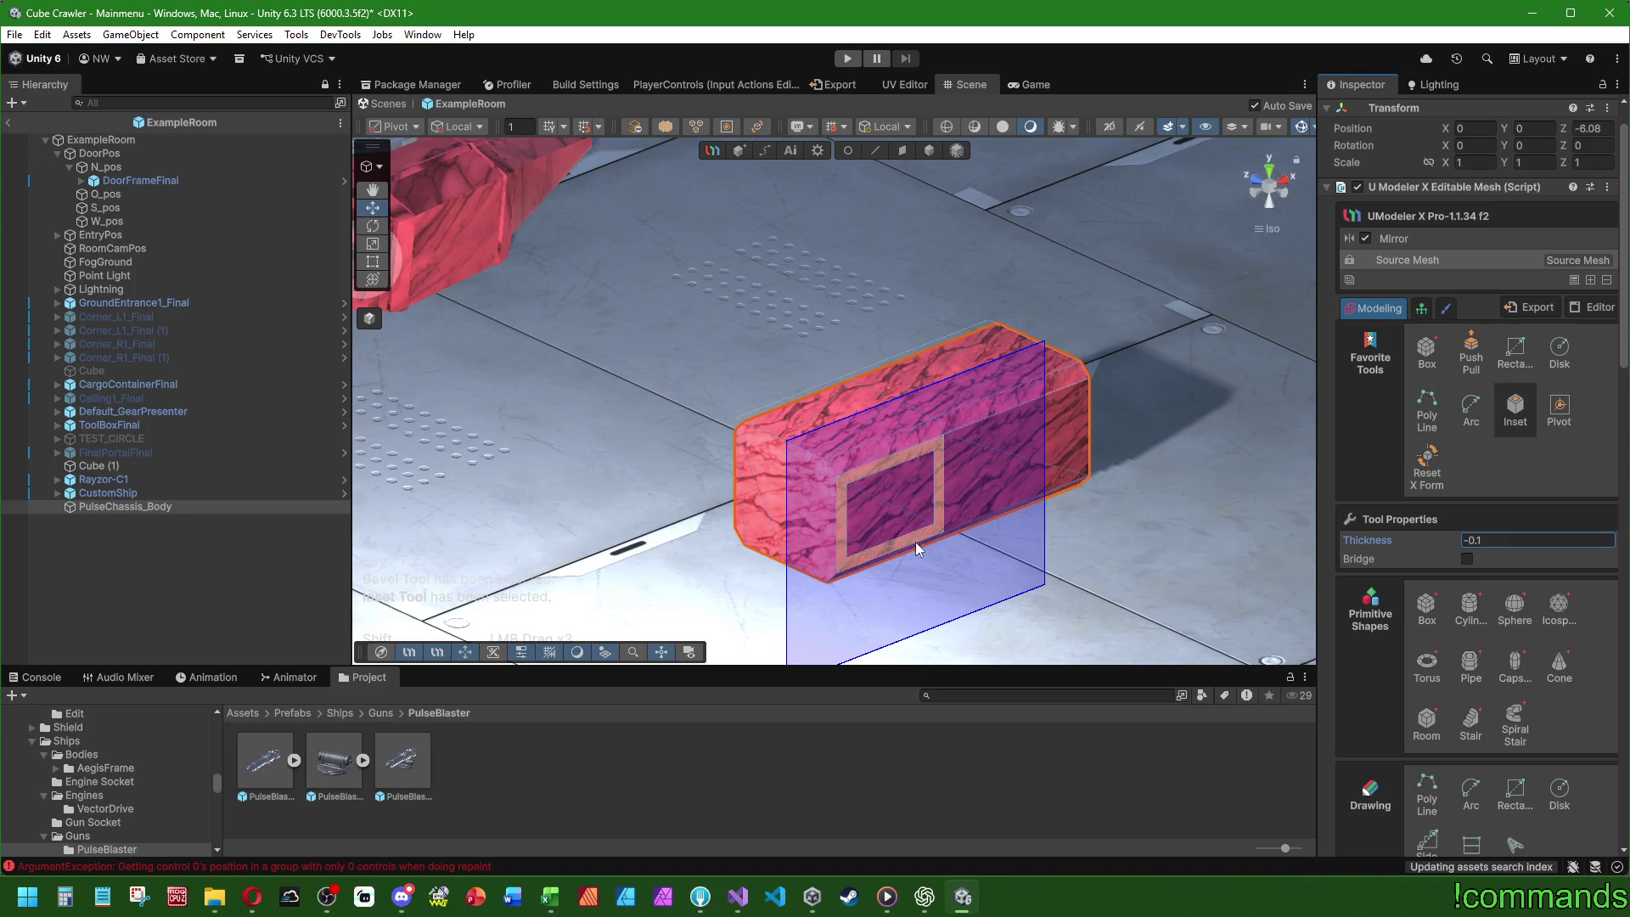
scroll(916, 542, down, 4)
scroll(740, 495, up, 2)
scroll(740, 495, down, 2)
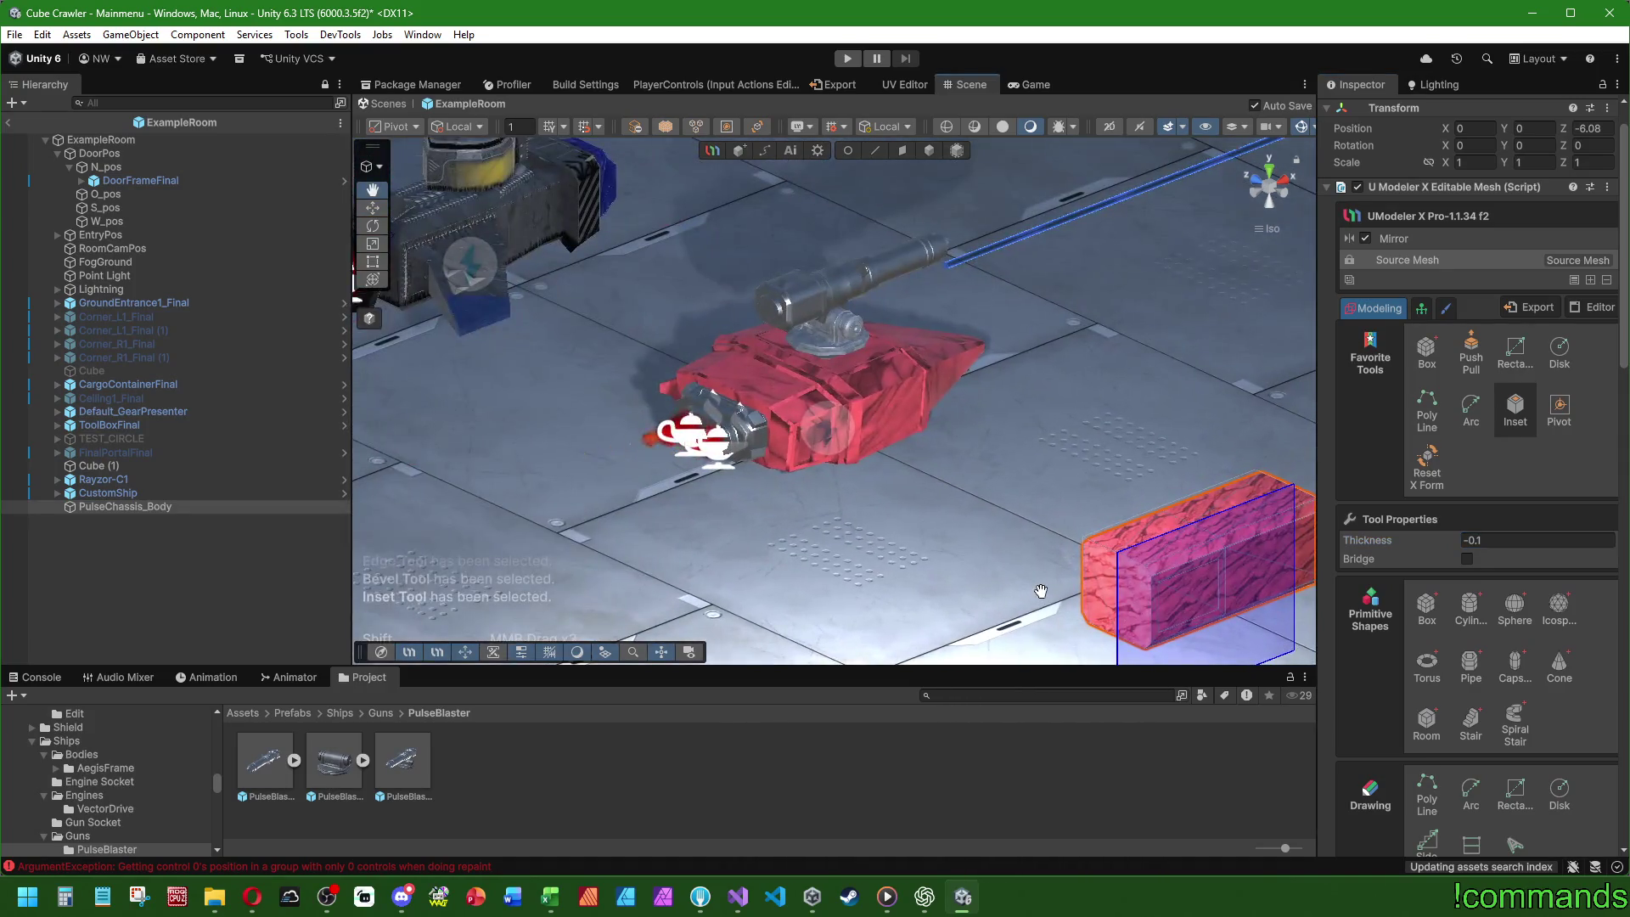
scroll(1066, 529, up, 4)
- Frame the box and select the inset side panel face in Face mode
key(f)
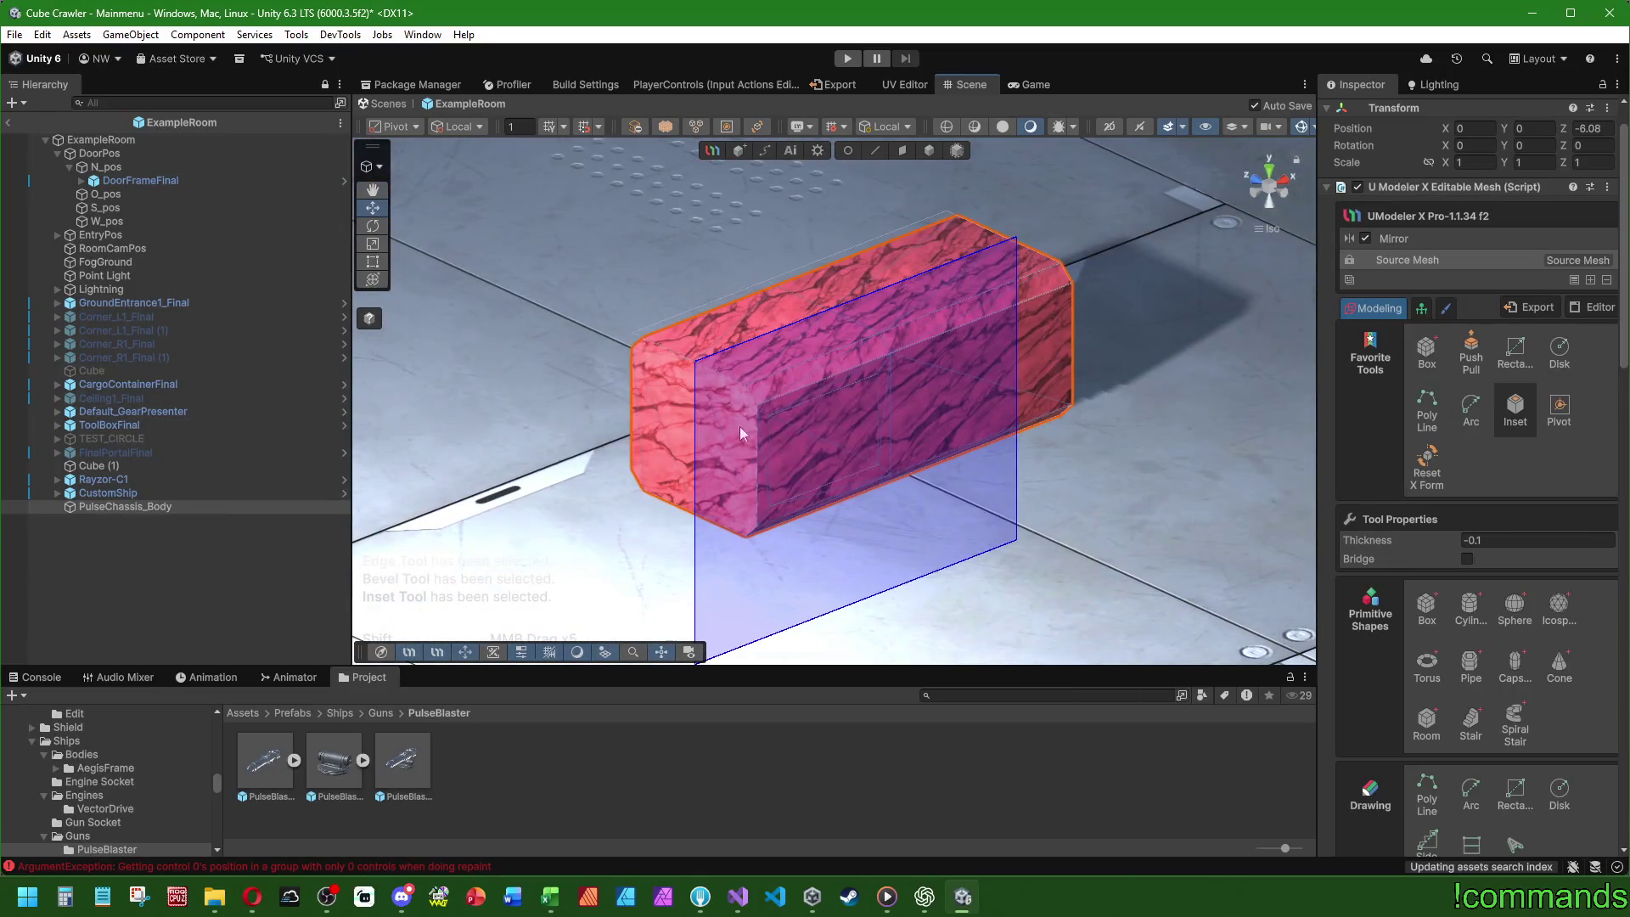
click(902, 150)
click(849, 398)
scroll(853, 394, up, 2)
drag(1069, 474, 1195, 328)
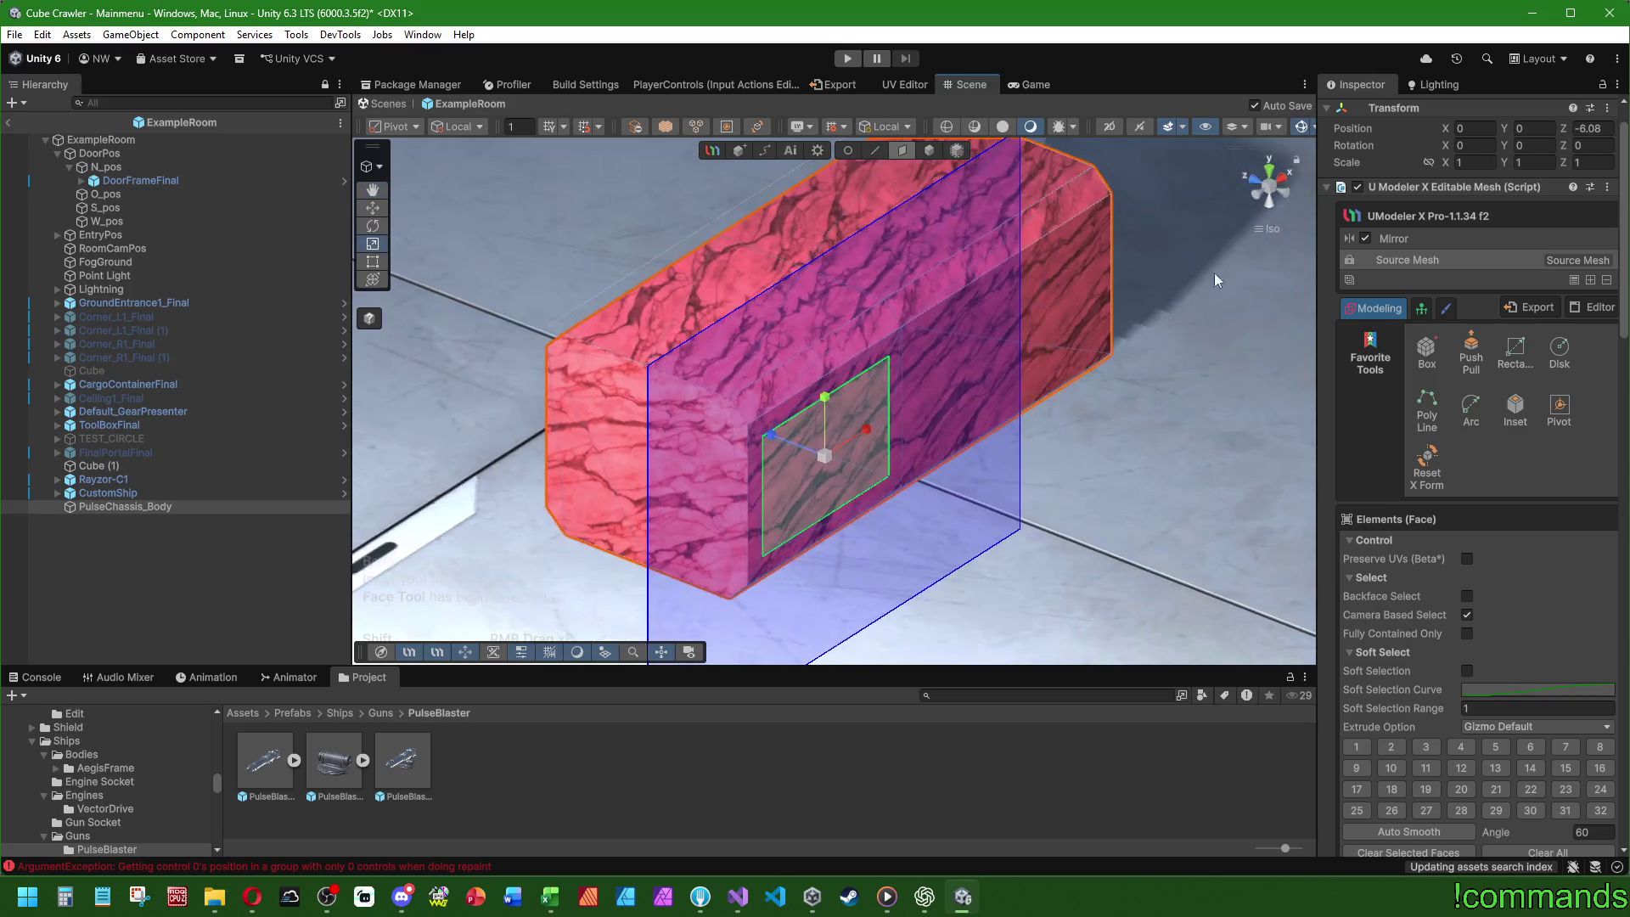
- Shorten the selected side panel's height slightly
click(1290, 202)
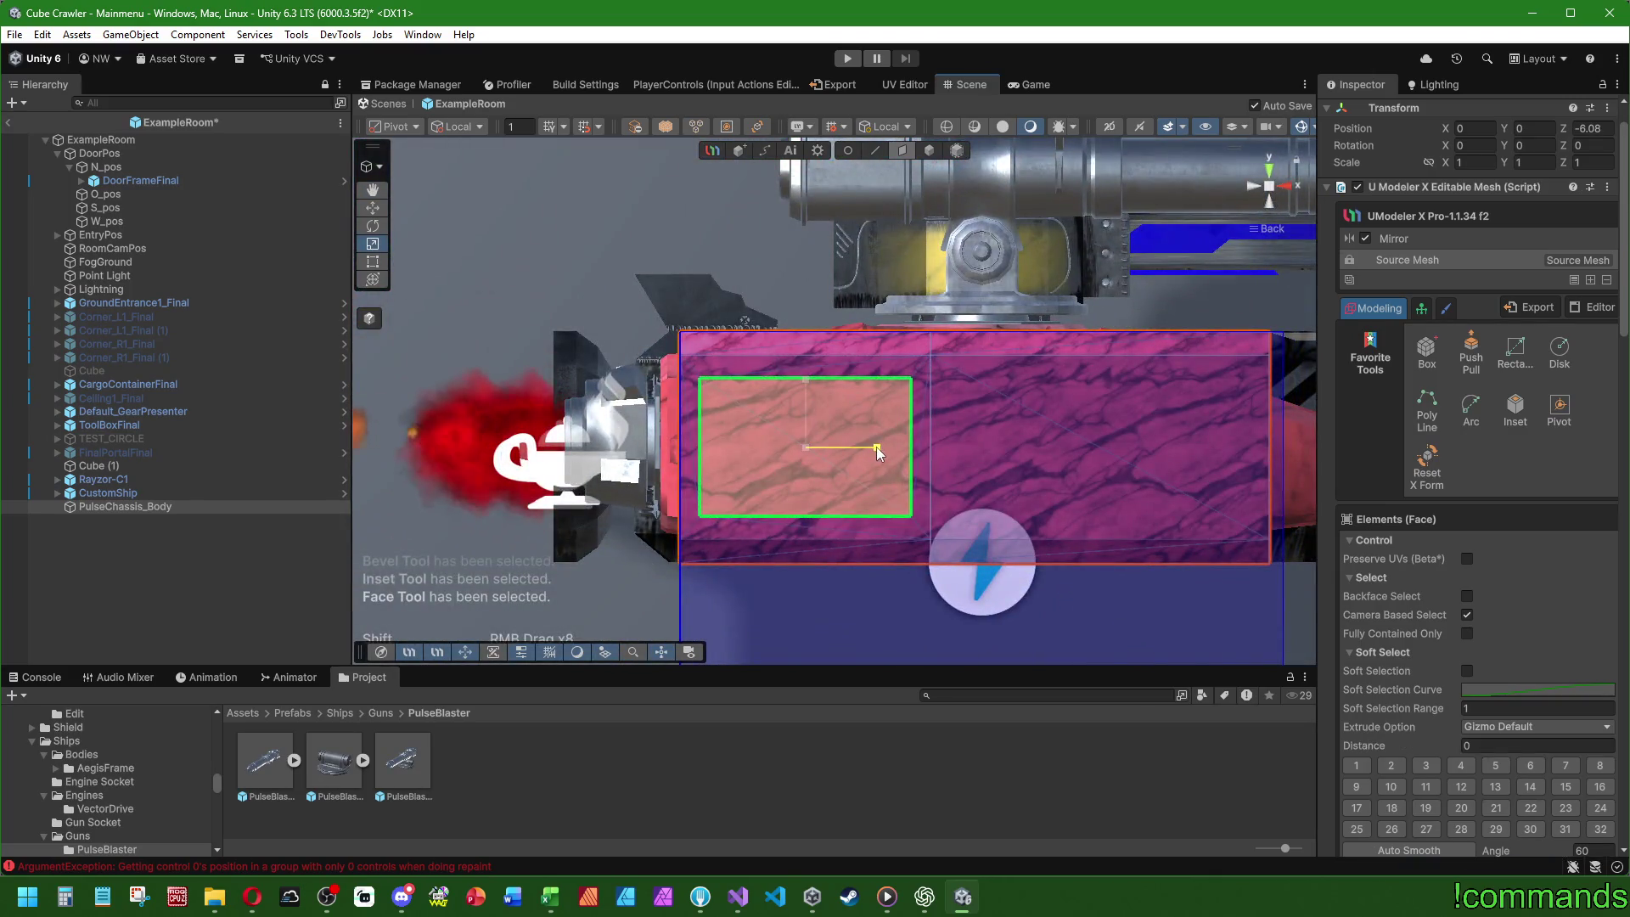
drag(807, 384, 805, 385)
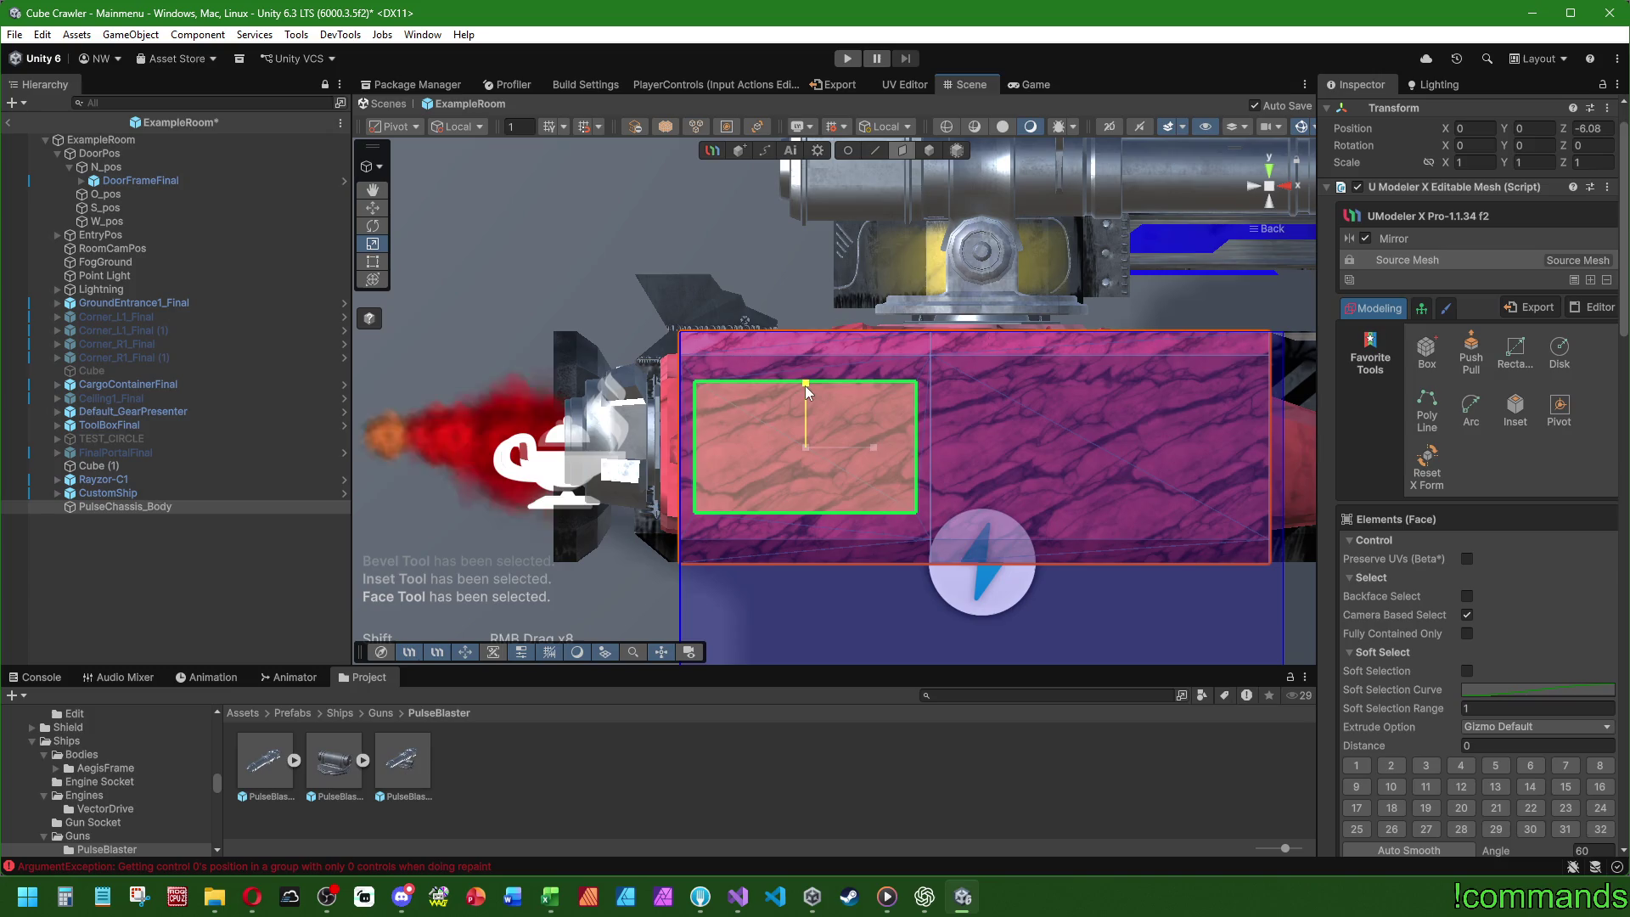
drag(953, 430, 972, 494)
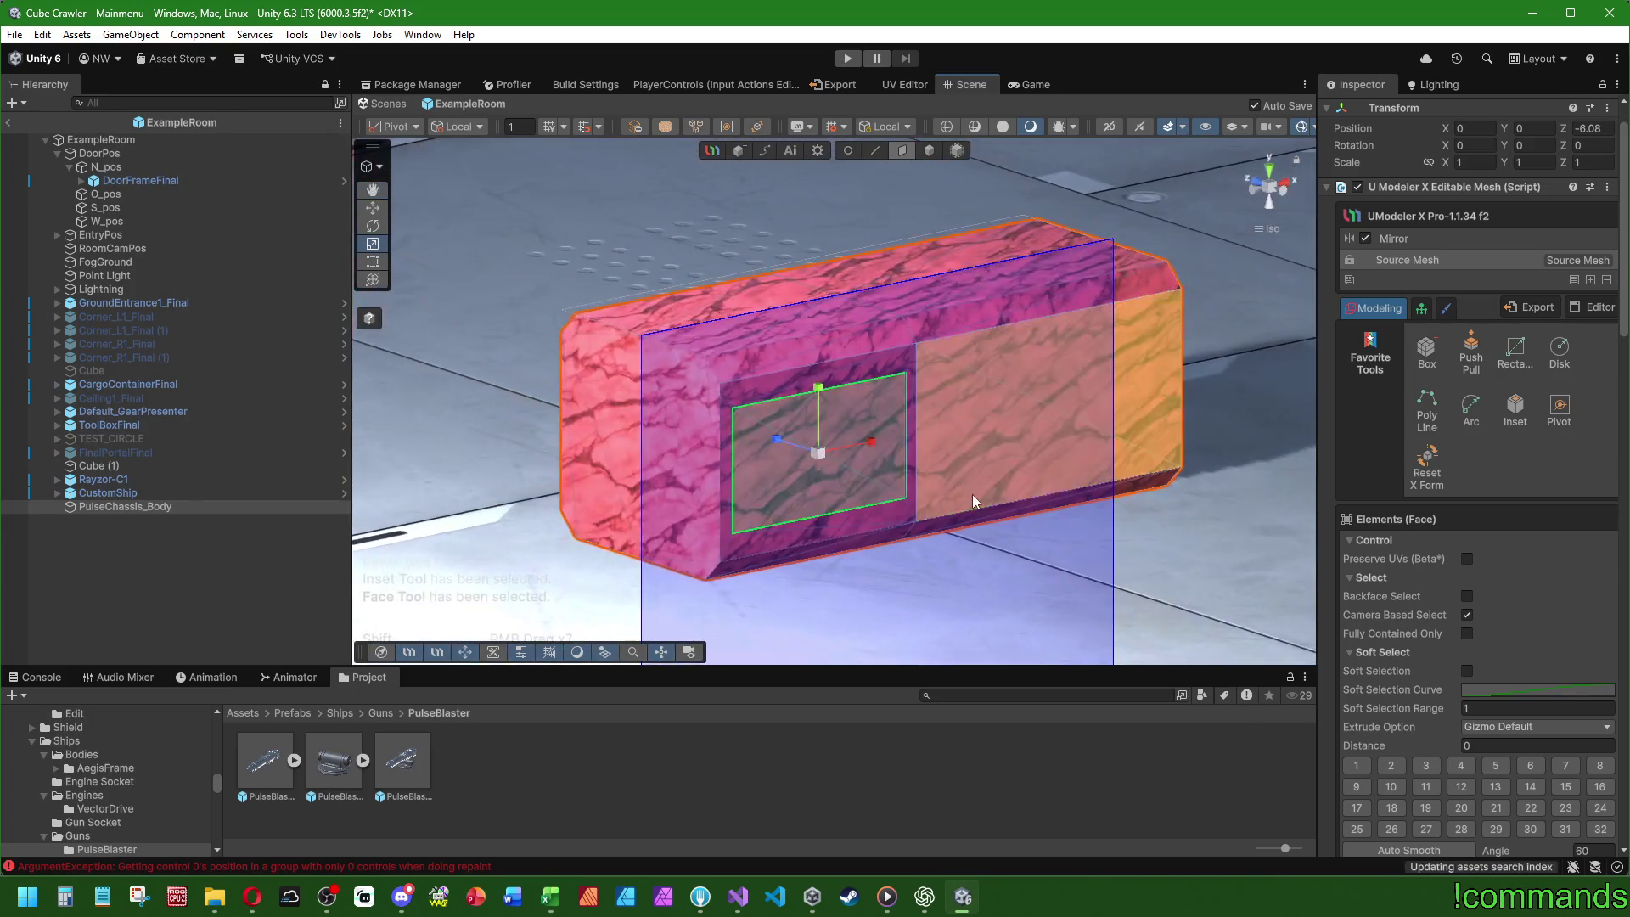
- Inset the side panel again with thickness -0.05
click(1529, 403)
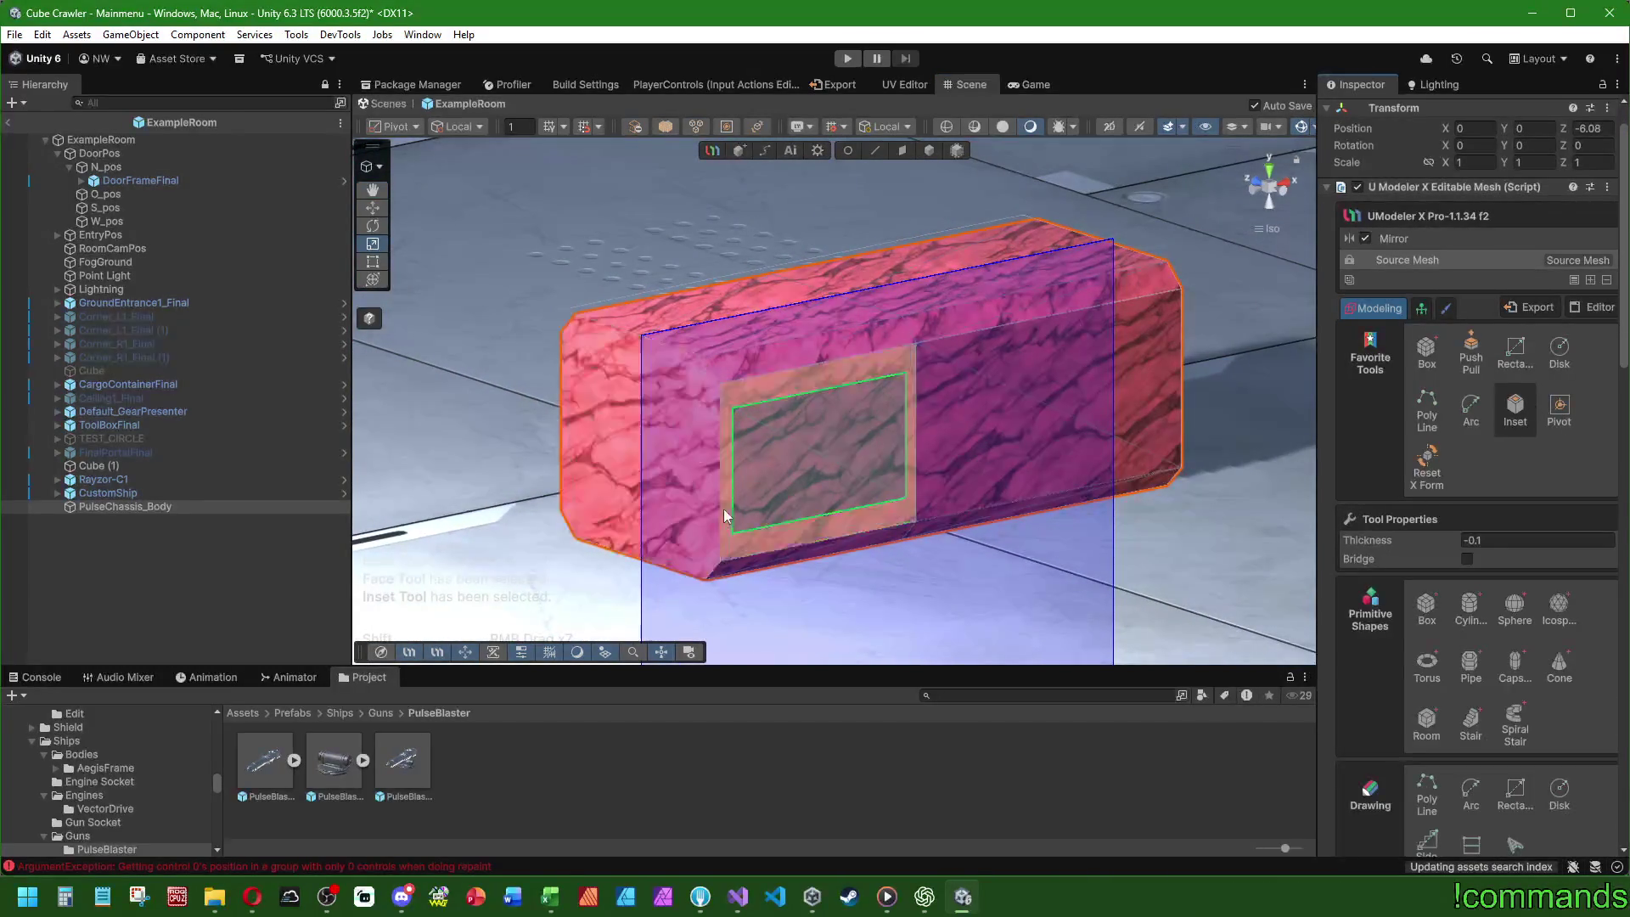
click(761, 518)
click(1558, 541)
text(-)
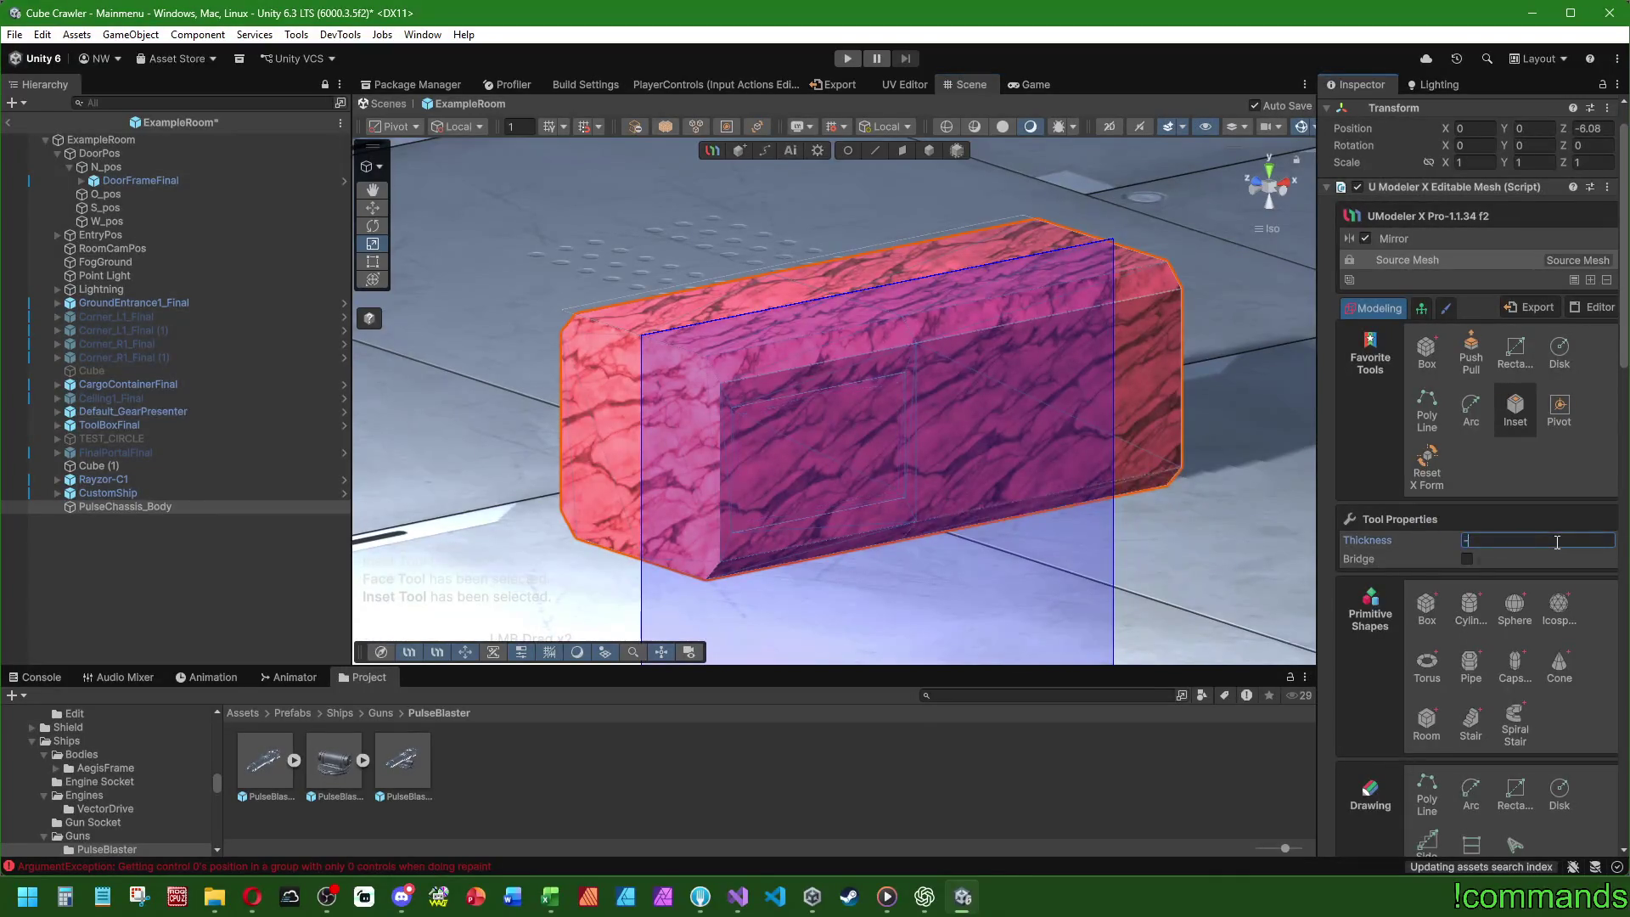
click(776, 455)
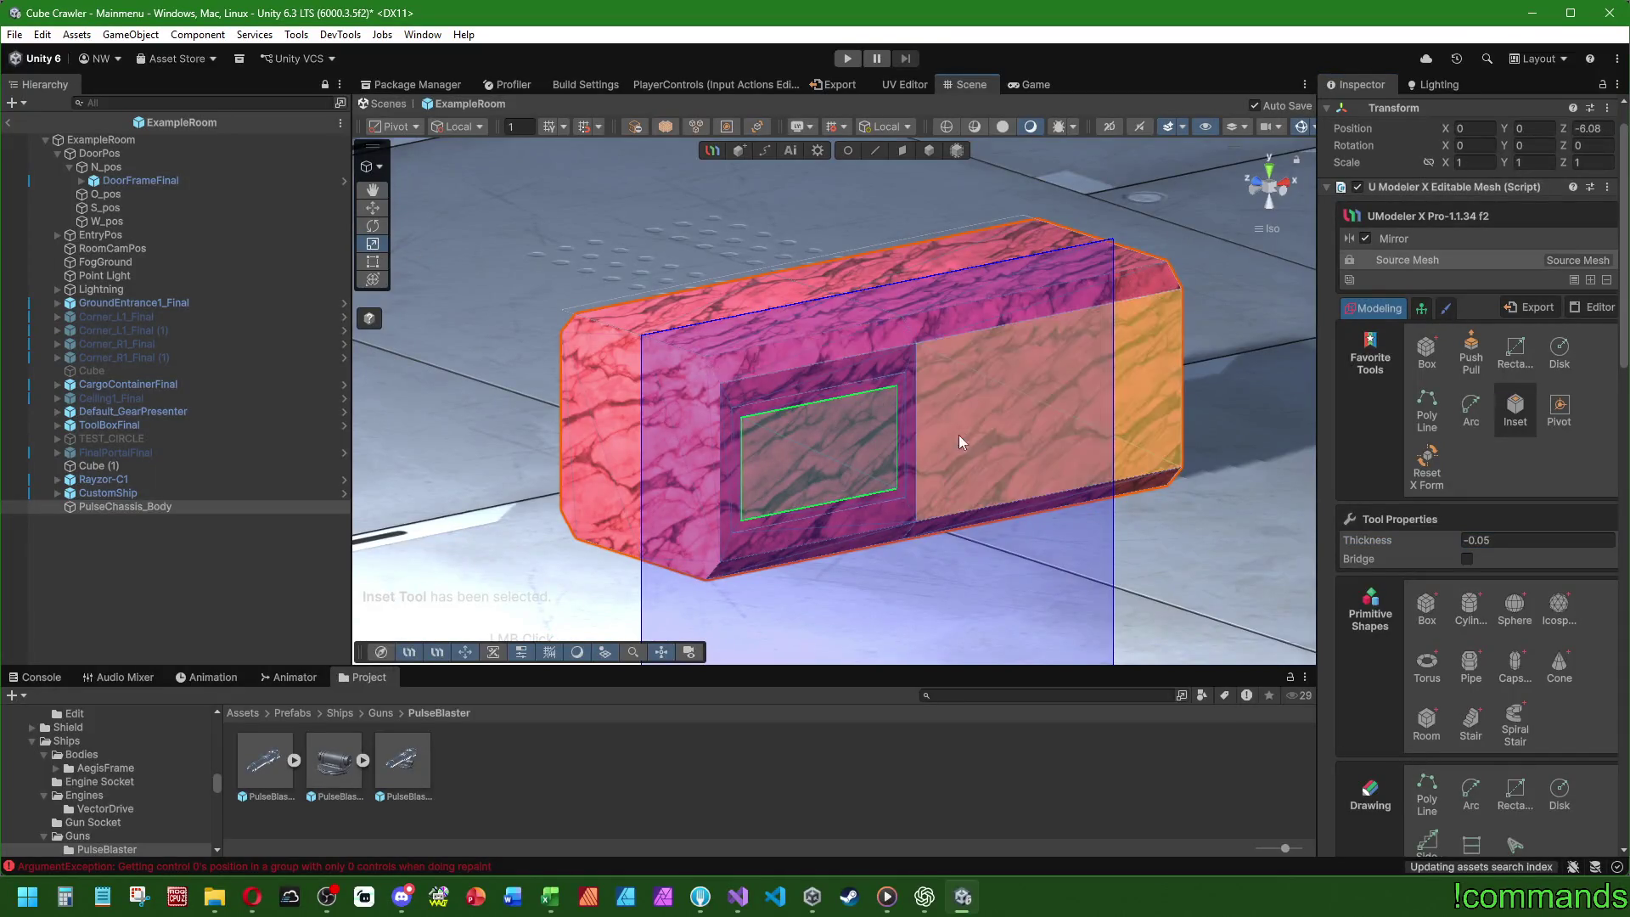
scroll(764, 378, up, 3)
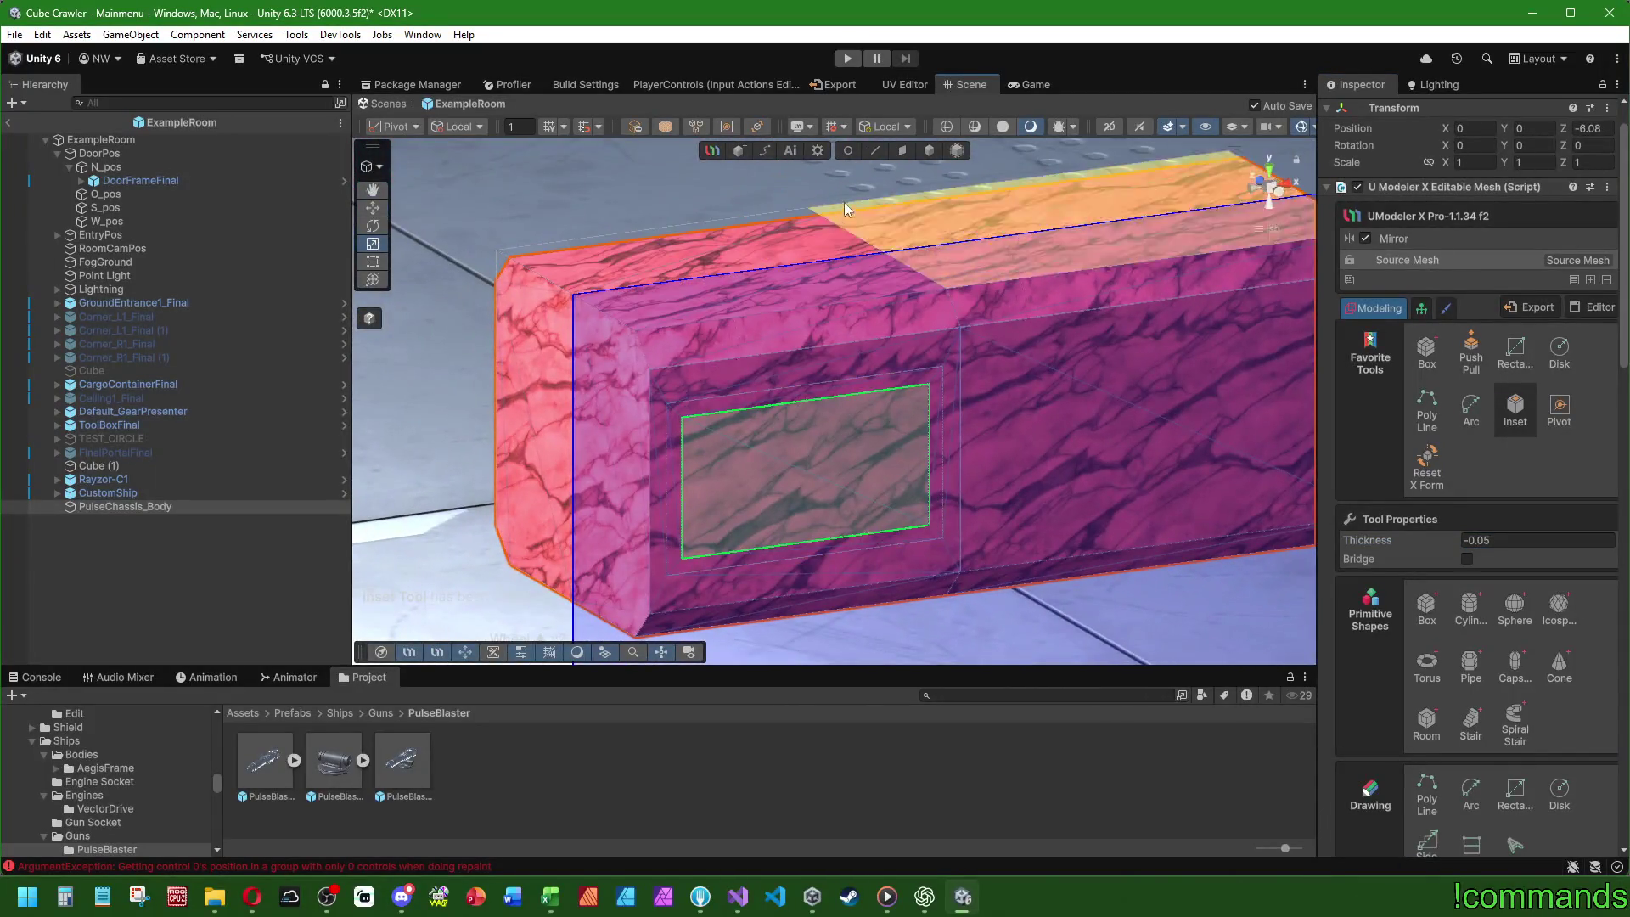
click(903, 150)
- Select the inner inset face, enlarge it and move it lower on the side
mouse_move(789, 438)
mouse_down()
mouse_move(833, 447)
mouse_move(841, 427)
mouse_move(814, 415)
mouse_move(782, 461)
mouse_move(945, 284)
mouse_move(799, 470)
mouse_up()
click(372, 208)
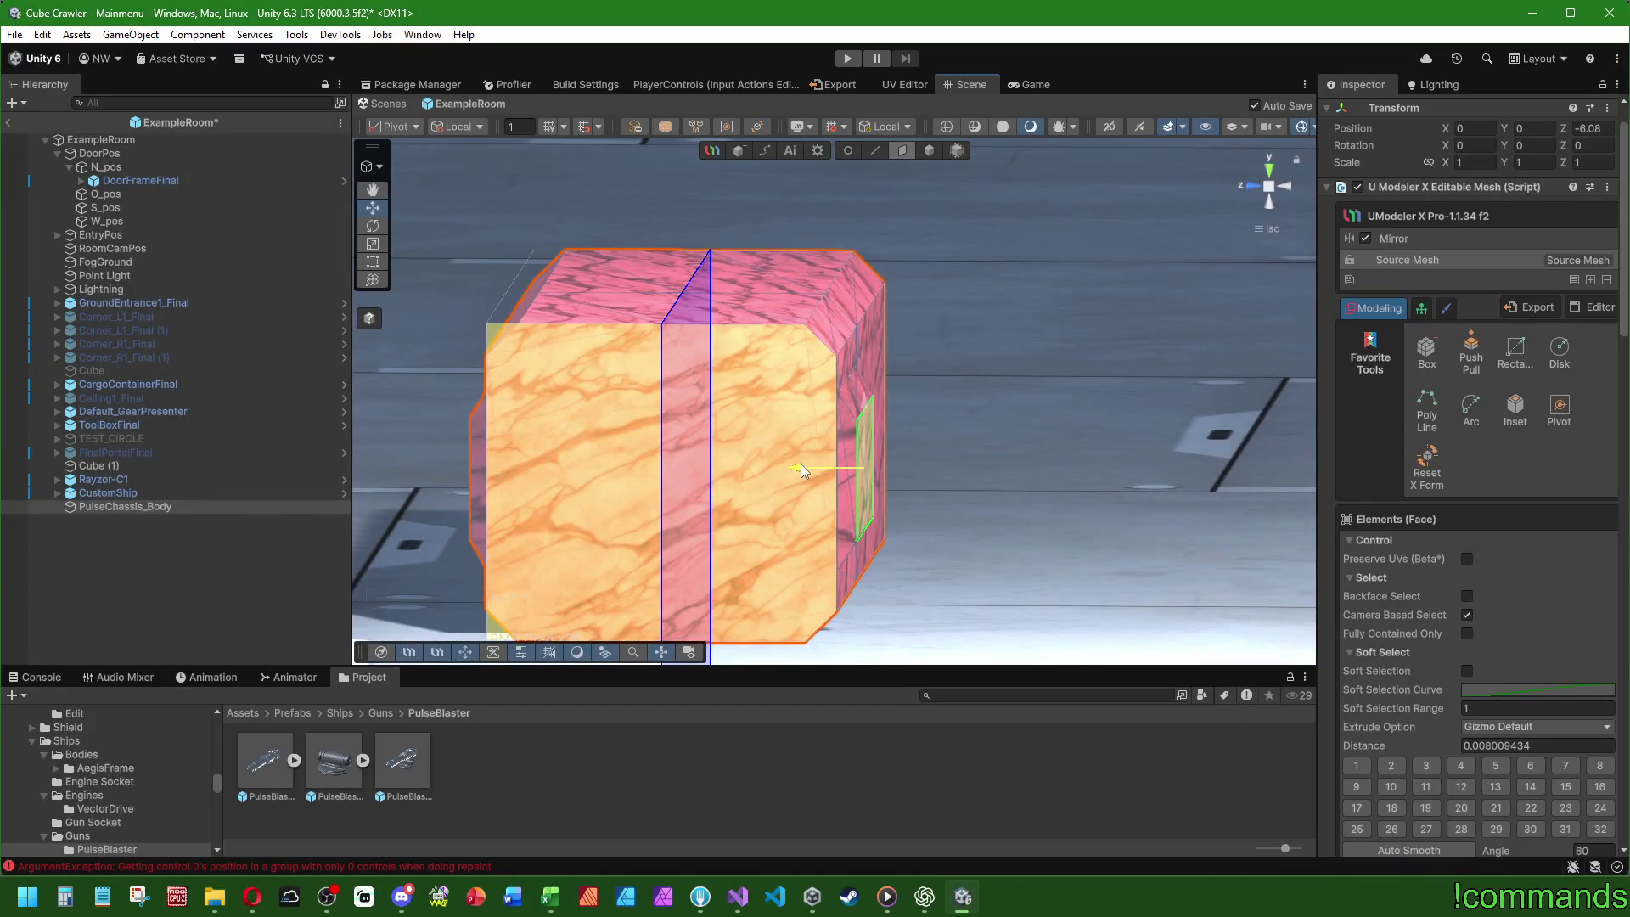
mouse_move(993, 311)
mouse_down()
mouse_move(822, 433)
mouse_move(844, 394)
mouse_up()
key(r)
drag(712, 421, 422, 280)
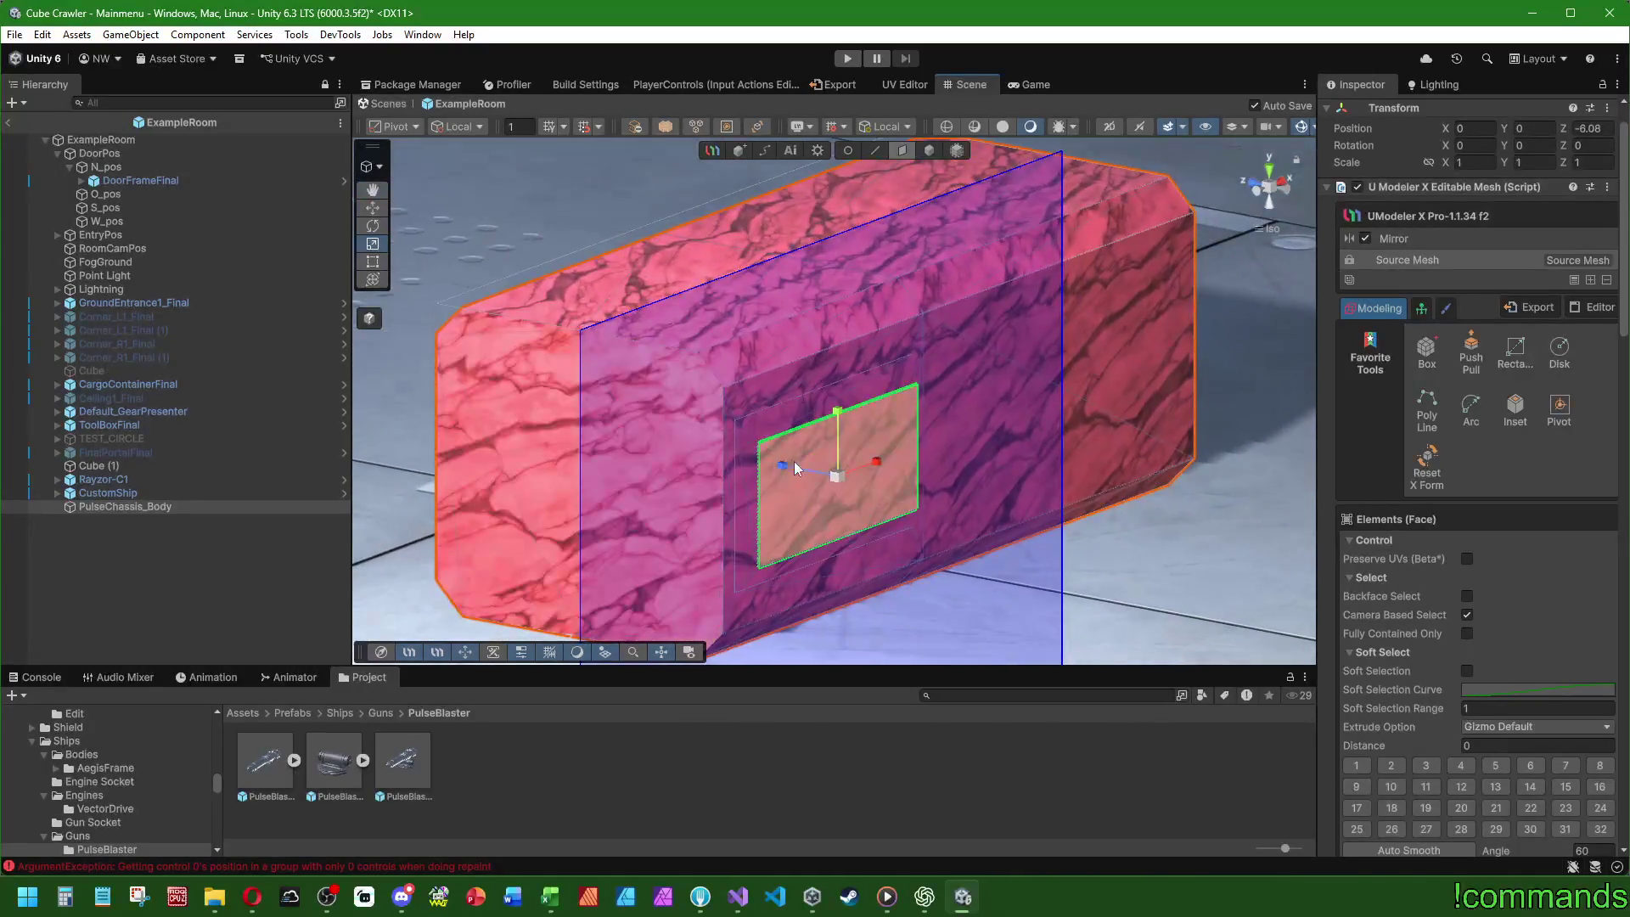
drag(784, 467, 802, 475)
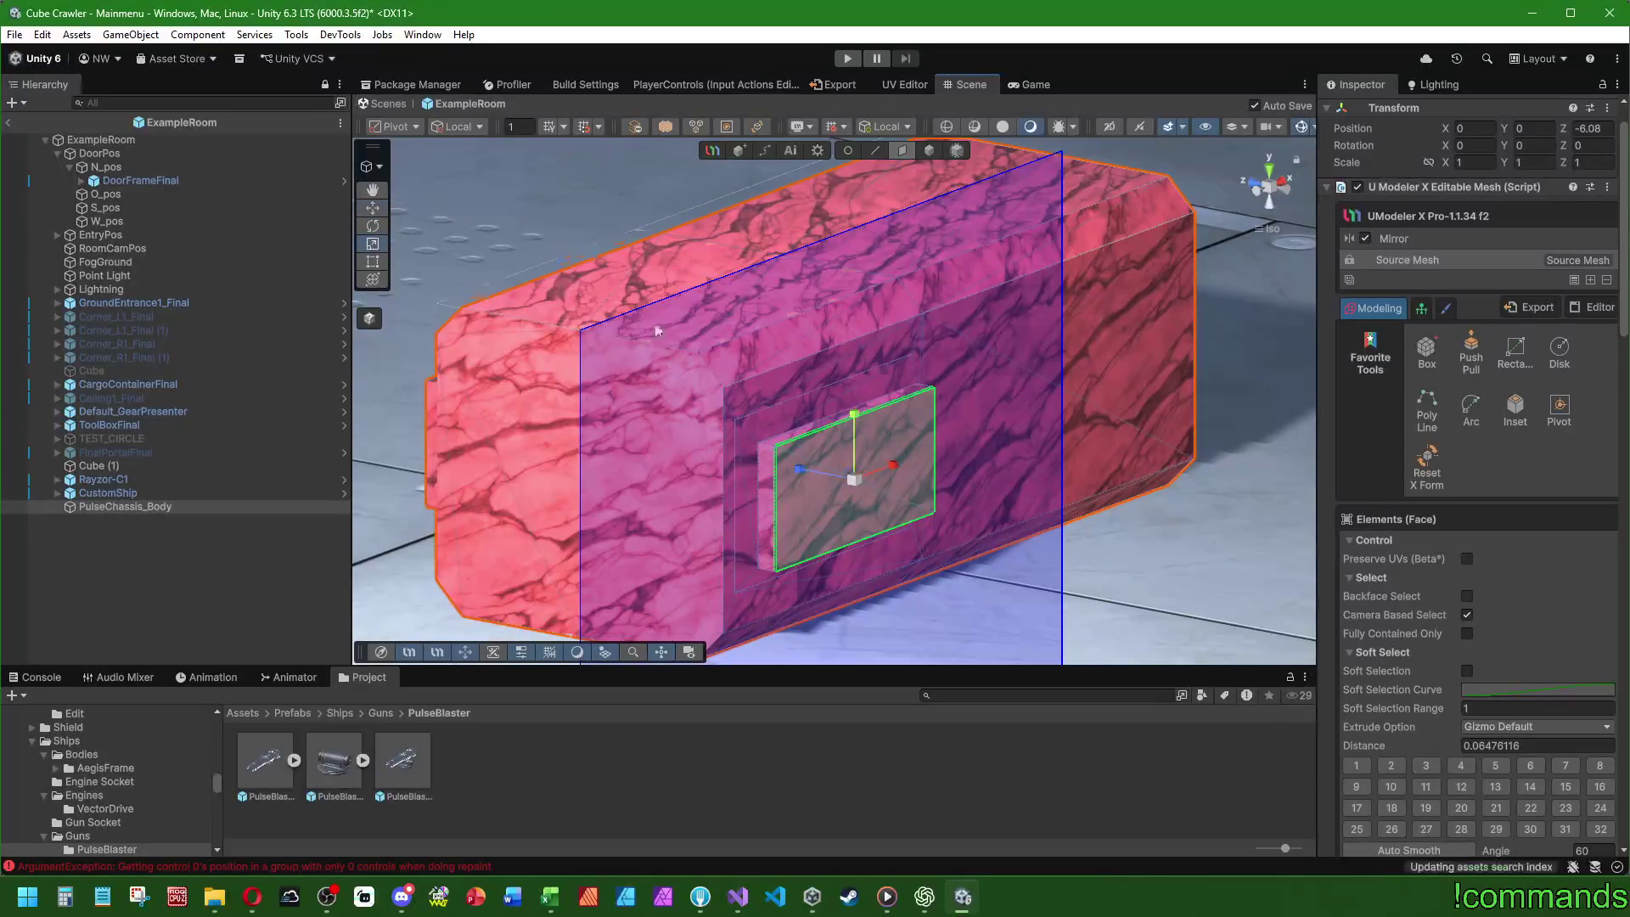
drag(854, 479, 852, 487)
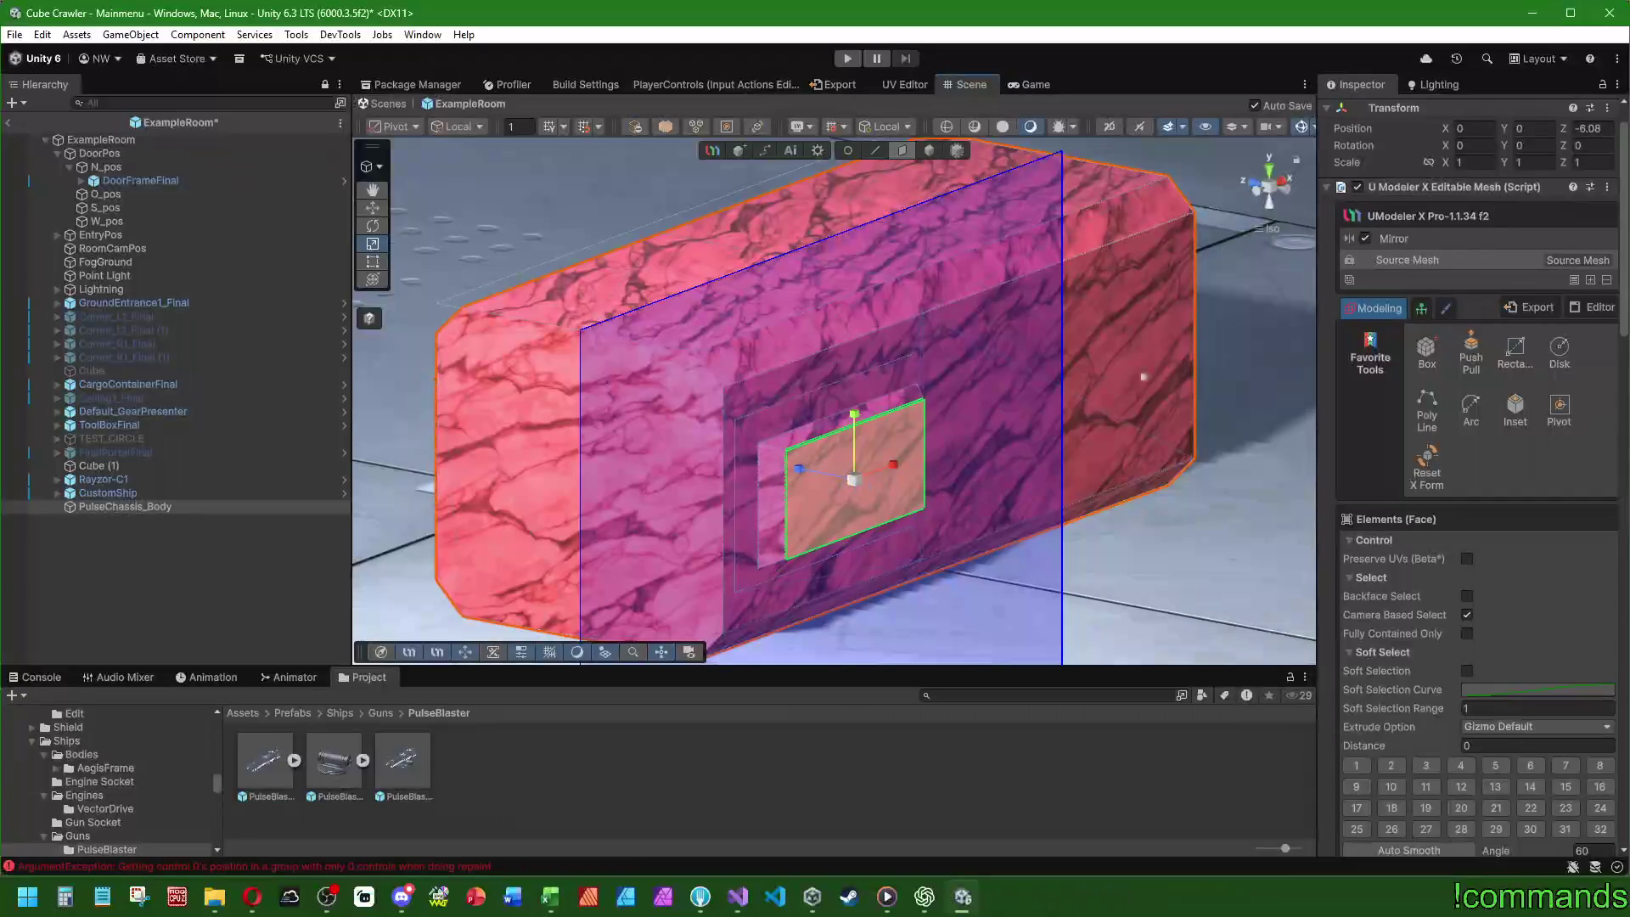
click(1289, 184)
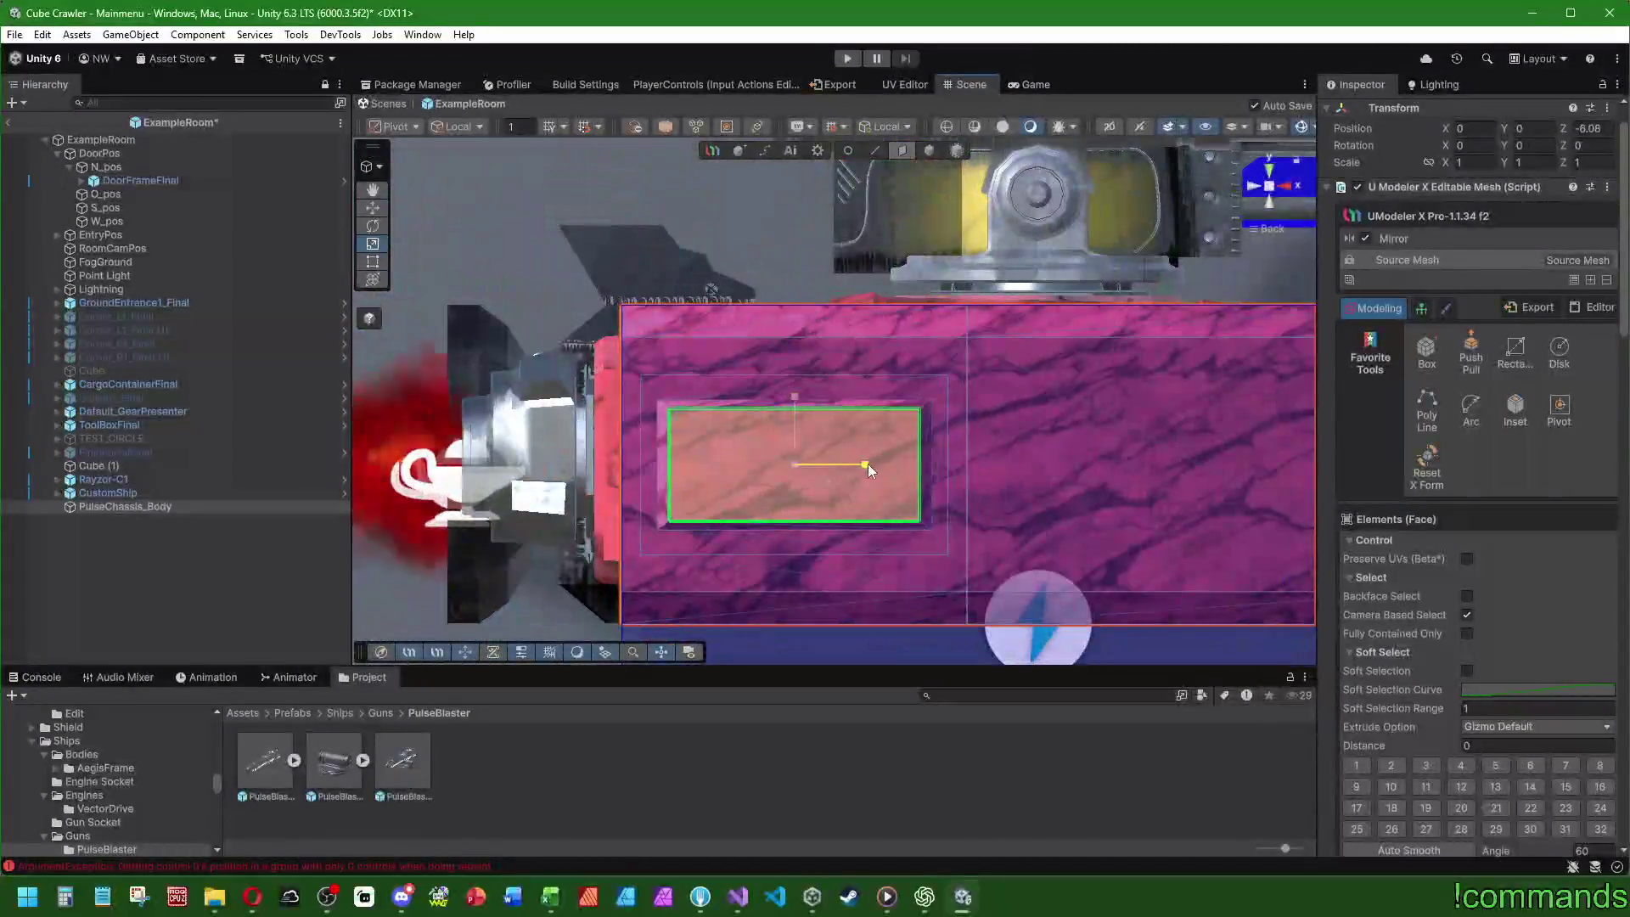
mouse_move(797, 406)
mouse_down()
mouse_move(798, 434)
mouse_move(994, 490)
mouse_move(858, 484)
mouse_move(1020, 553)
mouse_up()
- Extrude the inner panel face outward about 0.58 into a block
scroll(1159, 497, up, 3)
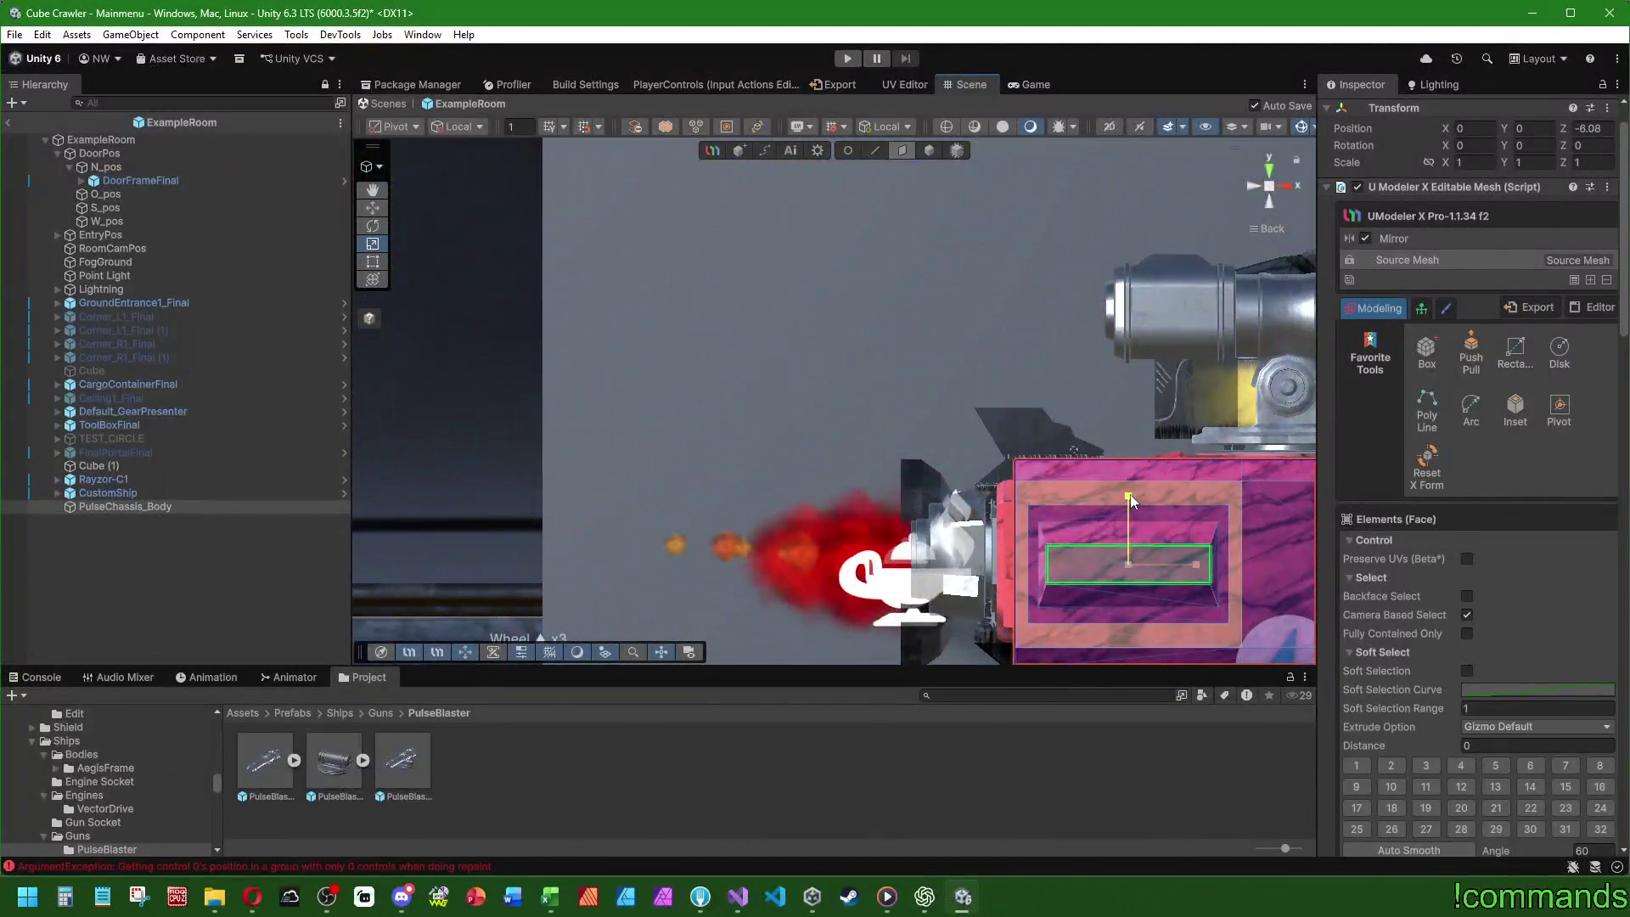
drag(479, 317, 801, 518)
scroll(802, 518, down, 5)
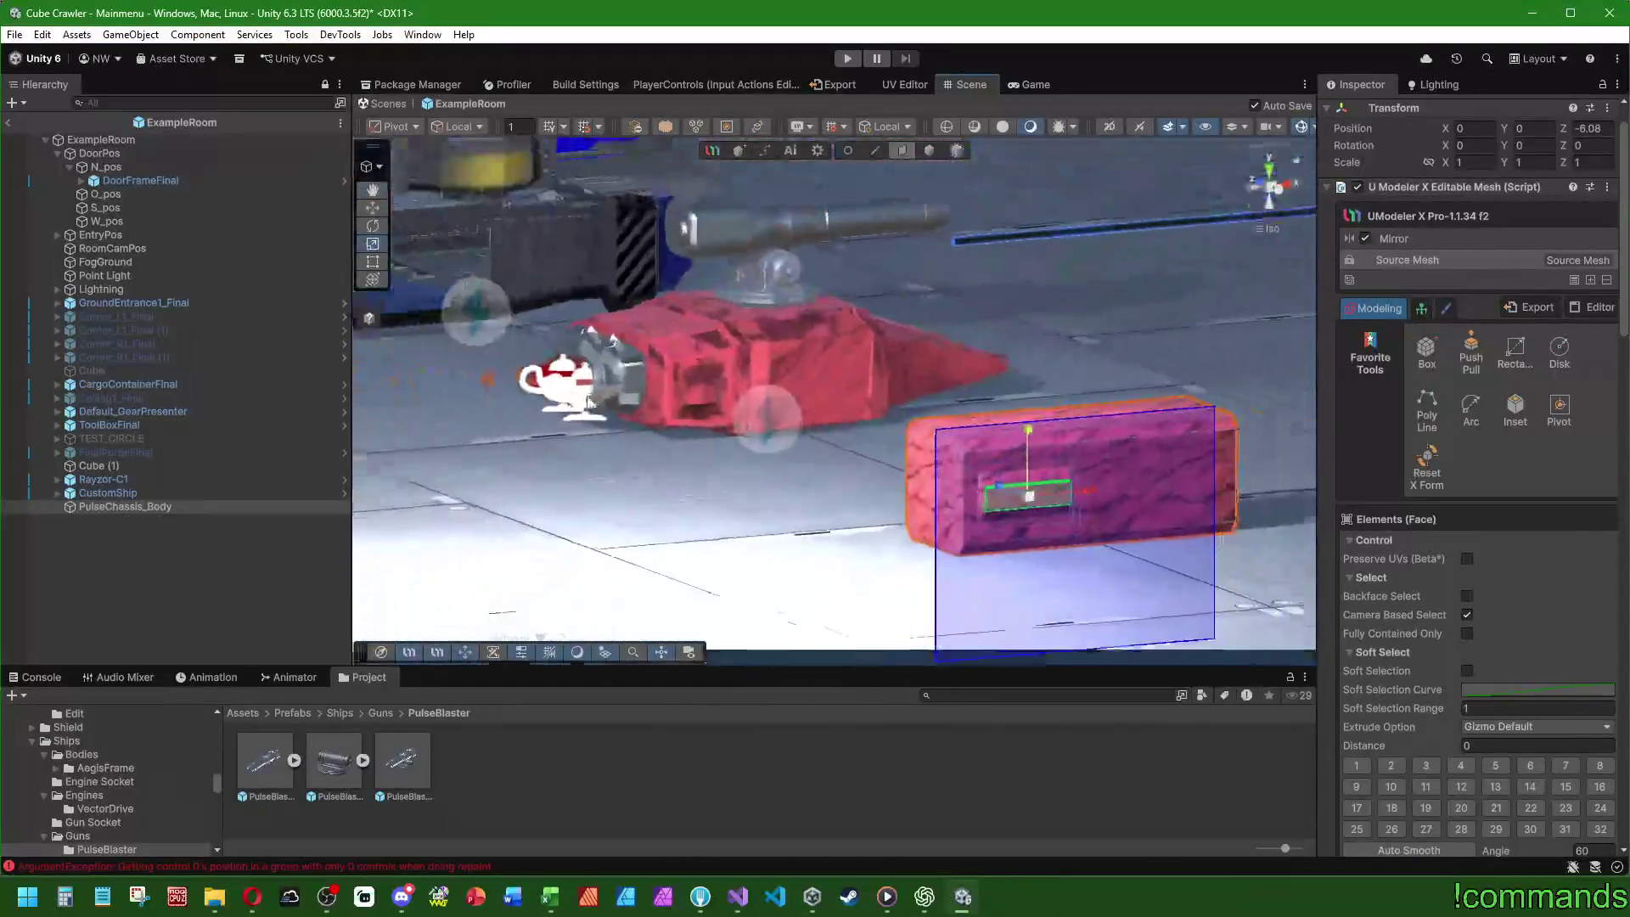
mouse_move(591, 338)
mouse_down()
mouse_move(664, 370)
mouse_move(615, 380)
mouse_up()
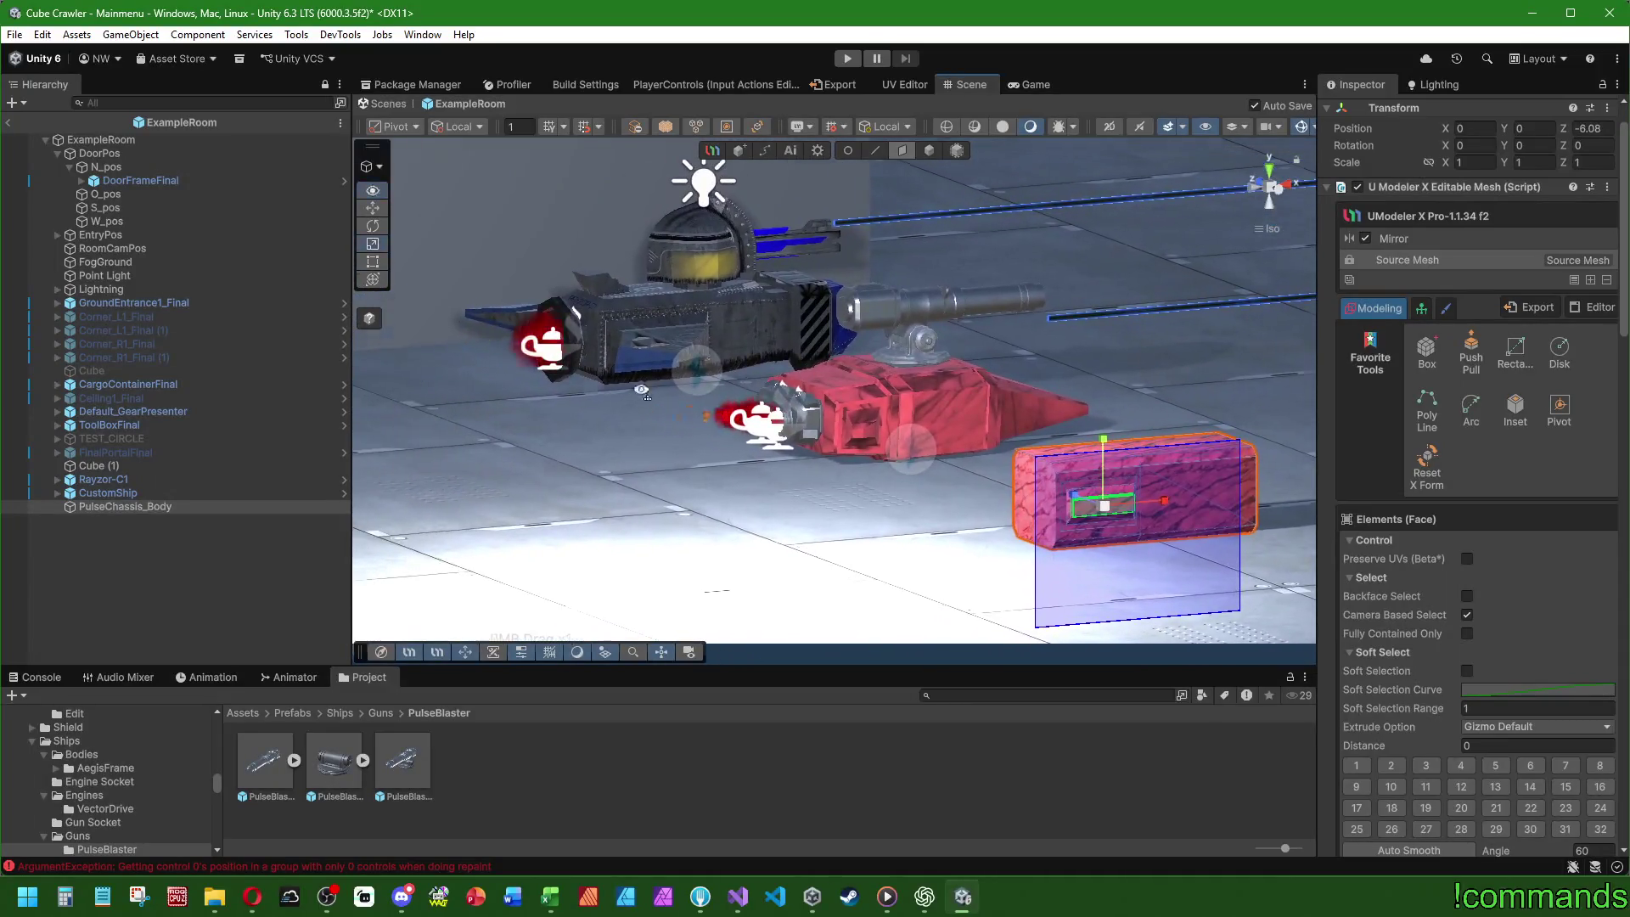
scroll(615, 381, up, 3)
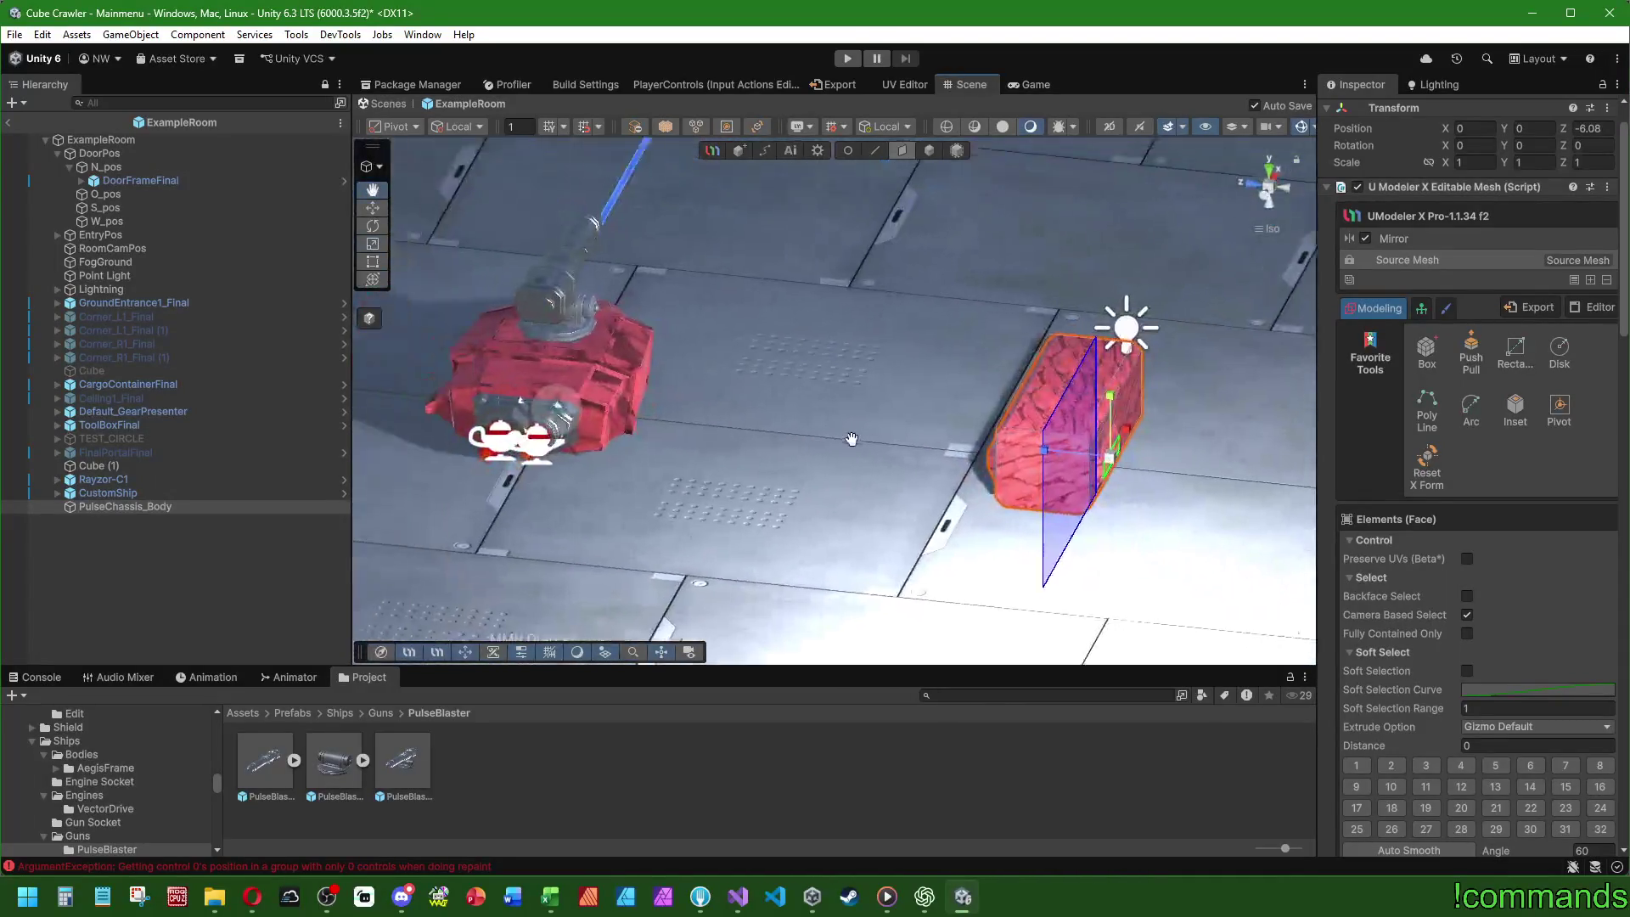
mouse_move(852, 439)
mouse_down()
mouse_move(1036, 518)
mouse_move(751, 399)
mouse_up()
scroll(1067, 531, up, 2)
scroll(896, 461, up, 3)
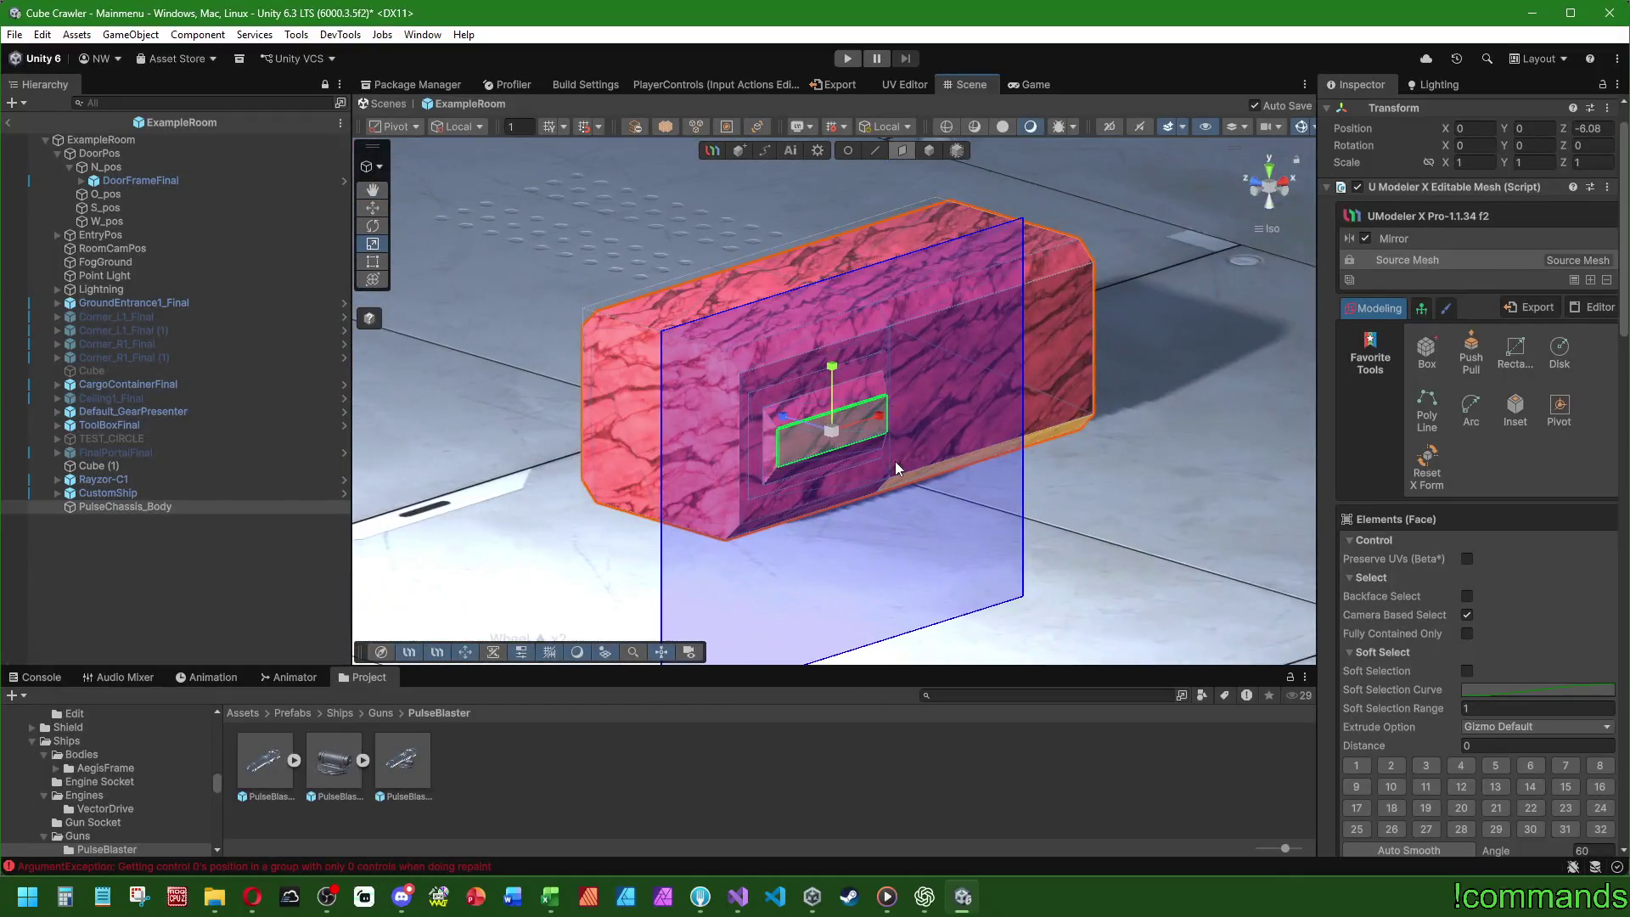
click(371, 208)
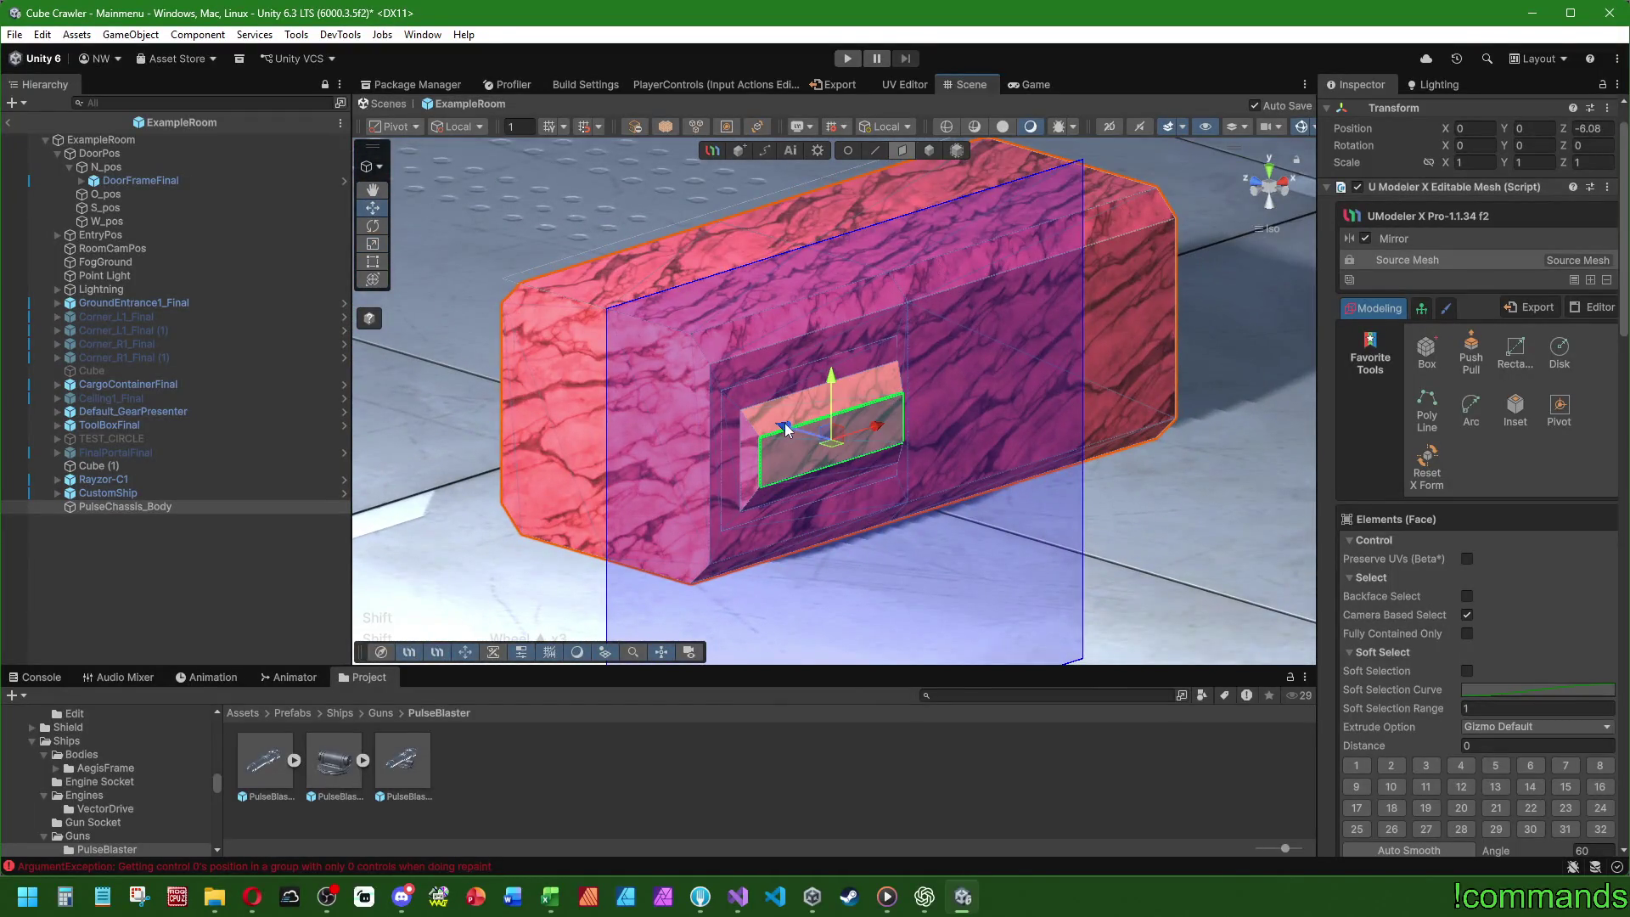
drag(788, 430, 890, 507)
- From Top view, adjust the side blocks' length and narrow them
click(1270, 167)
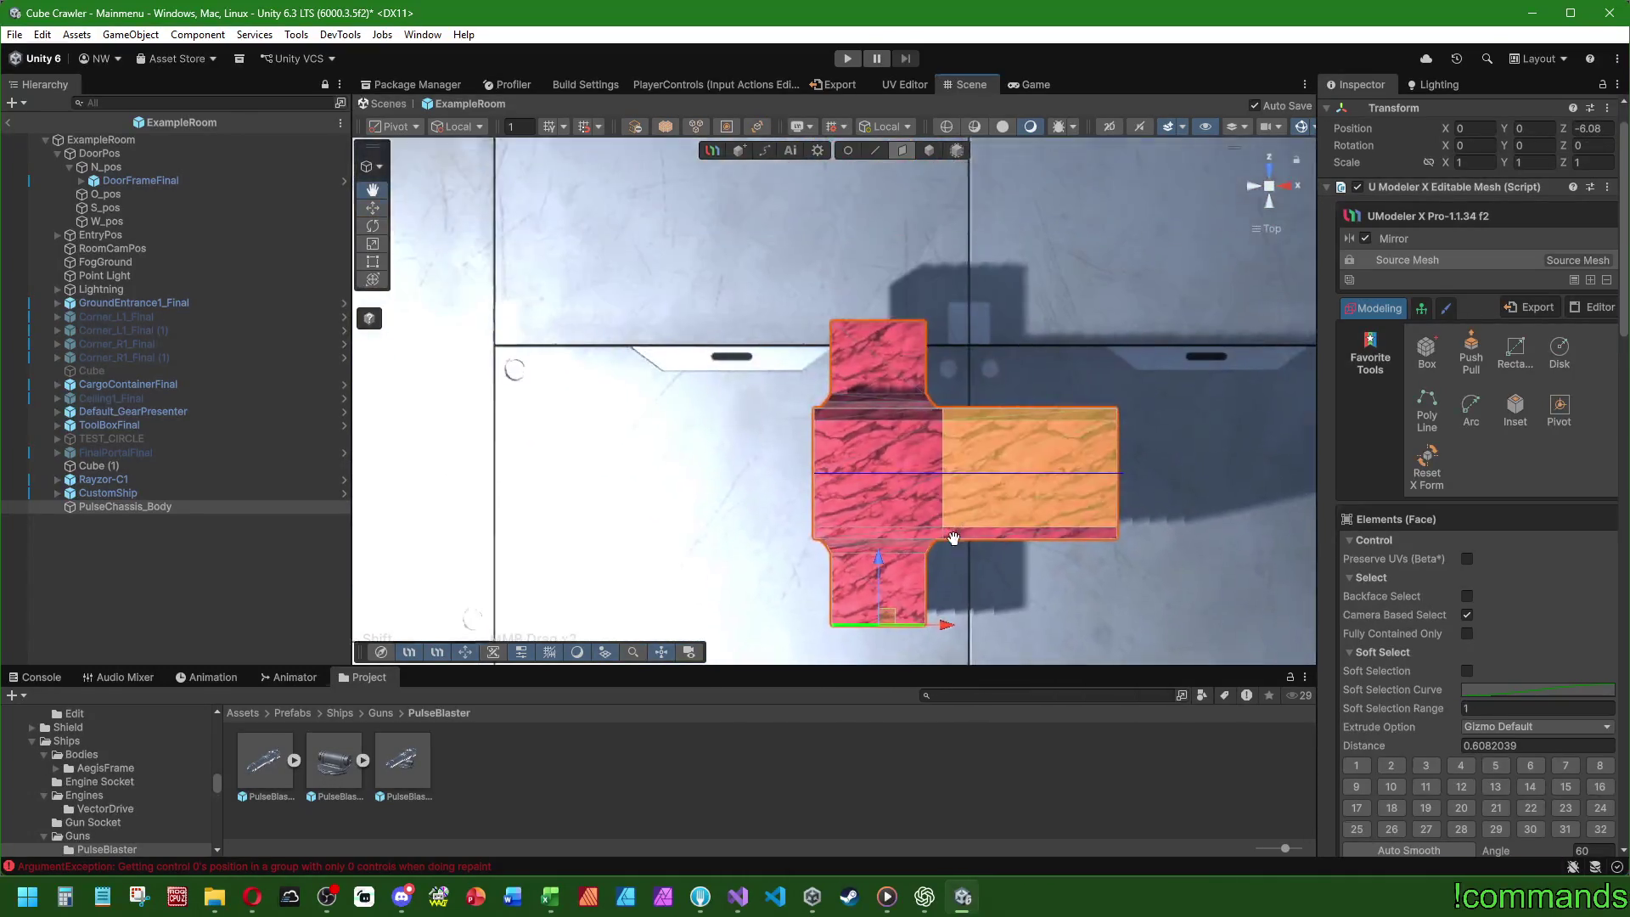
scroll(954, 520, down, 10)
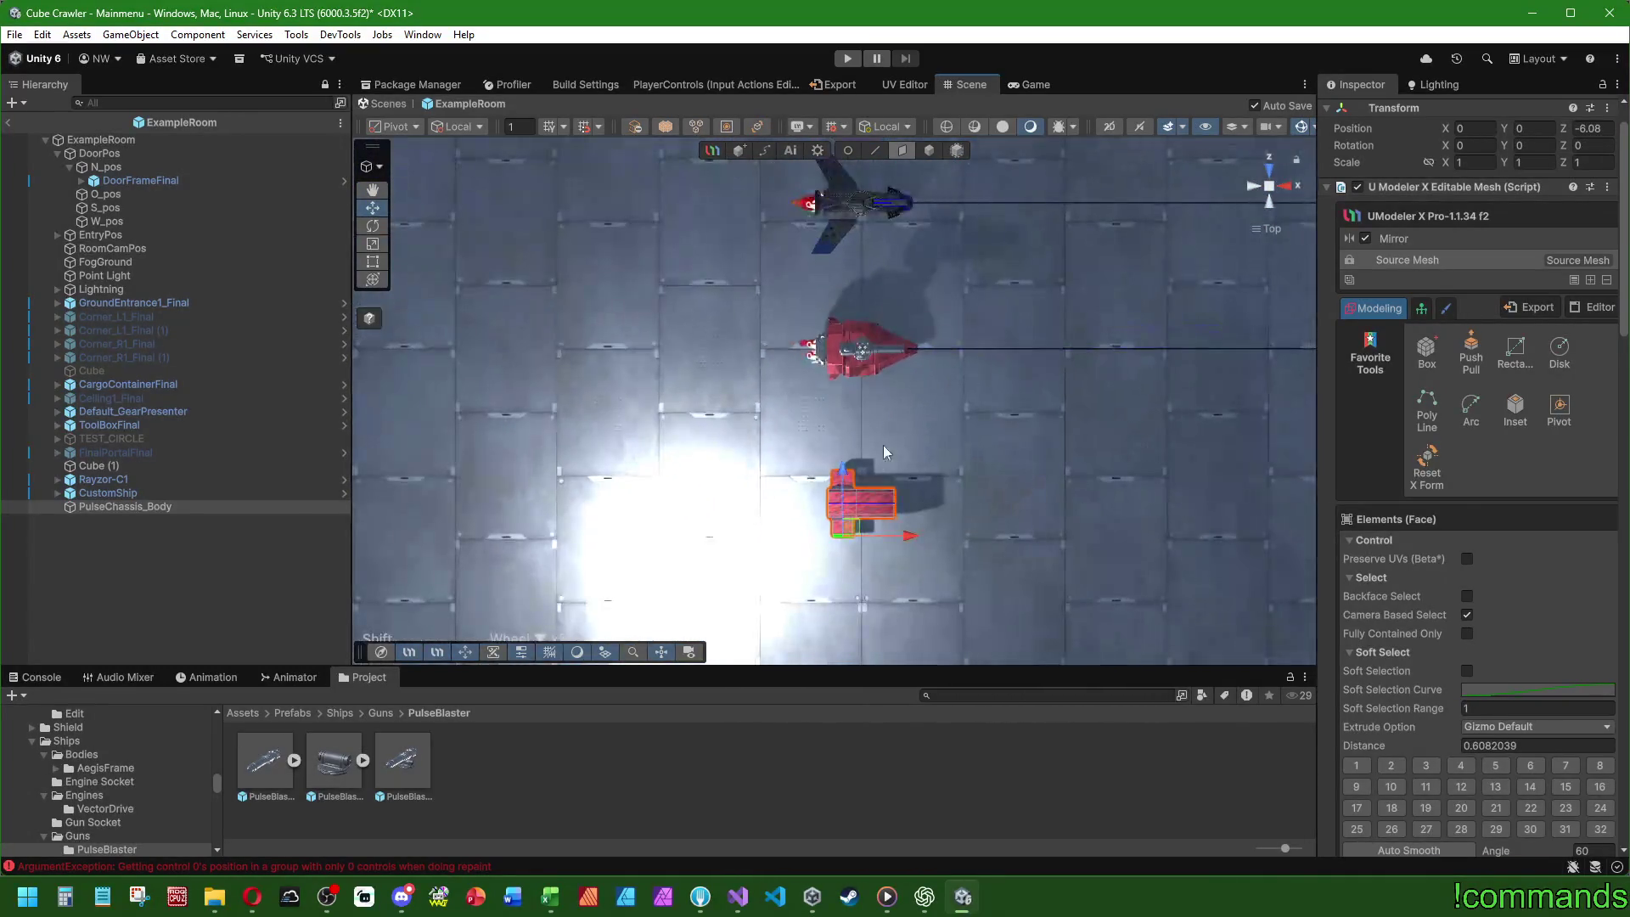
mouse_move(986, 374)
mouse_down()
mouse_move(1017, 411)
mouse_move(1011, 511)
mouse_up()
scroll(1032, 411, up, 3)
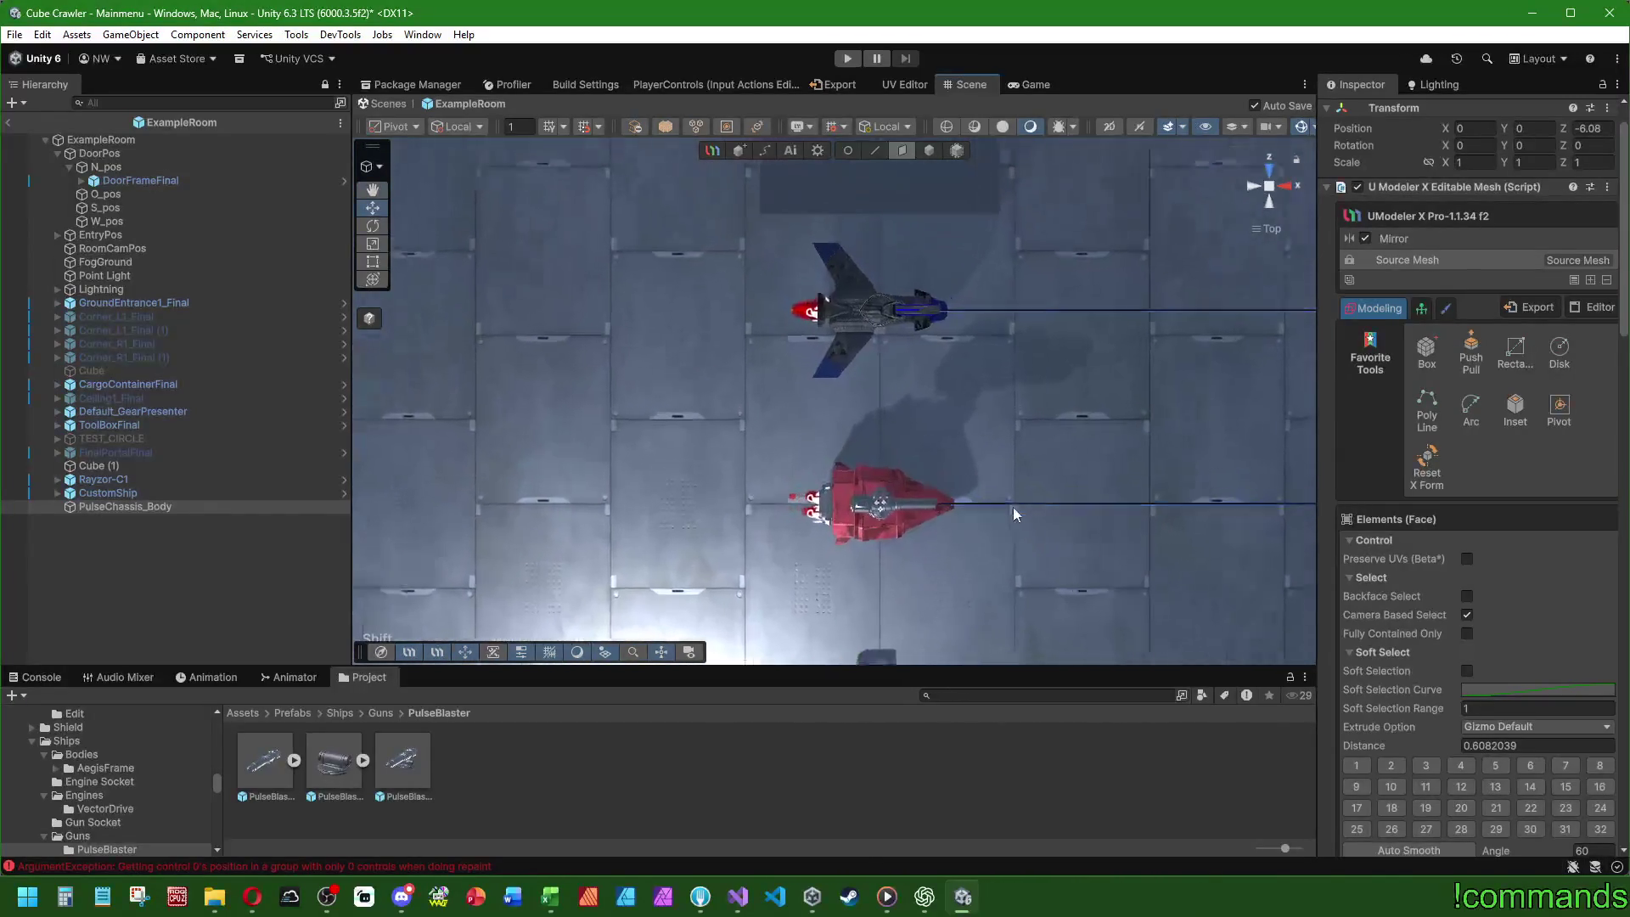
scroll(1011, 498, up, 2)
scroll(1011, 496, up, 1)
drag(1011, 496, 1010, 253)
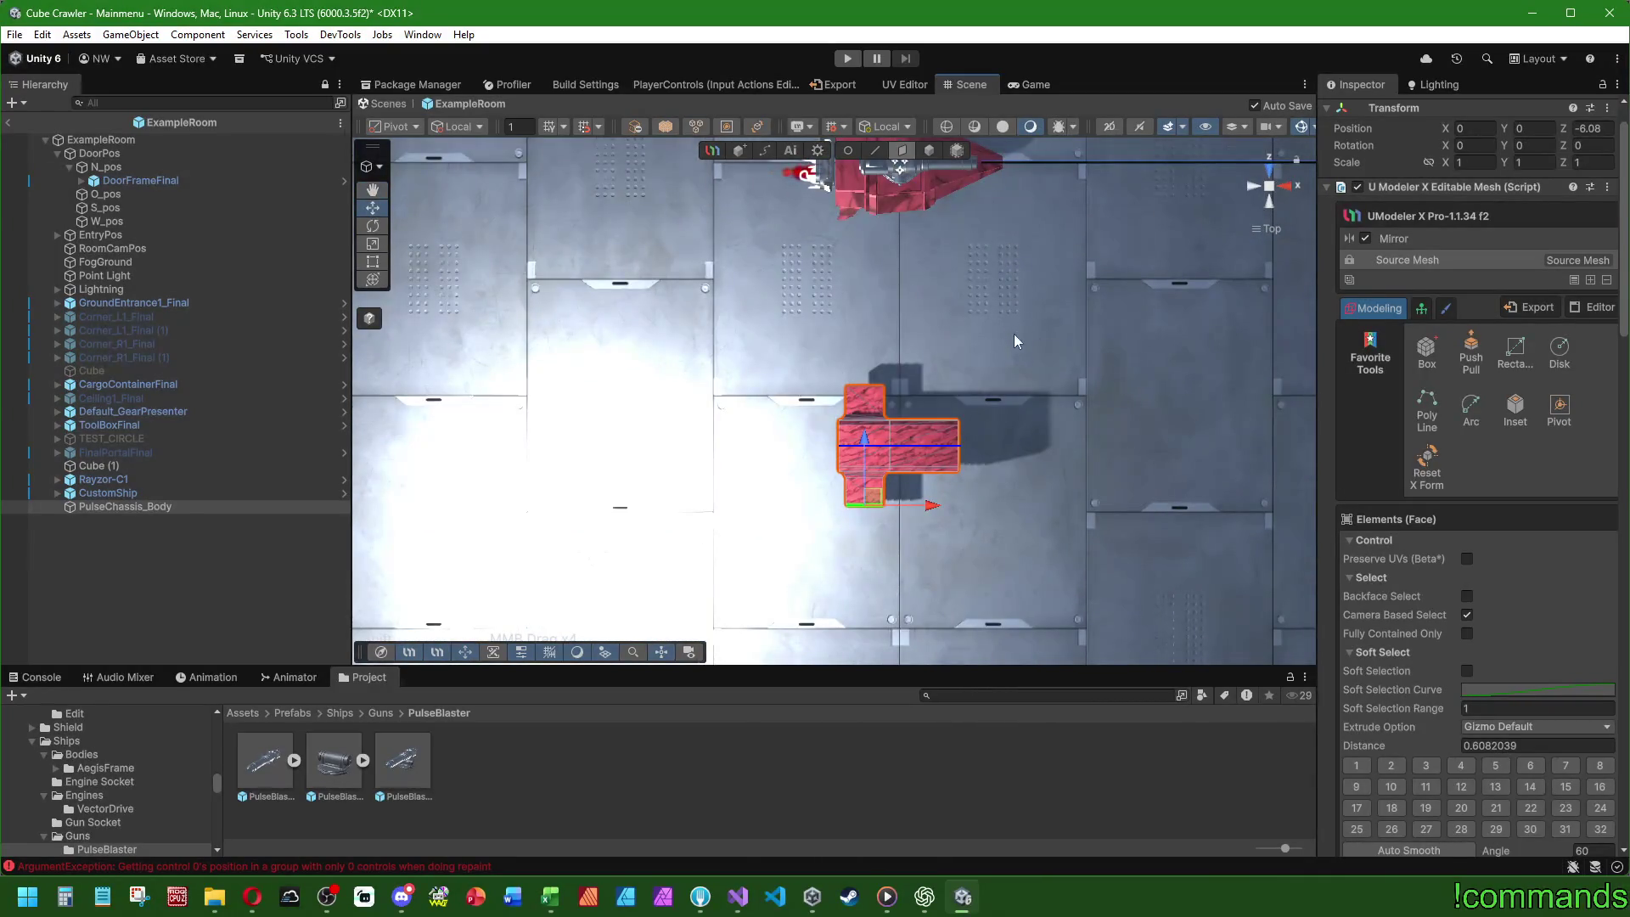
drag(864, 448, 865, 455)
mouse_move(865, 451)
mouse_down()
mouse_move(941, 573)
mouse_move(937, 688)
mouse_move(918, 706)
mouse_move(937, 687)
mouse_move(1002, 273)
mouse_up()
drag(938, 576, 930, 581)
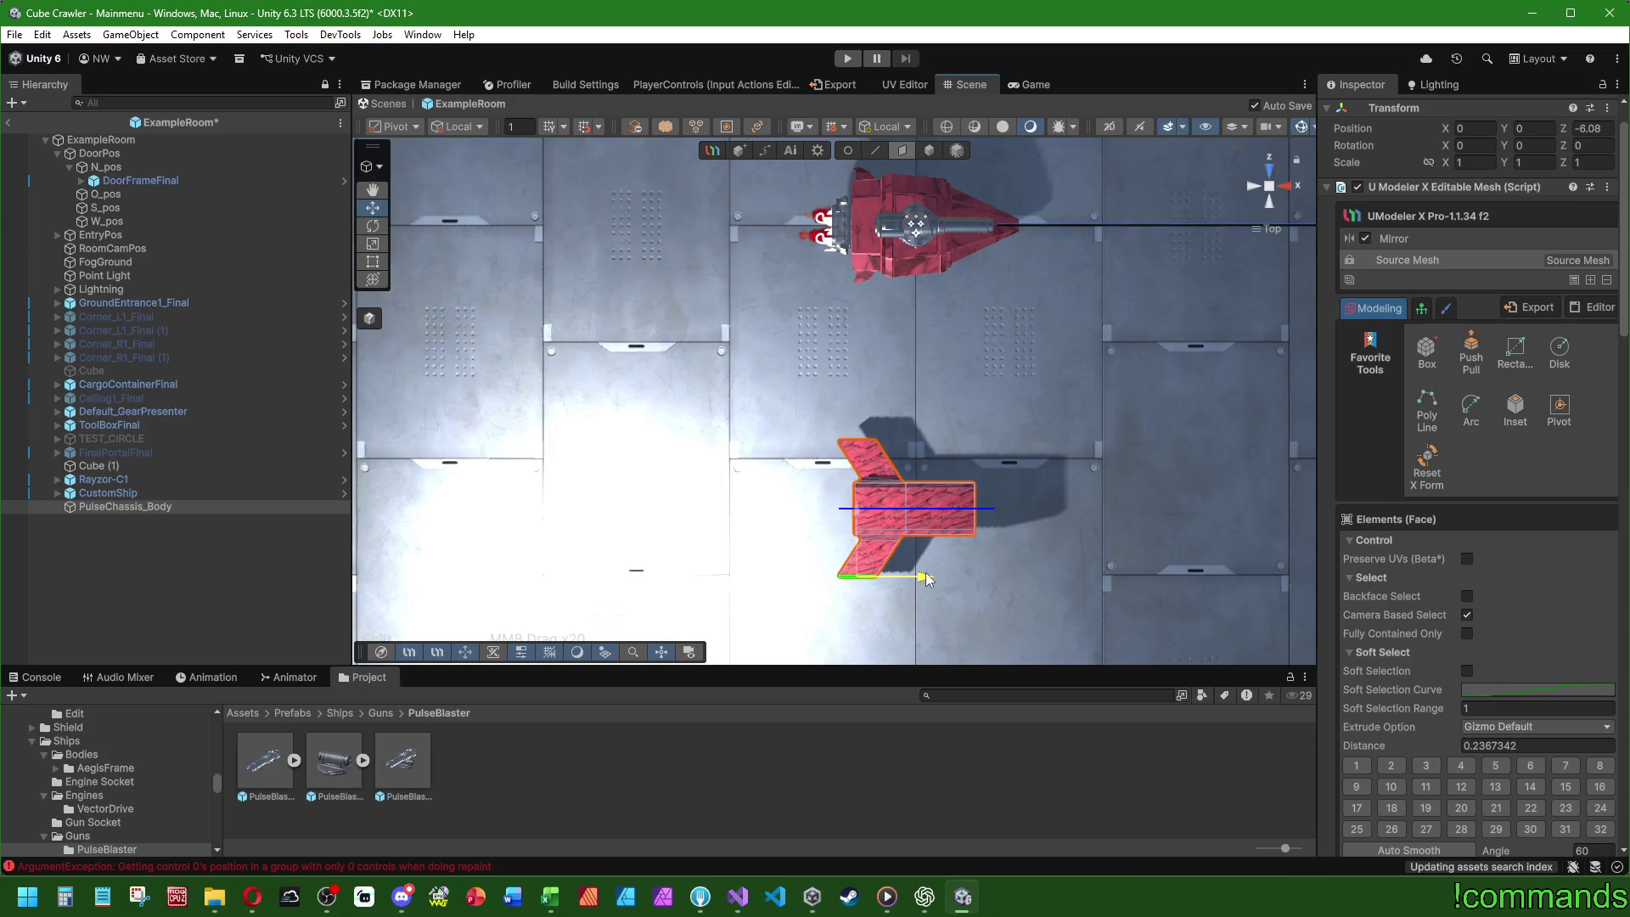
- Sweep the side blocks back into fins and fine-tune their length
drag(852, 501, 858, 510)
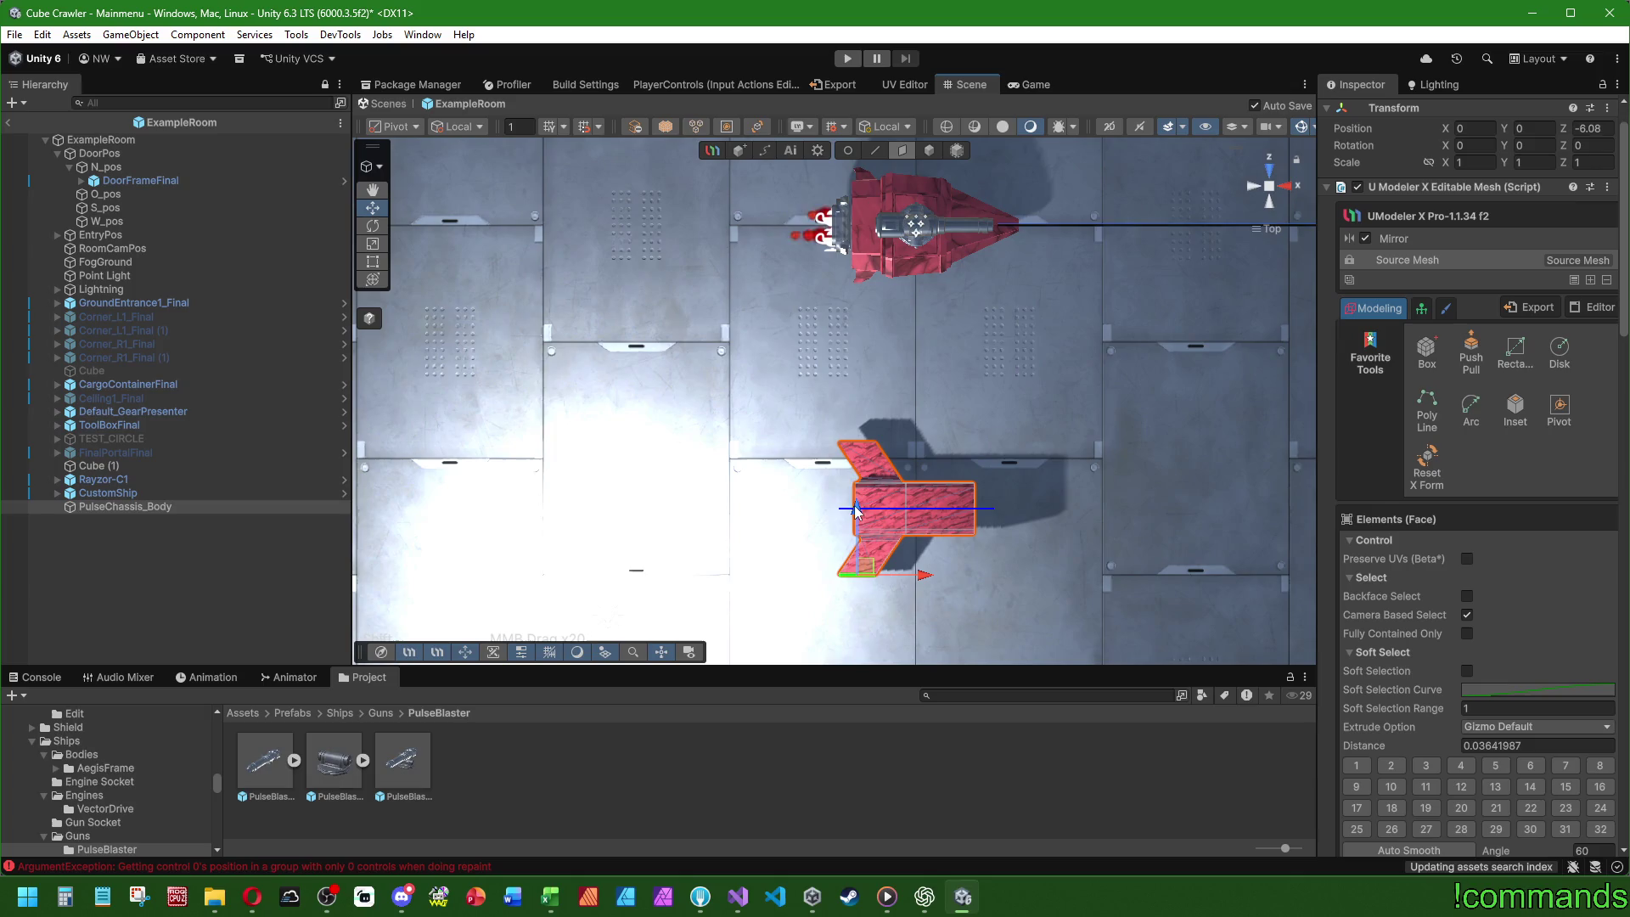
mouse_move(971, 319)
mouse_down()
mouse_move(971, 406)
mouse_move(981, 342)
mouse_up()
drag(863, 521, 862, 514)
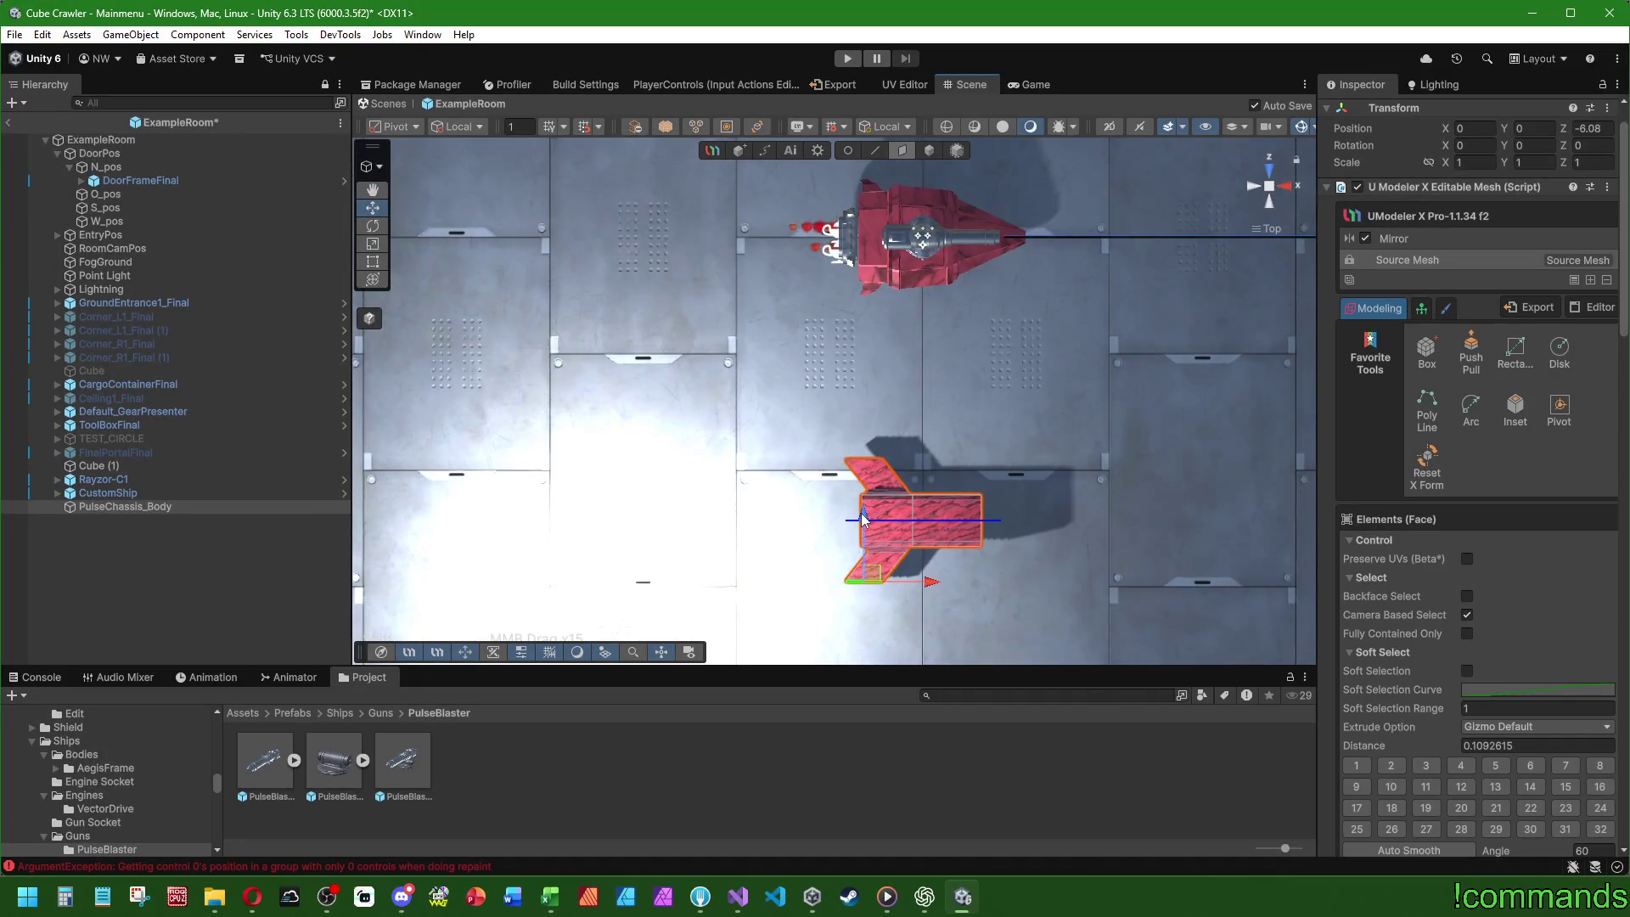
drag(863, 511, 818, 645)
drag(849, 582, 995, 379)
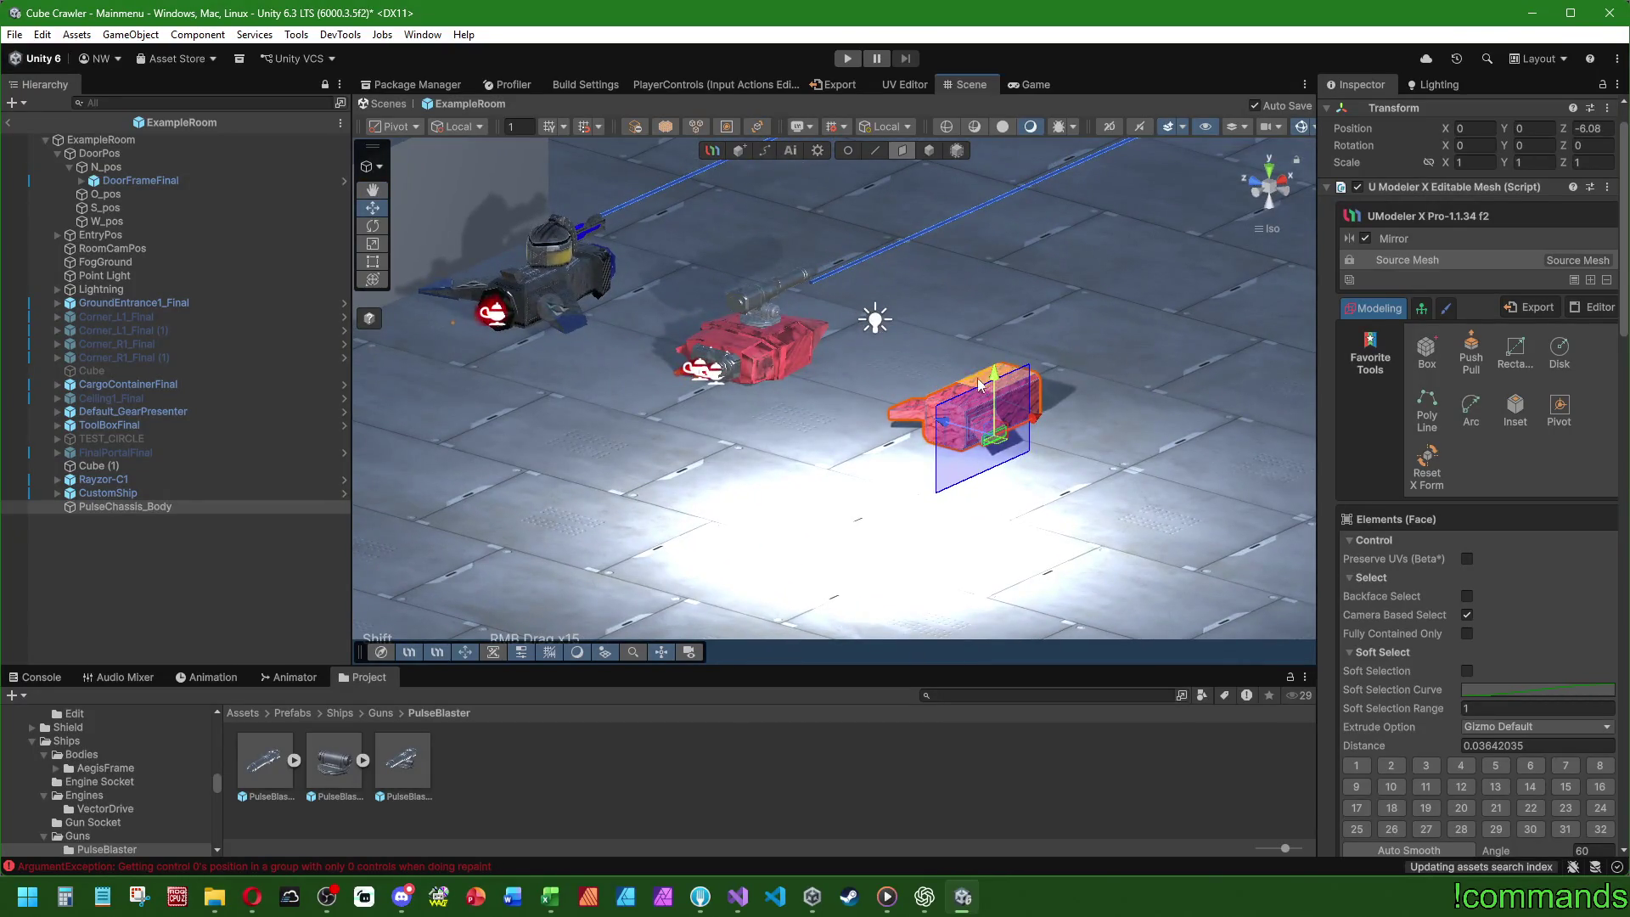
- Frame the fin's end face and extrude it slightly outward
key(f)
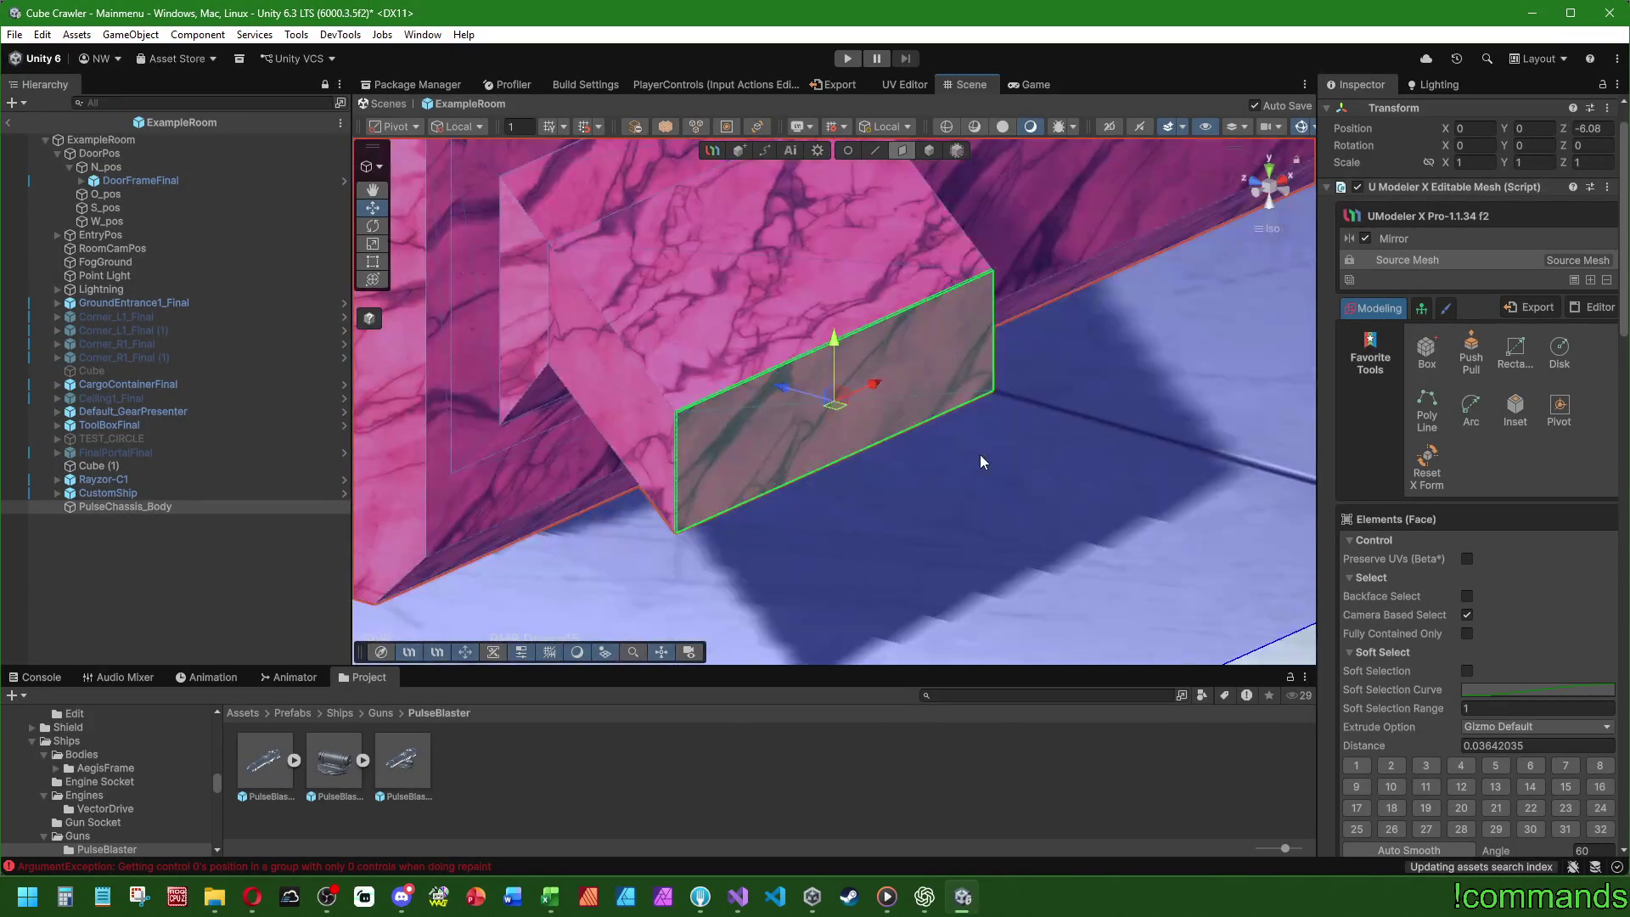
mouse_move(907, 471)
mouse_down()
mouse_move(816, 390)
mouse_move(773, 415)
mouse_up()
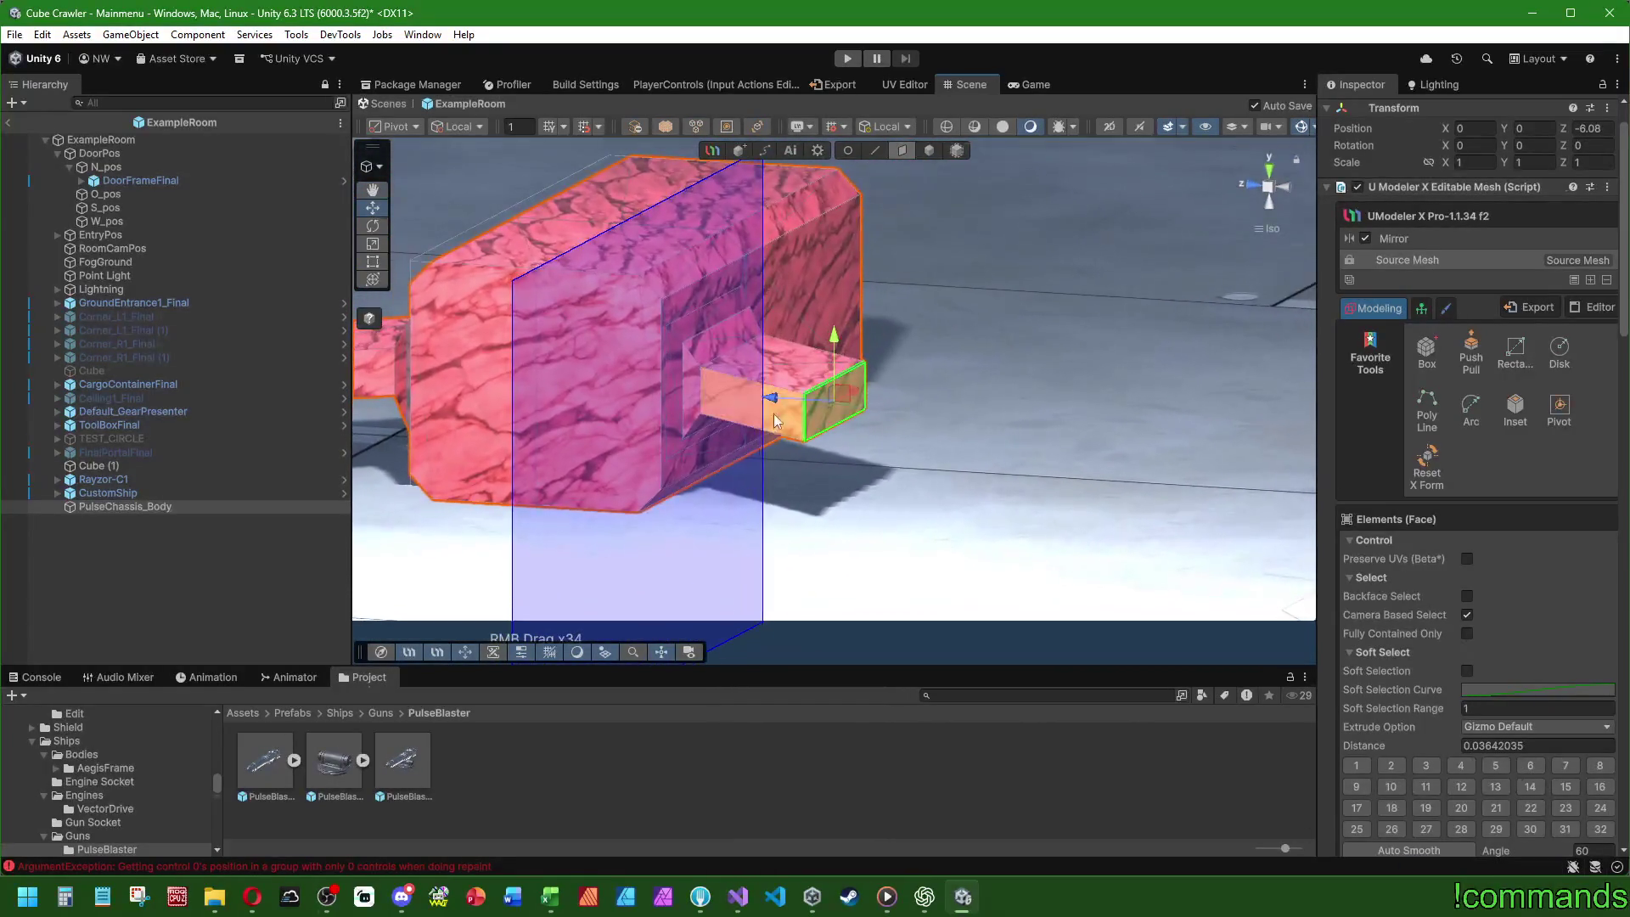
scroll(773, 415, up, 5)
click(372, 243)
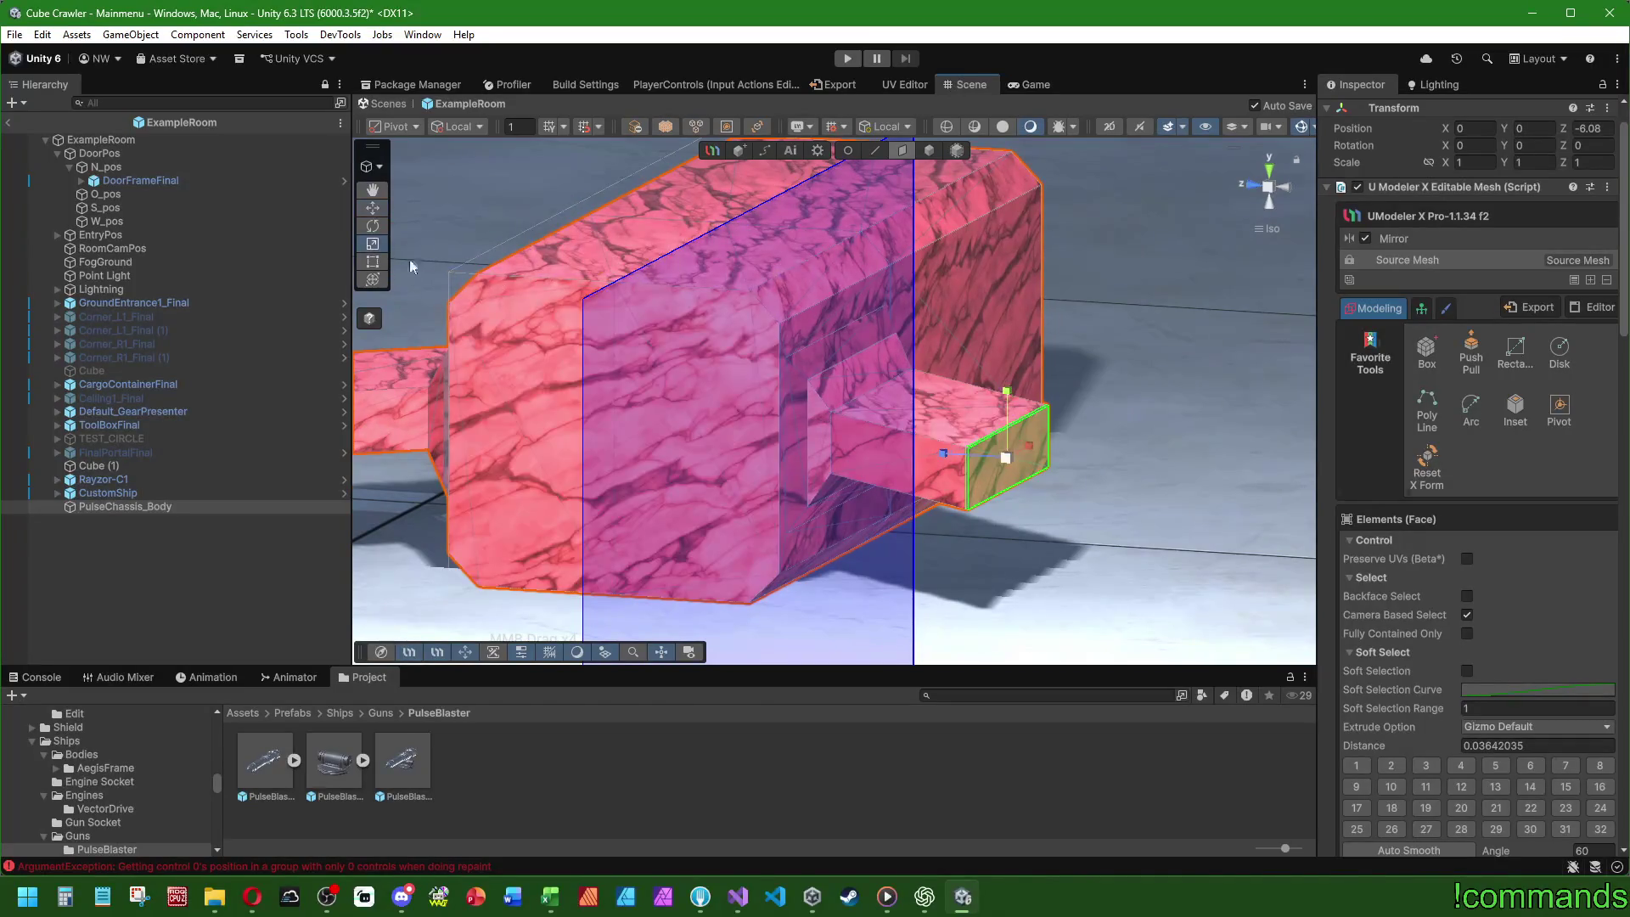
drag(1002, 425, 650, 394)
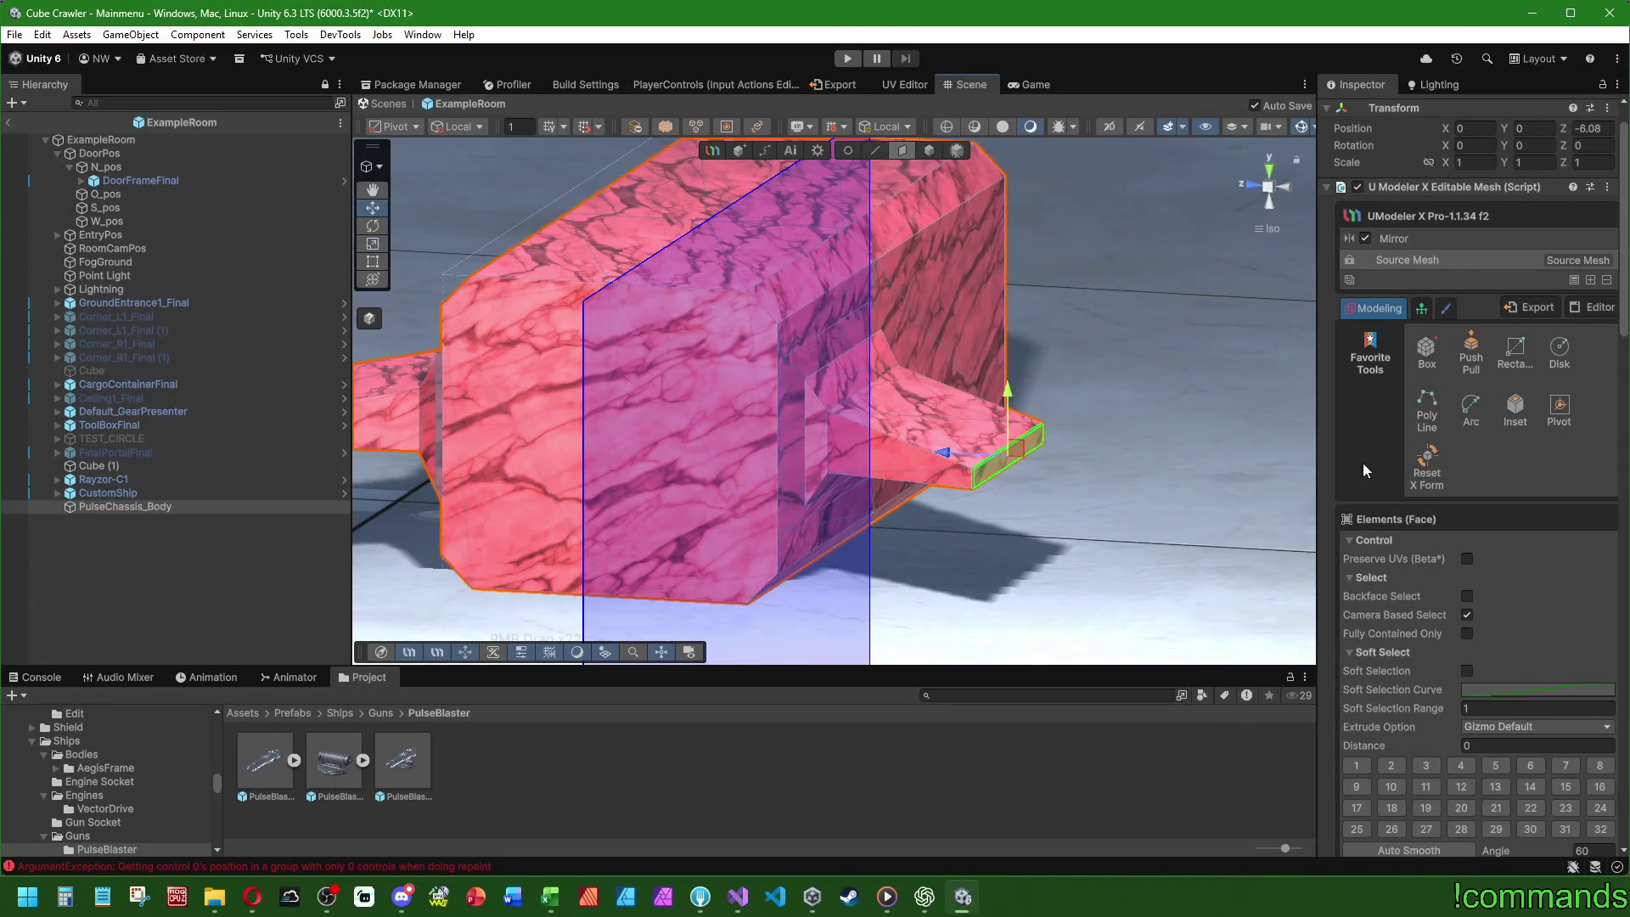
drag(943, 453, 1047, 476)
- Pull the fin face further out, save the scene, and trim the tip back
key(r)
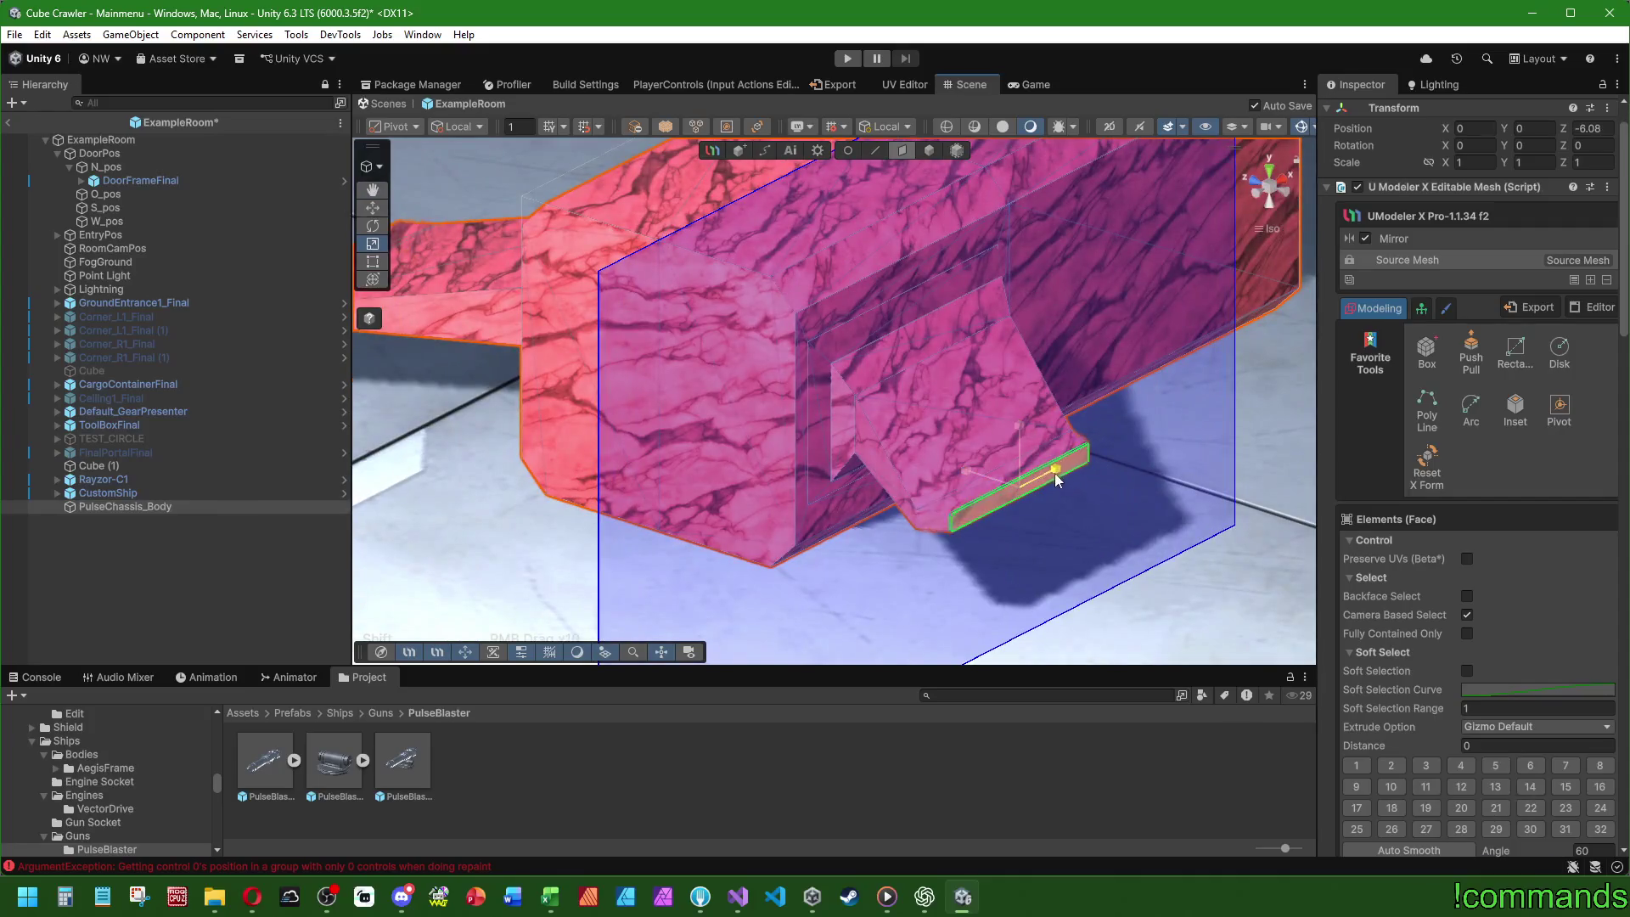
key(ctrl+s)
click(372, 189)
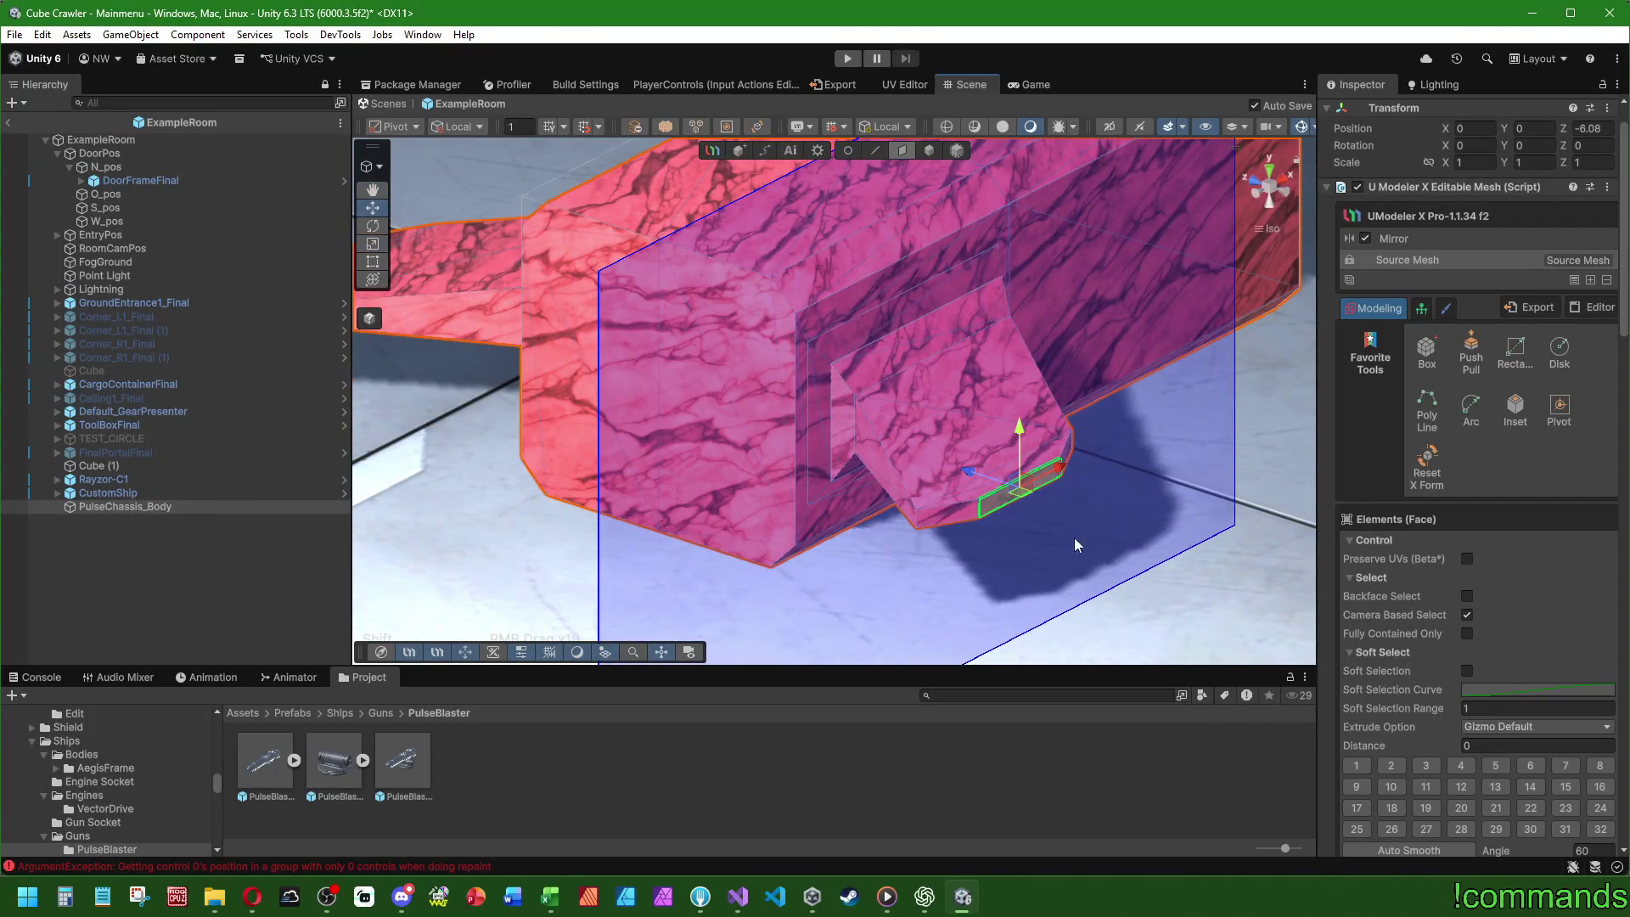
mouse_move(1061, 469)
mouse_down()
mouse_move(985, 551)
mouse_move(1010, 648)
mouse_move(951, 544)
mouse_move(953, 513)
mouse_move(1023, 510)
mouse_move(570, 442)
mouse_move(934, 373)
mouse_move(935, 390)
mouse_move(864, 420)
mouse_move(995, 386)
mouse_move(1064, 395)
mouse_move(877, 283)
mouse_move(863, 247)
mouse_move(905, 341)
mouse_move(952, 332)
mouse_move(961, 380)
mouse_up()
key(ctrl+s)
scroll(1002, 363, up, 2)
mouse_move(1067, 340)
mouse_down()
mouse_move(1019, 371)
mouse_move(916, 504)
mouse_move(931, 489)
mouse_move(798, 462)
mouse_move(787, 476)
mouse_move(874, 386)
mouse_up()
- In Top view, drag the fin's outer edge out along Y, then partway back to adjust its sweep
click(876, 151)
scroll(941, 531, up, 1)
mouse_move(952, 545)
mouse_down()
mouse_move(1159, 263)
mouse_move(1265, 185)
mouse_up()
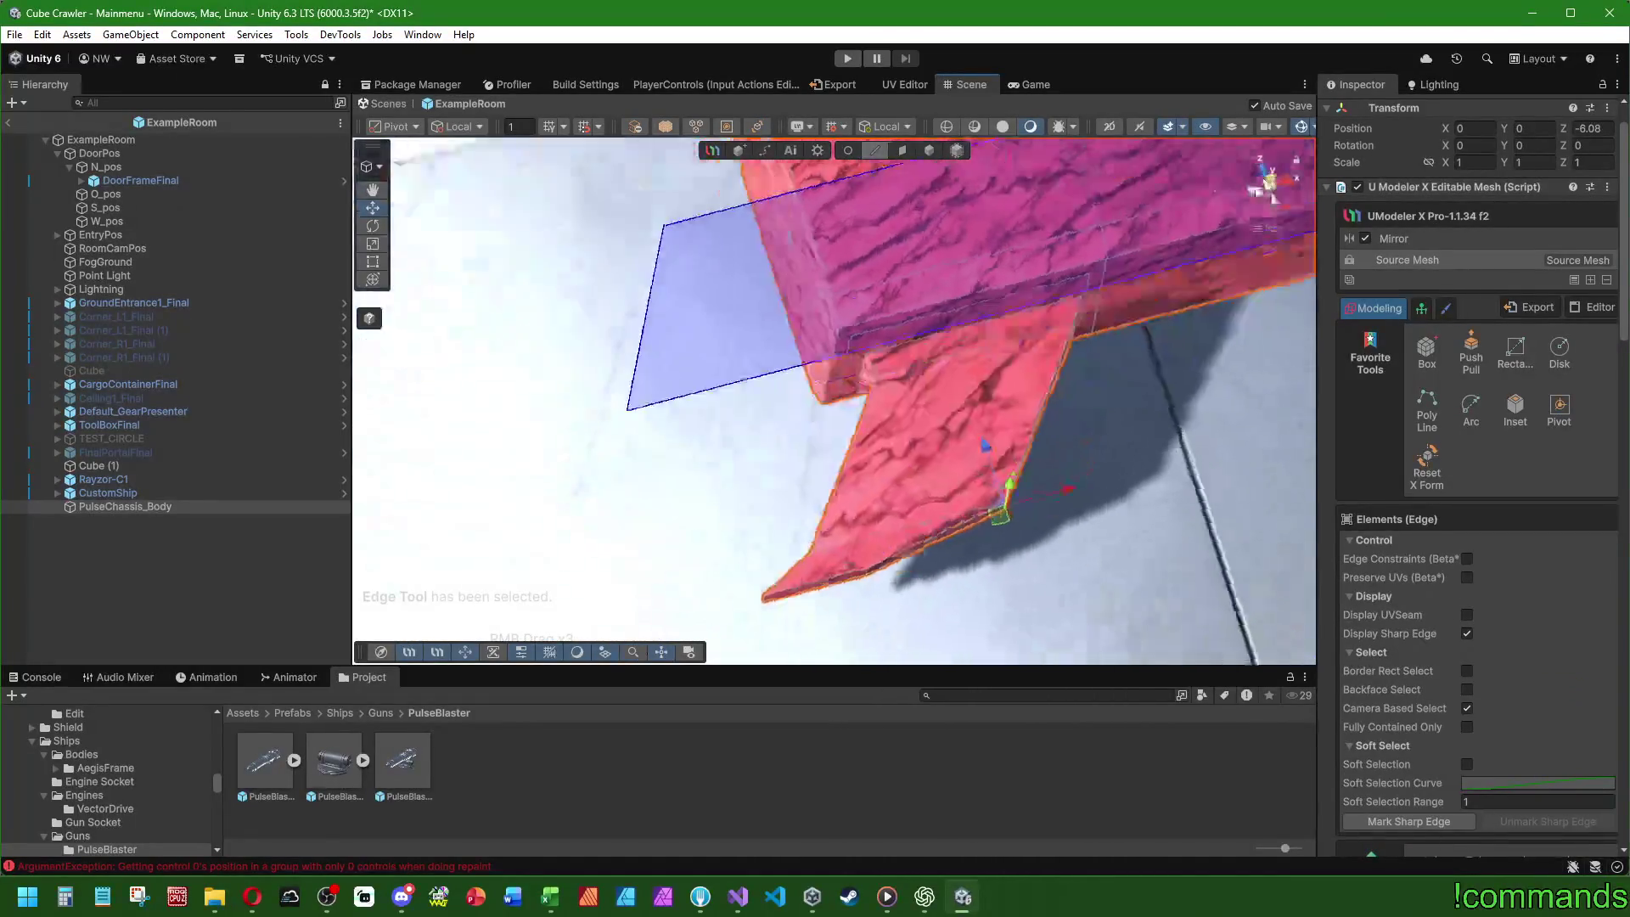
click(1265, 186)
scroll(927, 413, down, 3)
drag(928, 411, 930, 400)
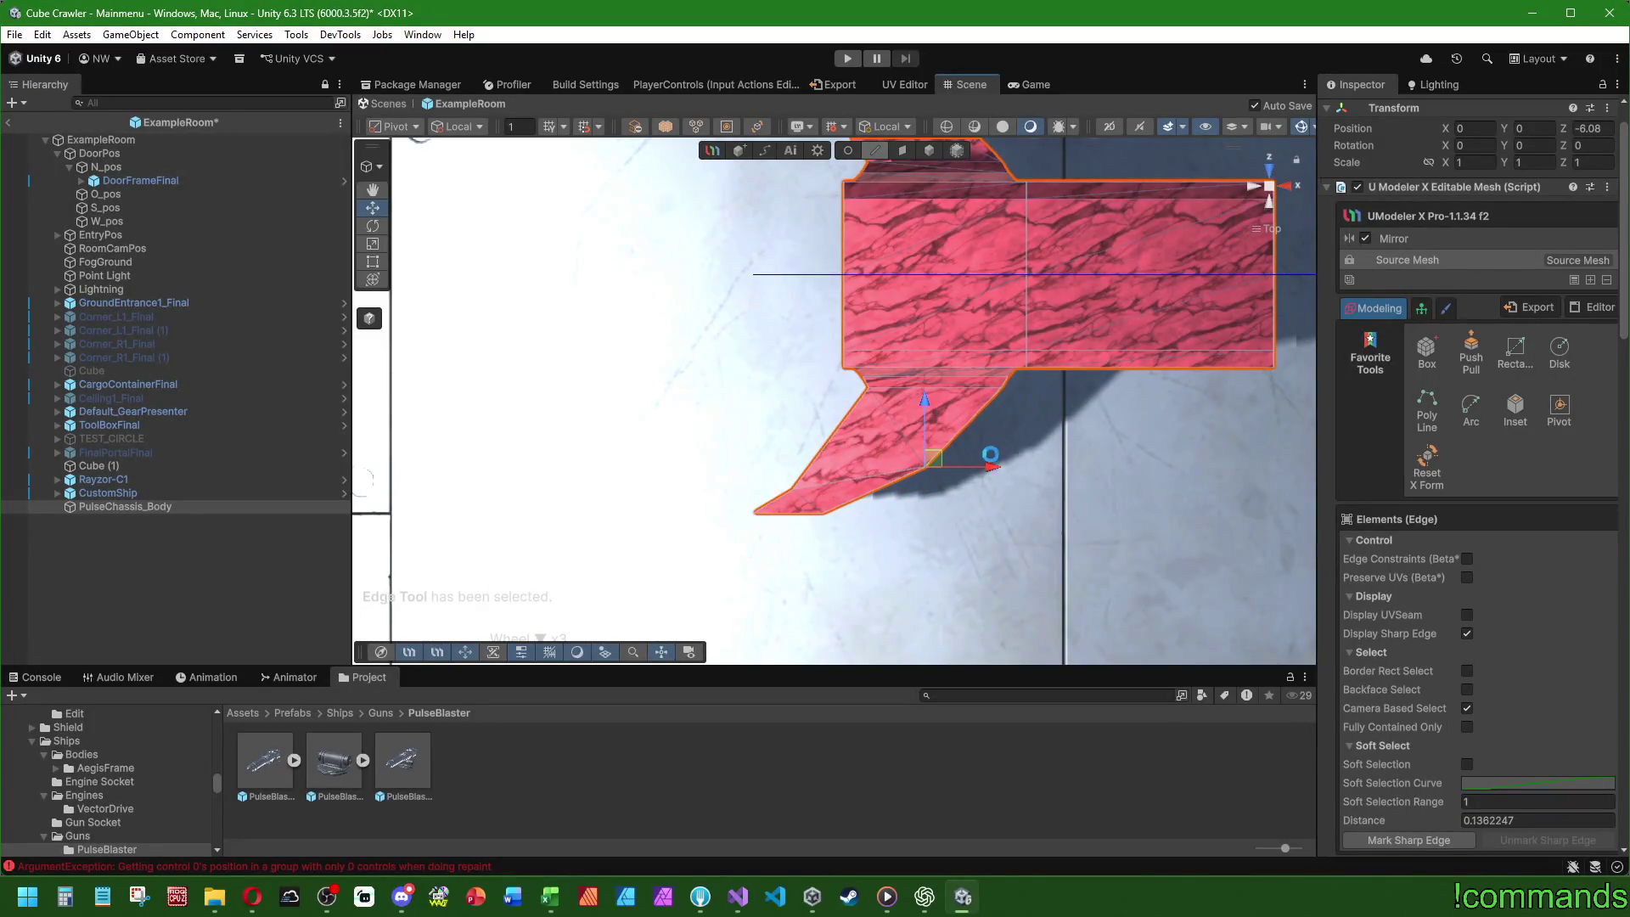
scroll(912, 598, down, 2)
mouse_move(856, 491)
mouse_down()
mouse_move(898, 542)
mouse_move(905, 586)
mouse_move(1059, 490)
mouse_move(883, 416)
mouse_move(599, 483)
mouse_move(552, 476)
mouse_move(644, 434)
mouse_move(944, 466)
mouse_move(941, 437)
mouse_move(834, 372)
mouse_move(889, 422)
mouse_up()
scroll(1059, 490, down, 2)
scroll(883, 416, up, 4)
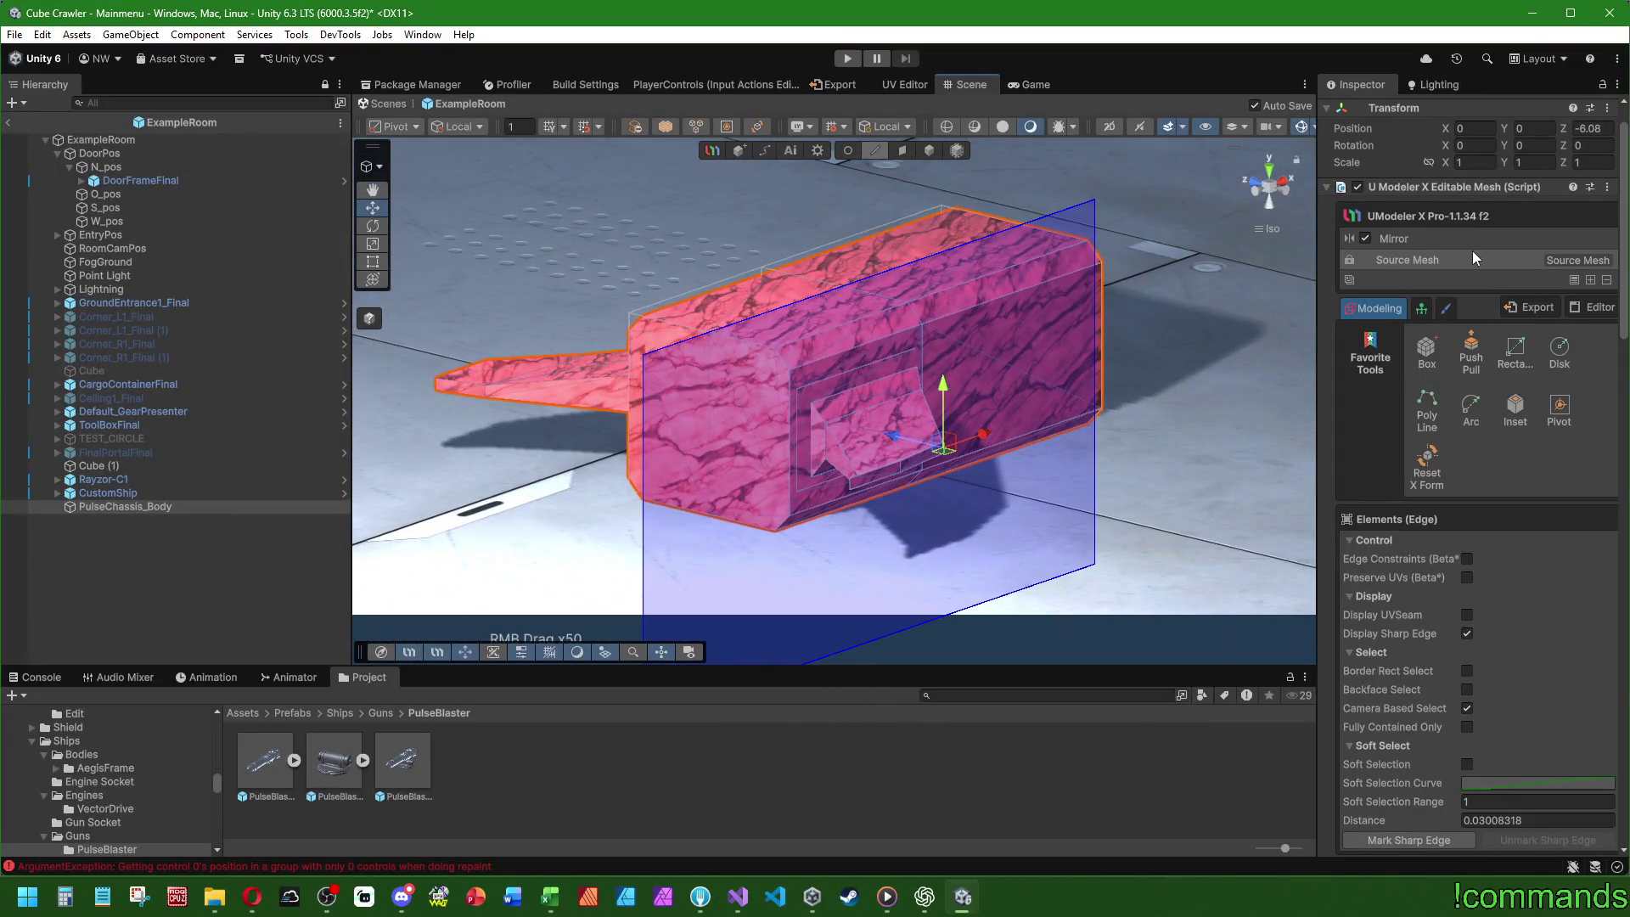
- Leave the mirror settings, return to face editing and frame the chassis
click(1476, 241)
key(Tab)
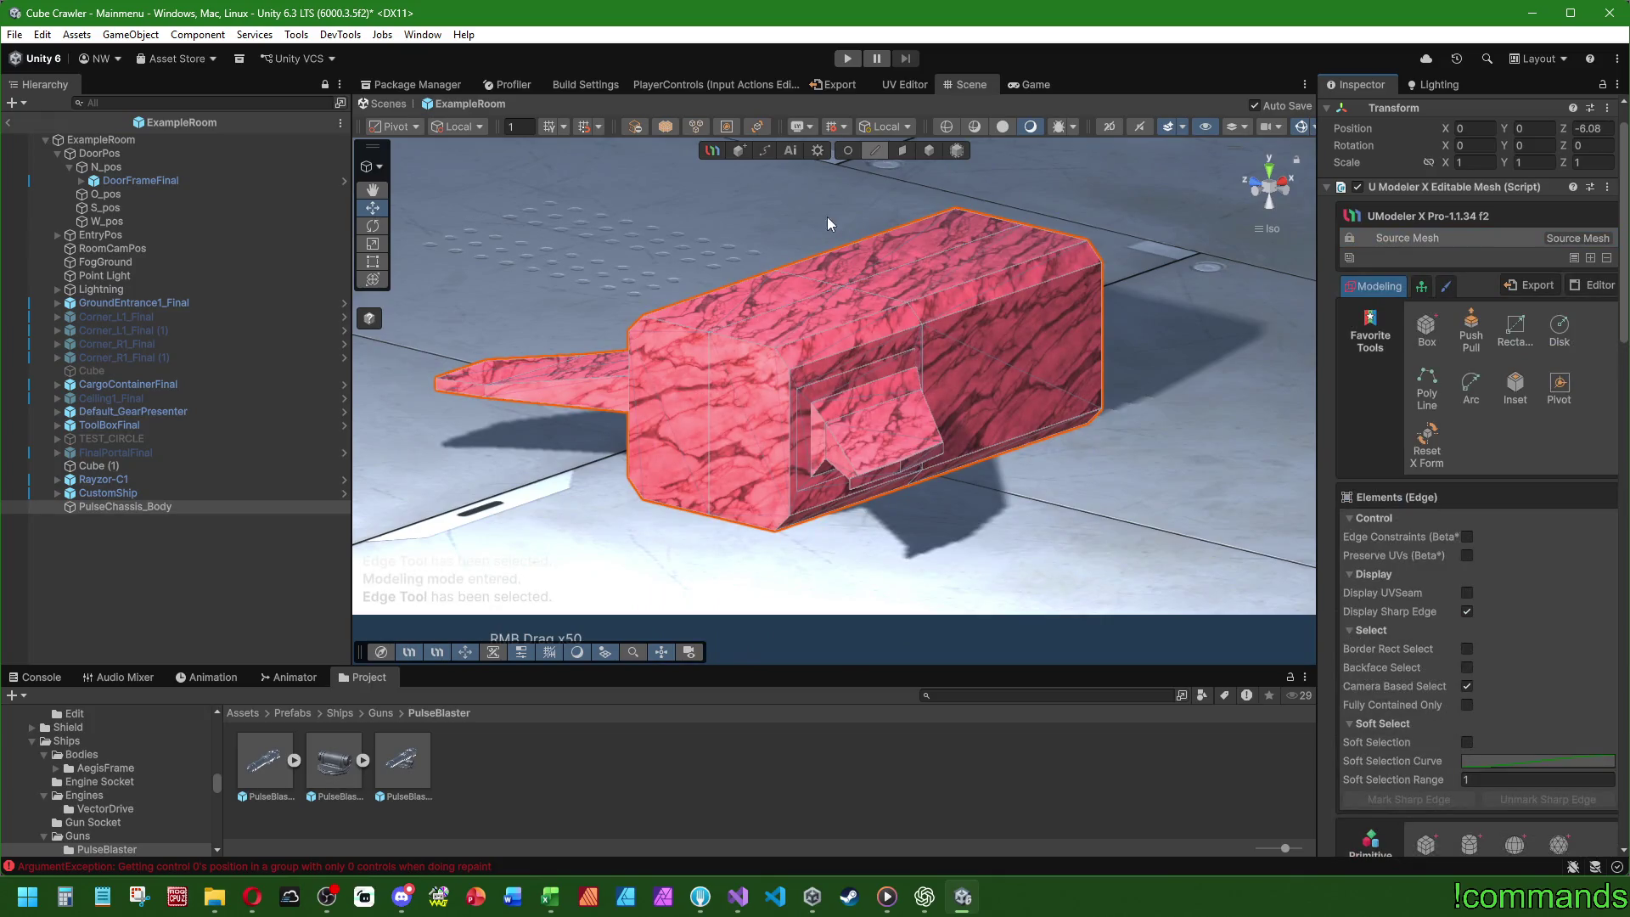
key(3)
mouse_move(889, 223)
mouse_down()
mouse_move(538, 405)
mouse_move(863, 424)
mouse_move(897, 450)
mouse_move(772, 370)
mouse_move(799, 460)
mouse_move(866, 455)
mouse_move(900, 501)
mouse_up()
scroll(897, 511, up, 2)
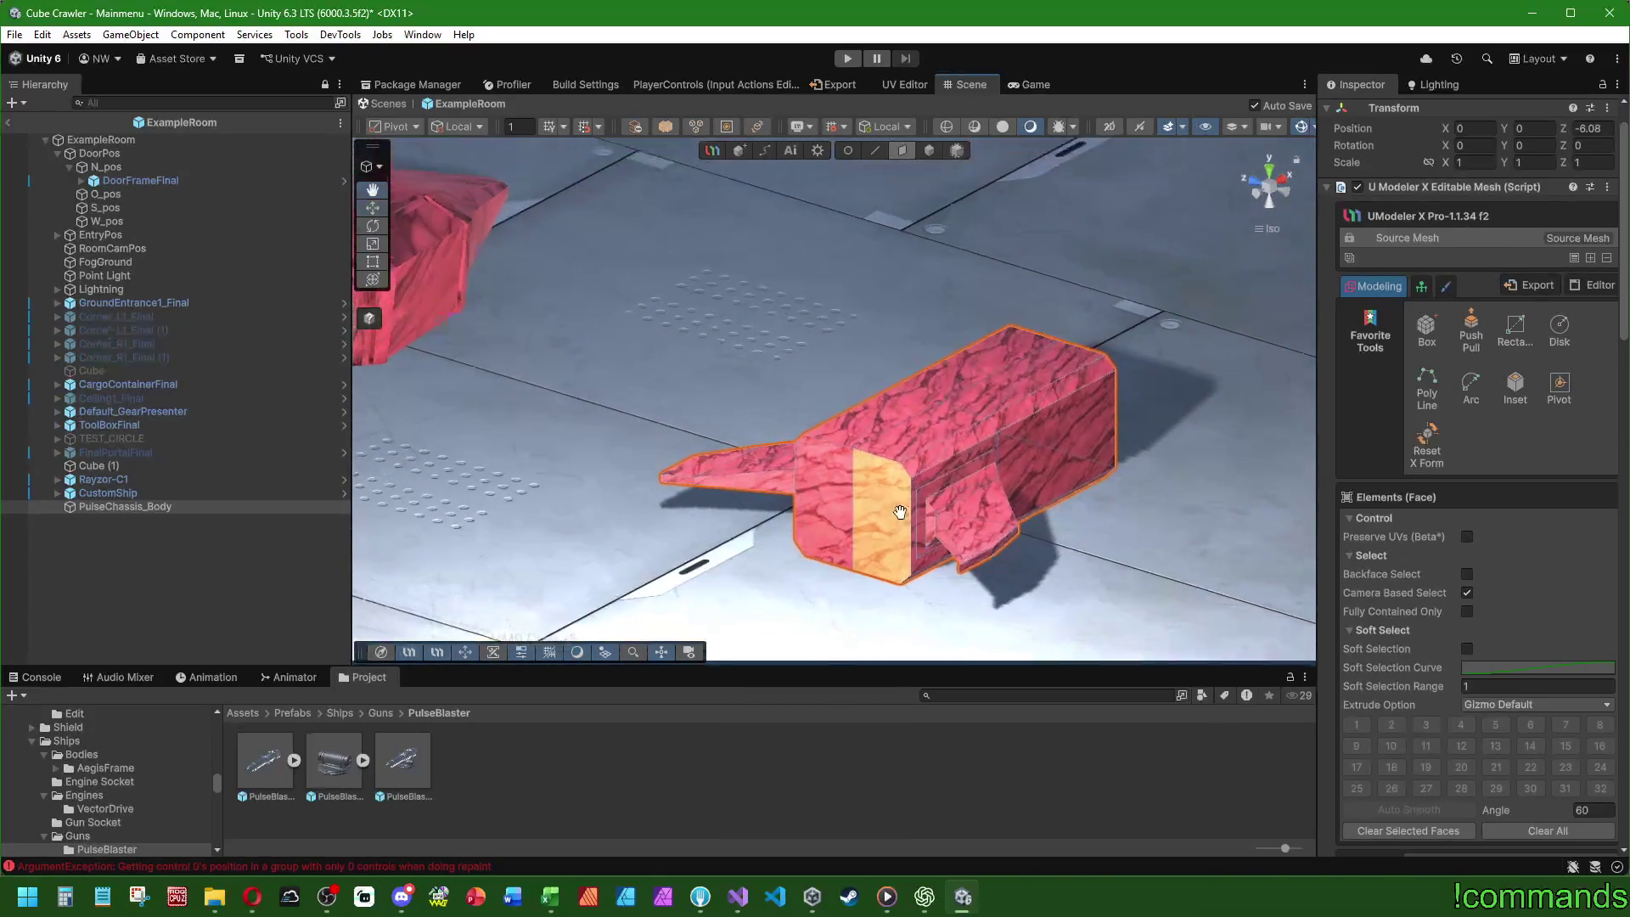
scroll(897, 511, down, 1)
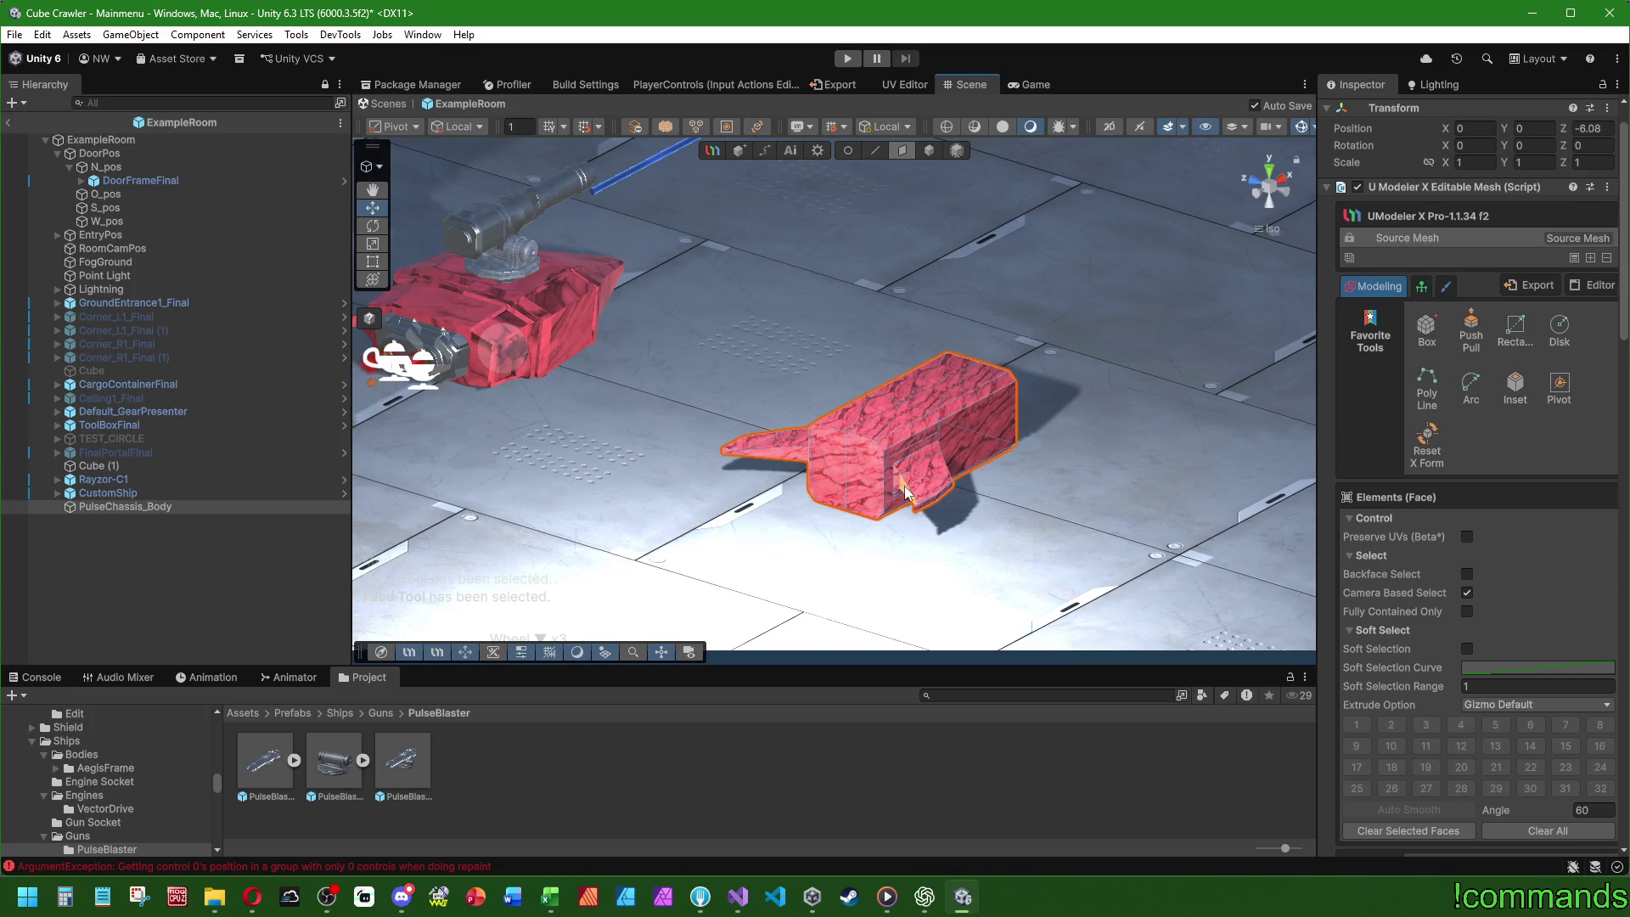
drag(408, 318, 624, 391)
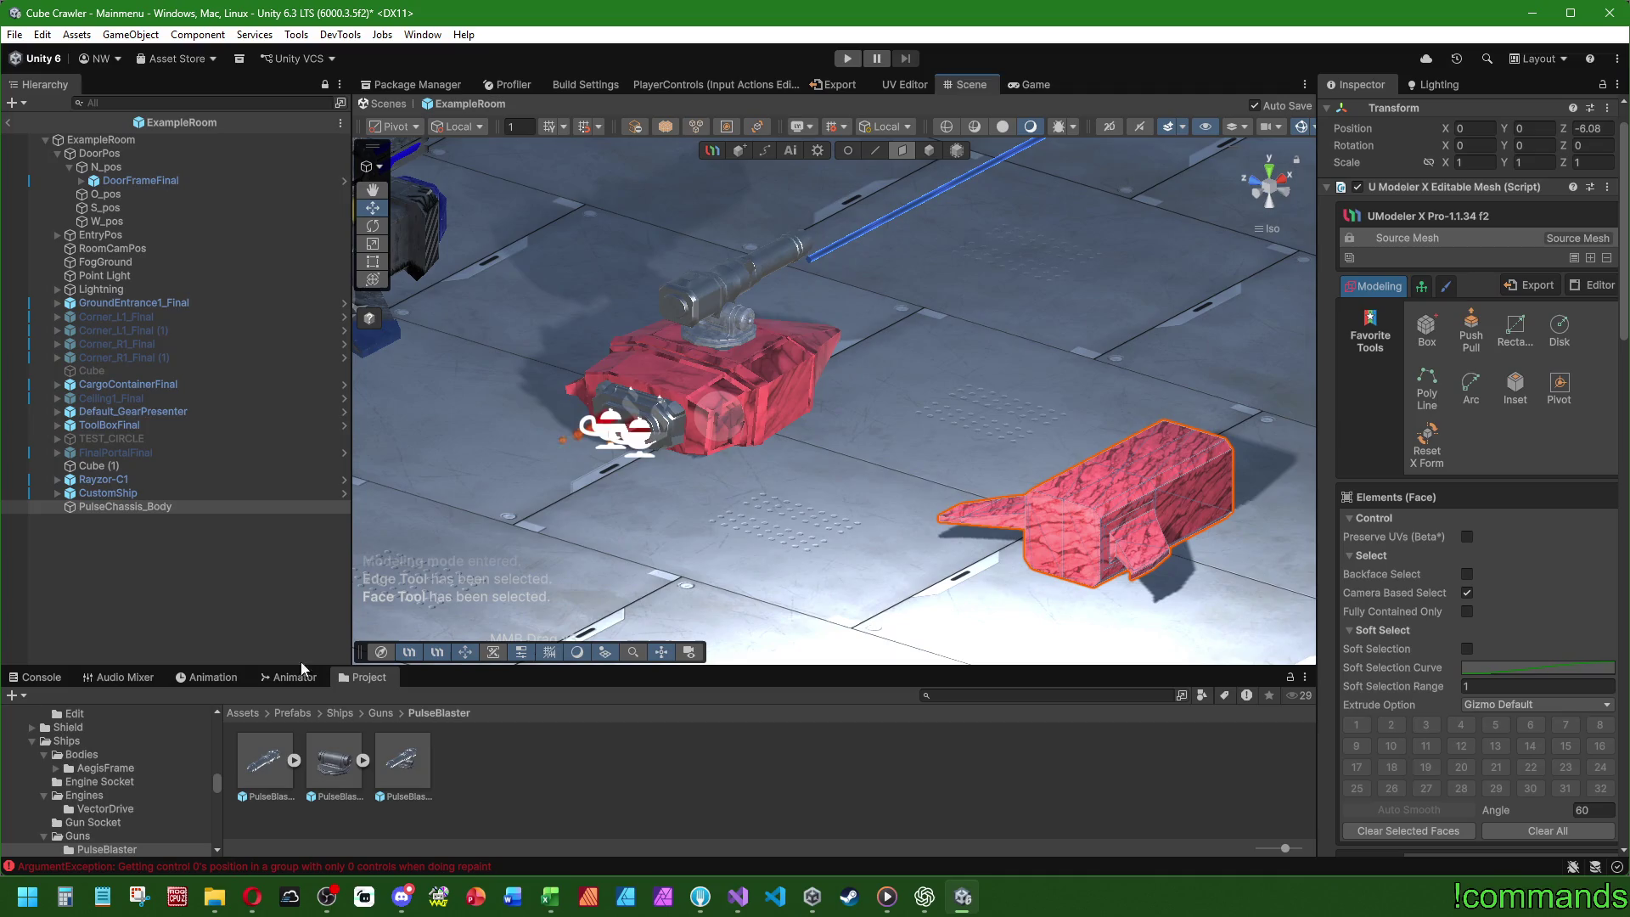
- Add the EngineSocket prefab from the Engine Socket folder and reset its Transform
click(338, 715)
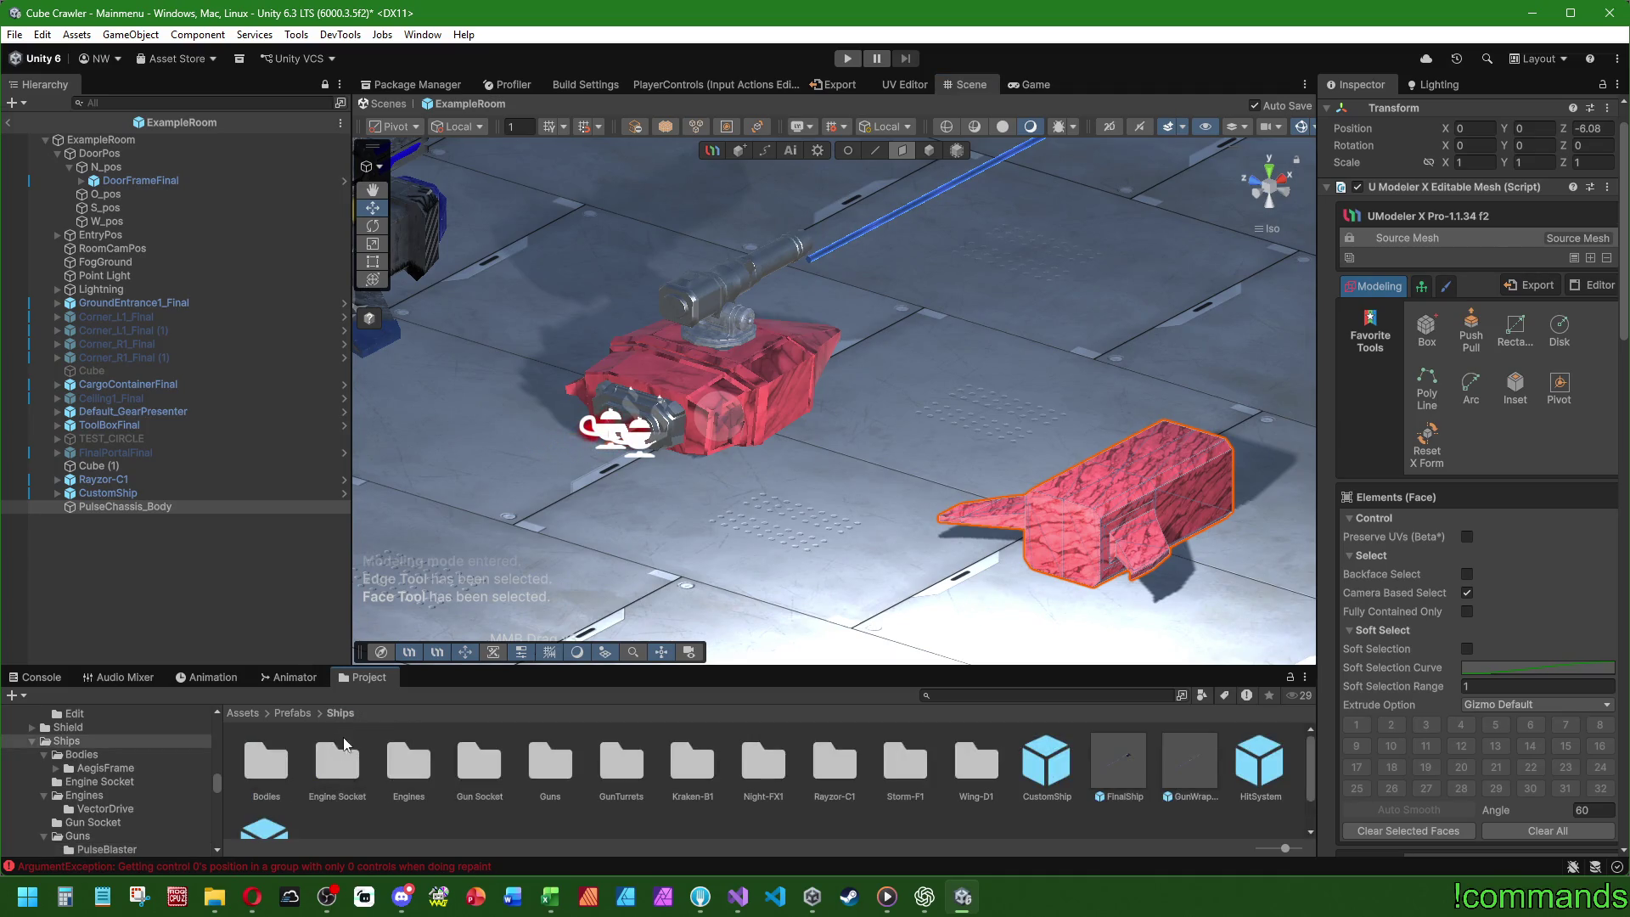
double_click(337, 760)
drag(265, 760, 178, 584)
right_click(1401, 197)
click(1435, 209)
mouse_move(701, 394)
mouse_down()
mouse_move(990, 471)
mouse_move(1176, 544)
mouse_move(1120, 535)
mouse_move(1138, 565)
mouse_up()
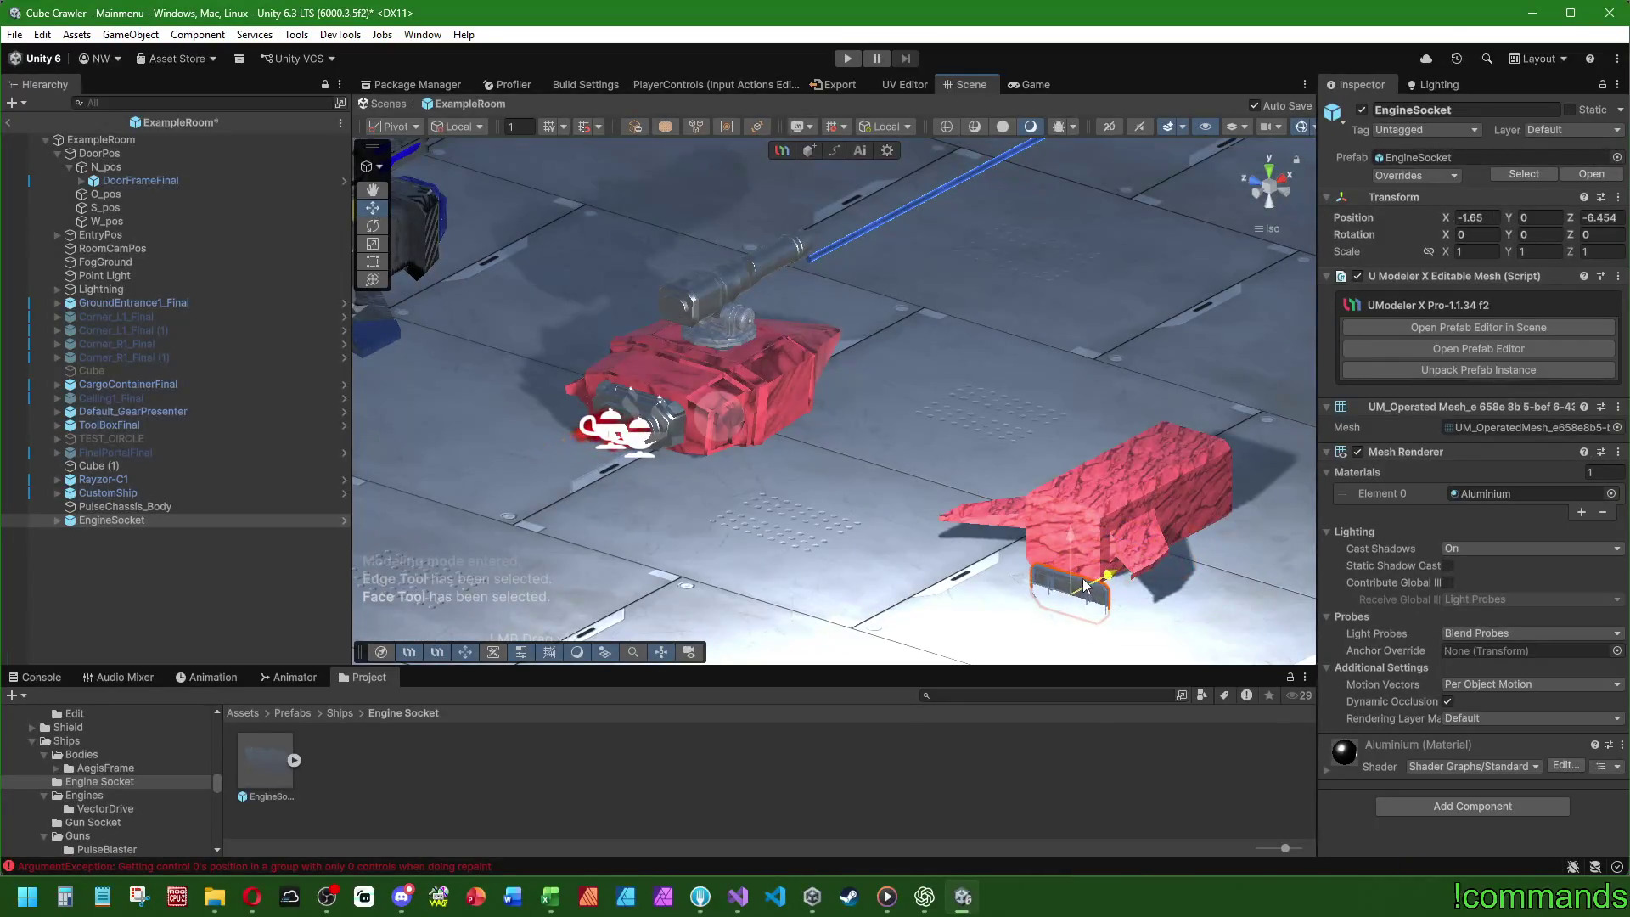
- Give the EngineSocket the chassis Z of -6.08 and raise it onto the chassis end
click(126, 506)
click(1605, 175)
click(133, 521)
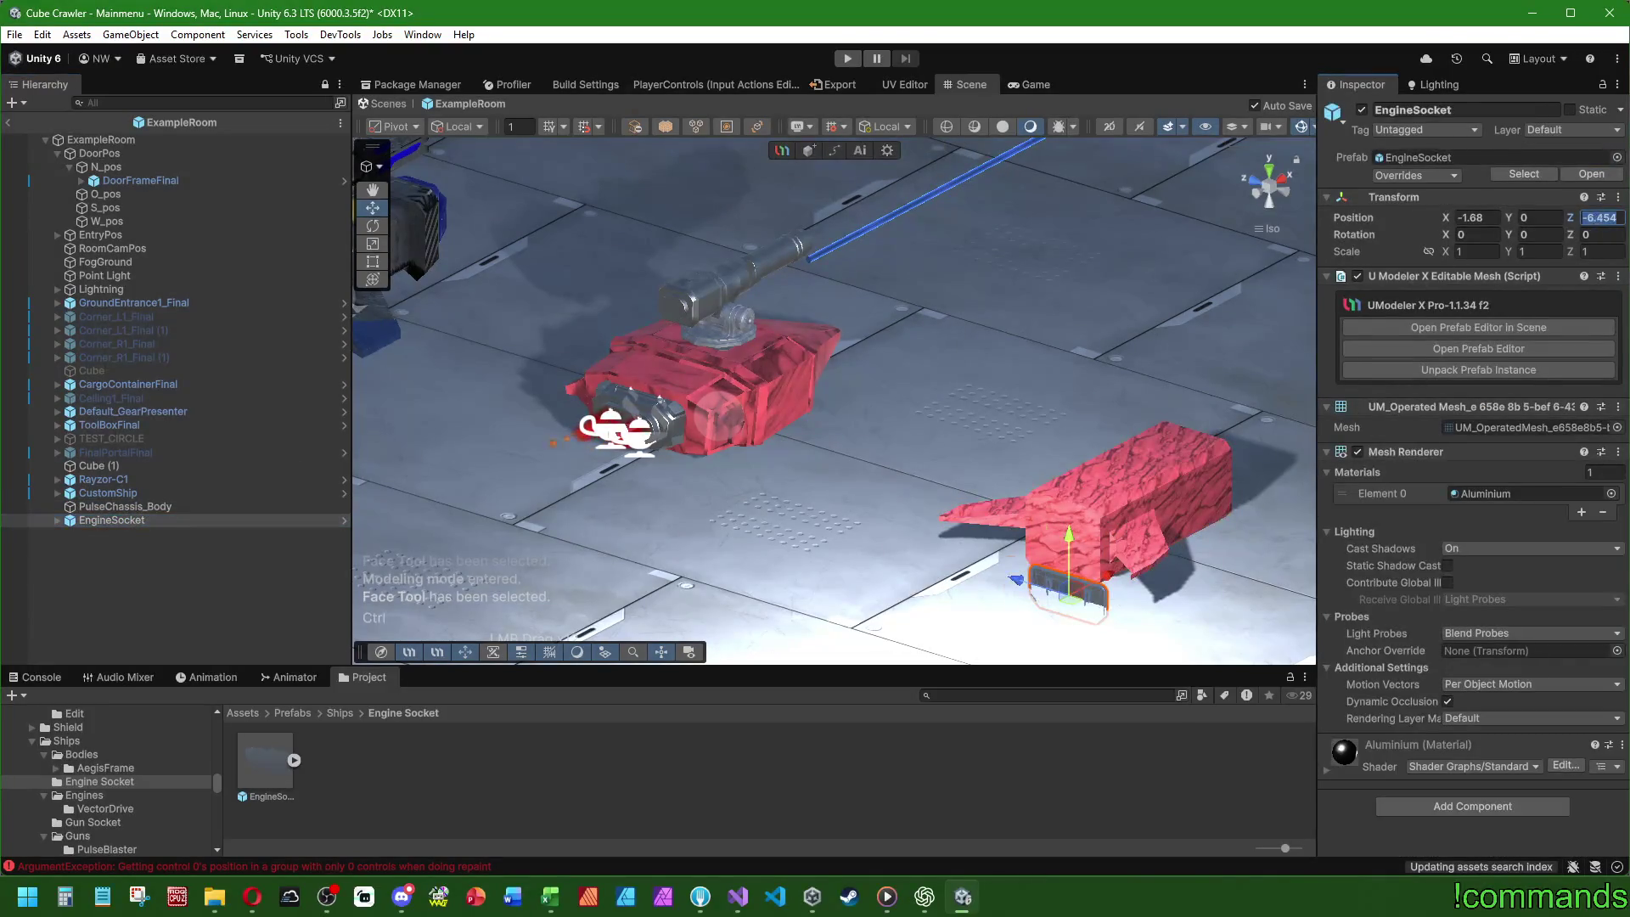
text(-6.08)
scroll(1110, 416, up, 3)
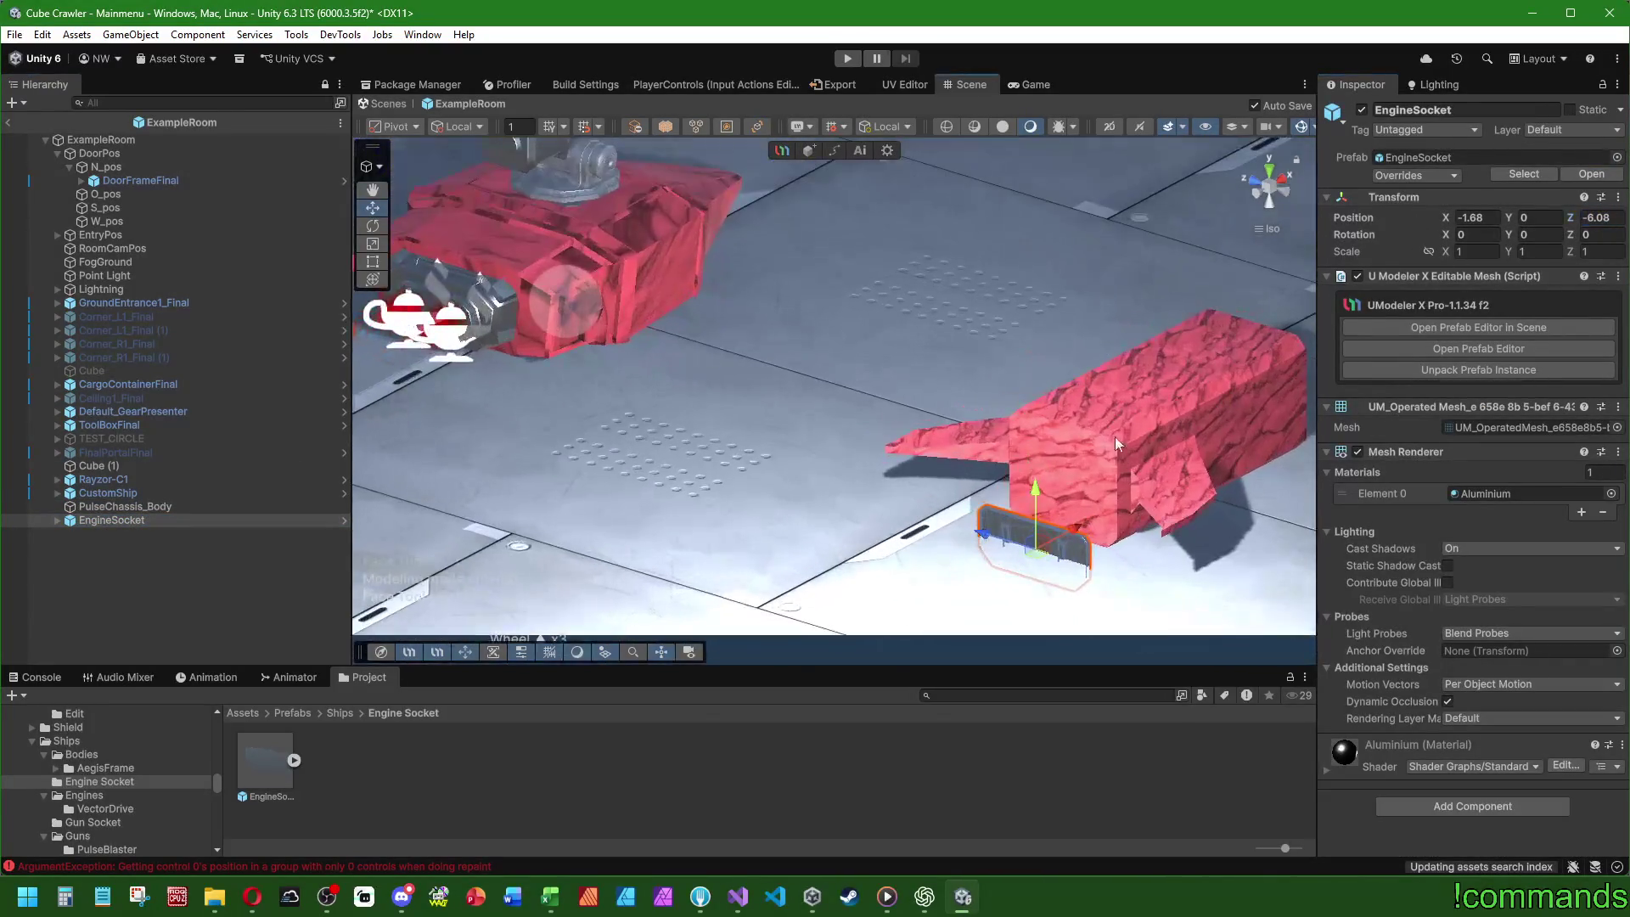
drag(1037, 495, 1046, 426)
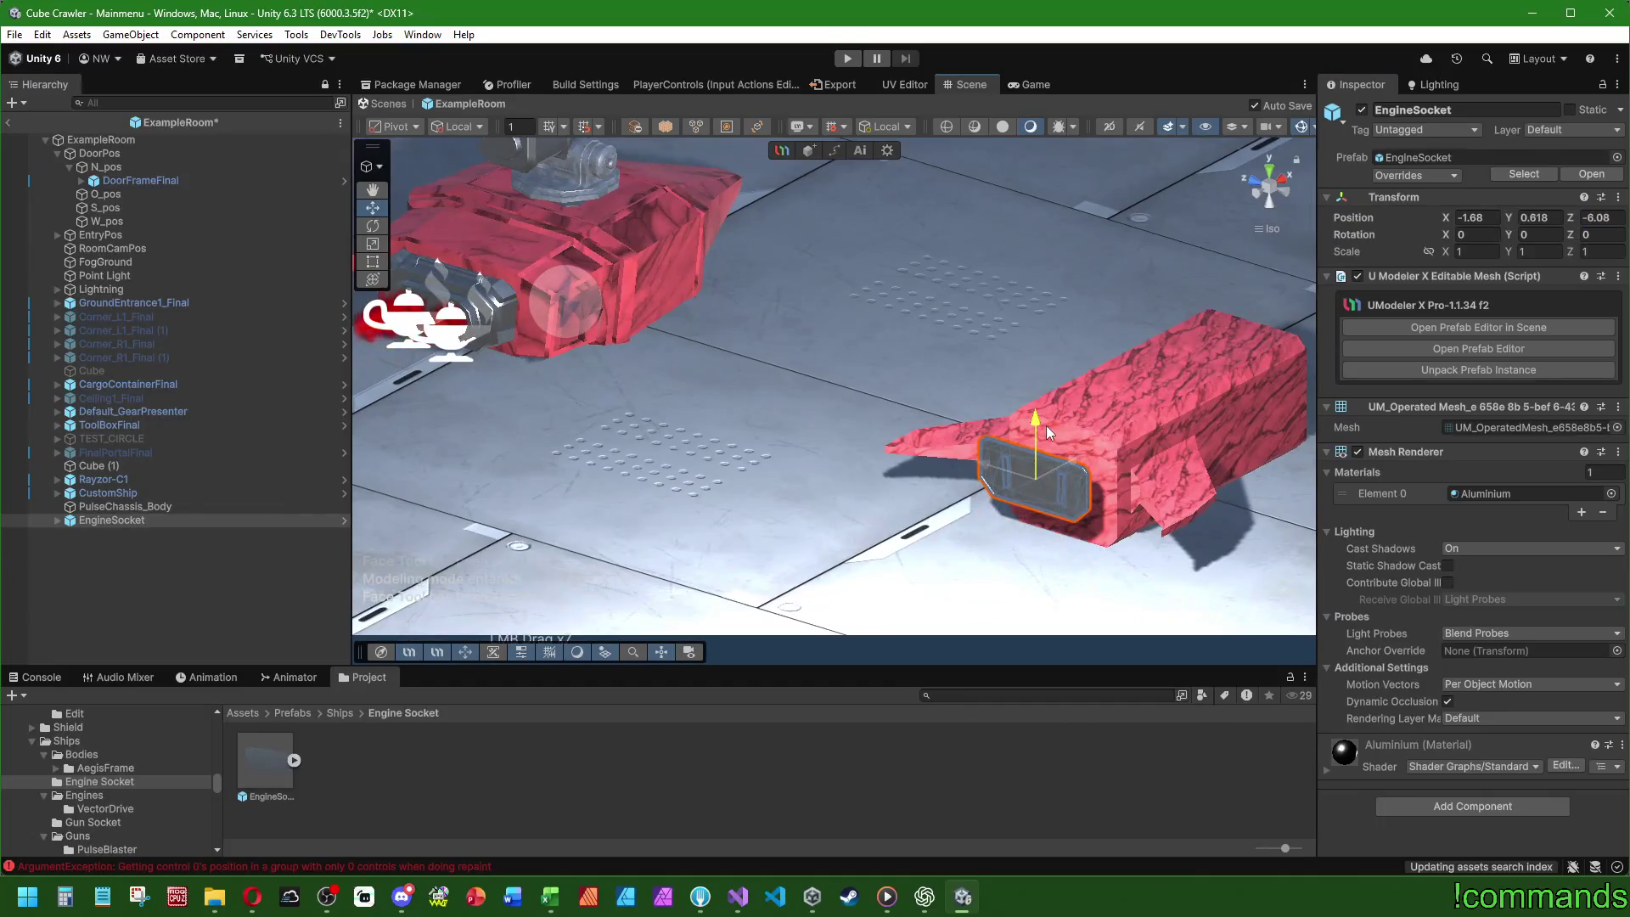
- Centre the EngineSocket on the rear face and lower it to about Y 0.466
click(1258, 195)
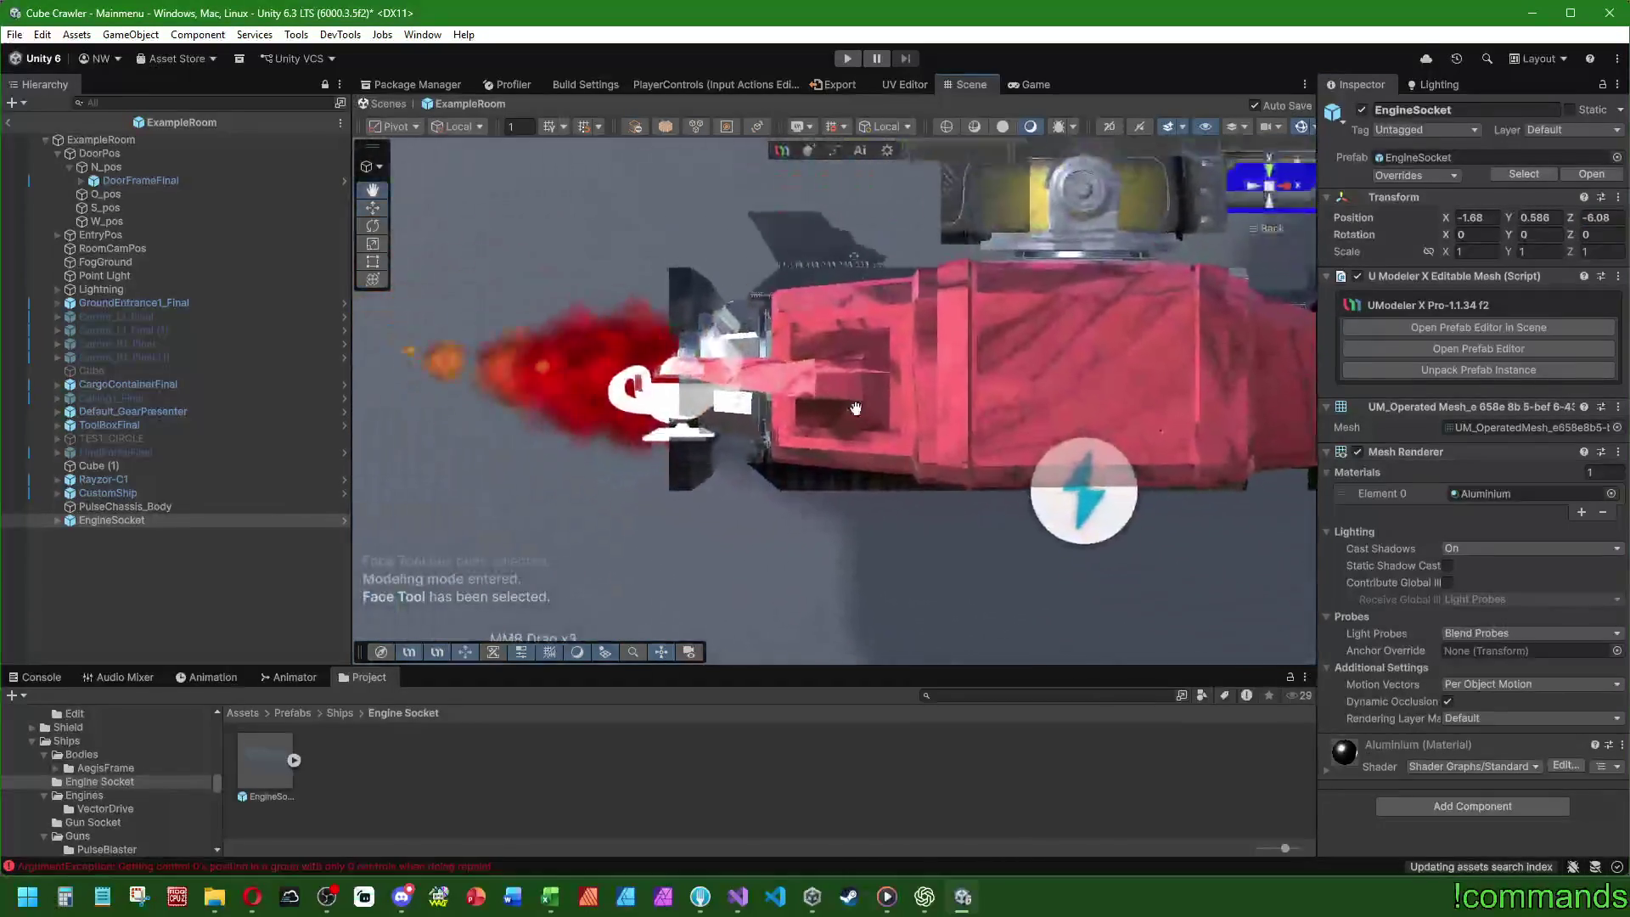
scroll(847, 404, down, 3)
drag(847, 404, 889, 394)
mouse_move(683, 374)
mouse_down()
mouse_move(1102, 384)
mouse_move(1255, 197)
mouse_up()
click(1255, 192)
mouse_move(987, 360)
mouse_down()
mouse_move(985, 393)
mouse_move(709, 437)
mouse_move(849, 353)
mouse_move(1030, 420)
mouse_up()
- Deselect the EngineSocket and return to the Ships folder
scroll(907, 391, down, 4)
scroll(807, 473, down, 3)
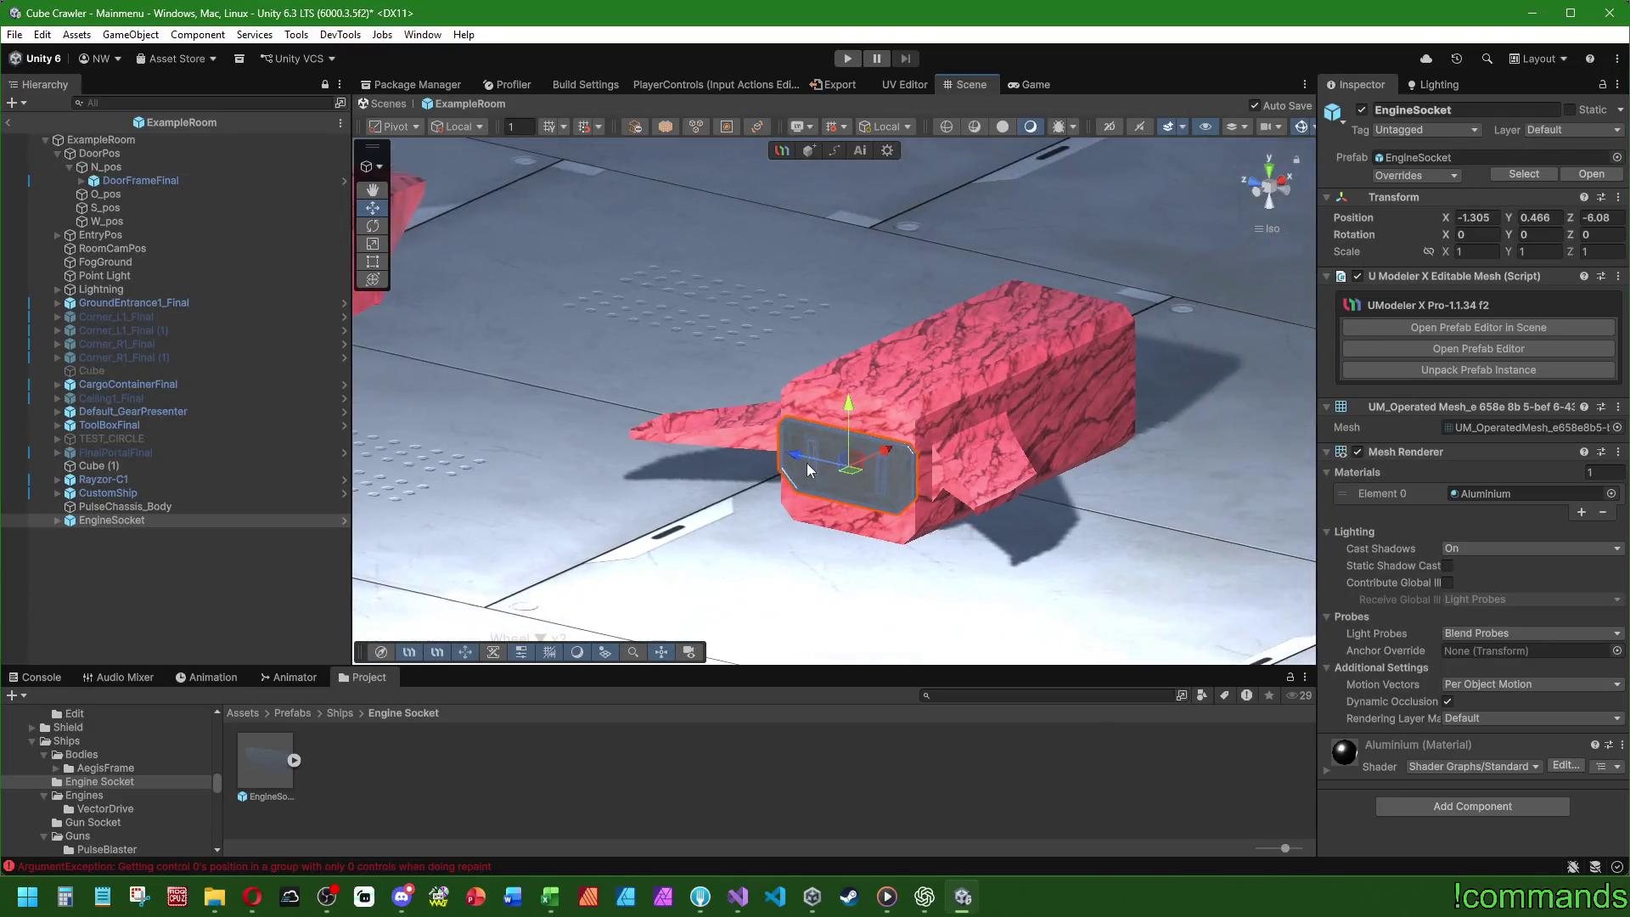
drag(808, 475, 466, 512)
click(466, 512)
click(340, 712)
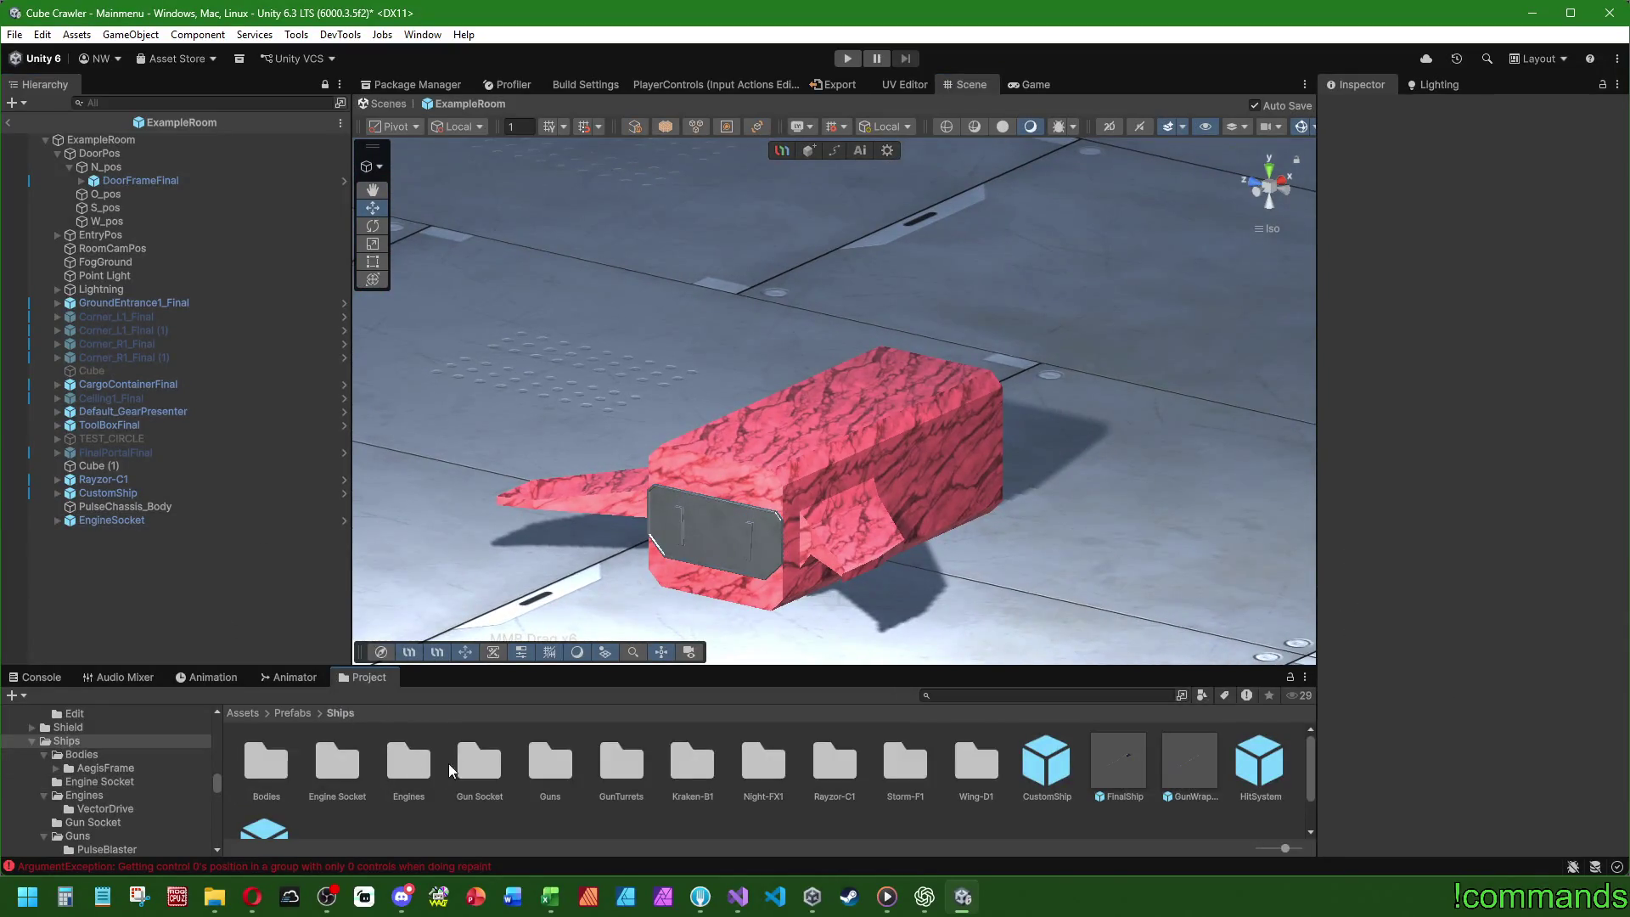
- Add the GunSocket prefab from the Gun Socket folder and reset its Transform
double_click(478, 765)
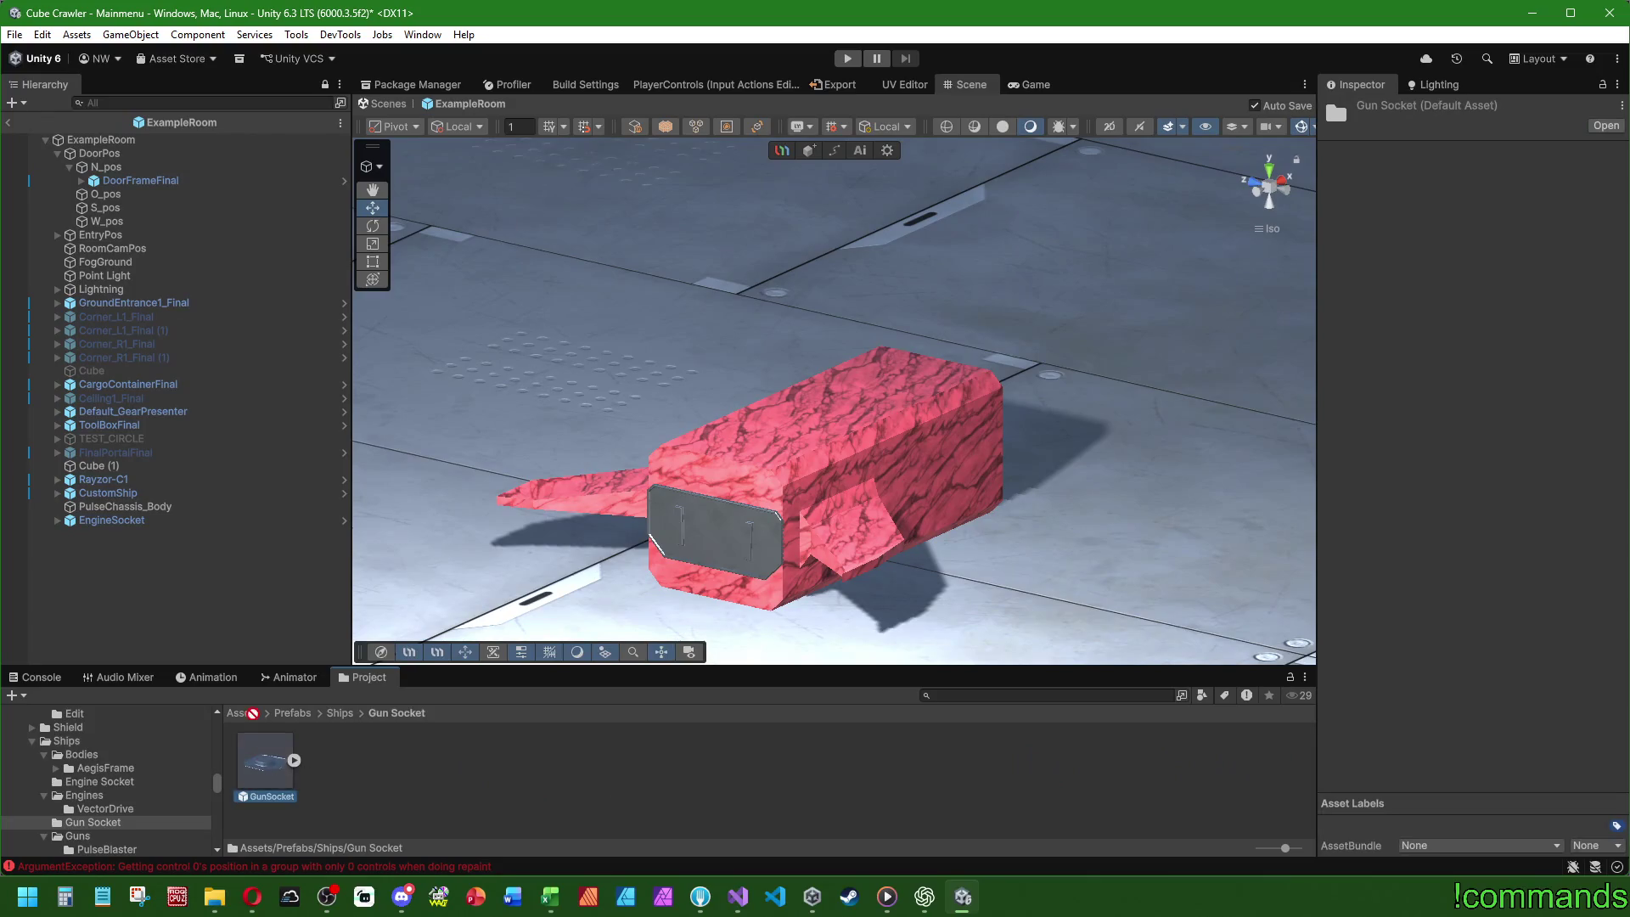
drag(254, 732, 160, 552)
right_click(1408, 196)
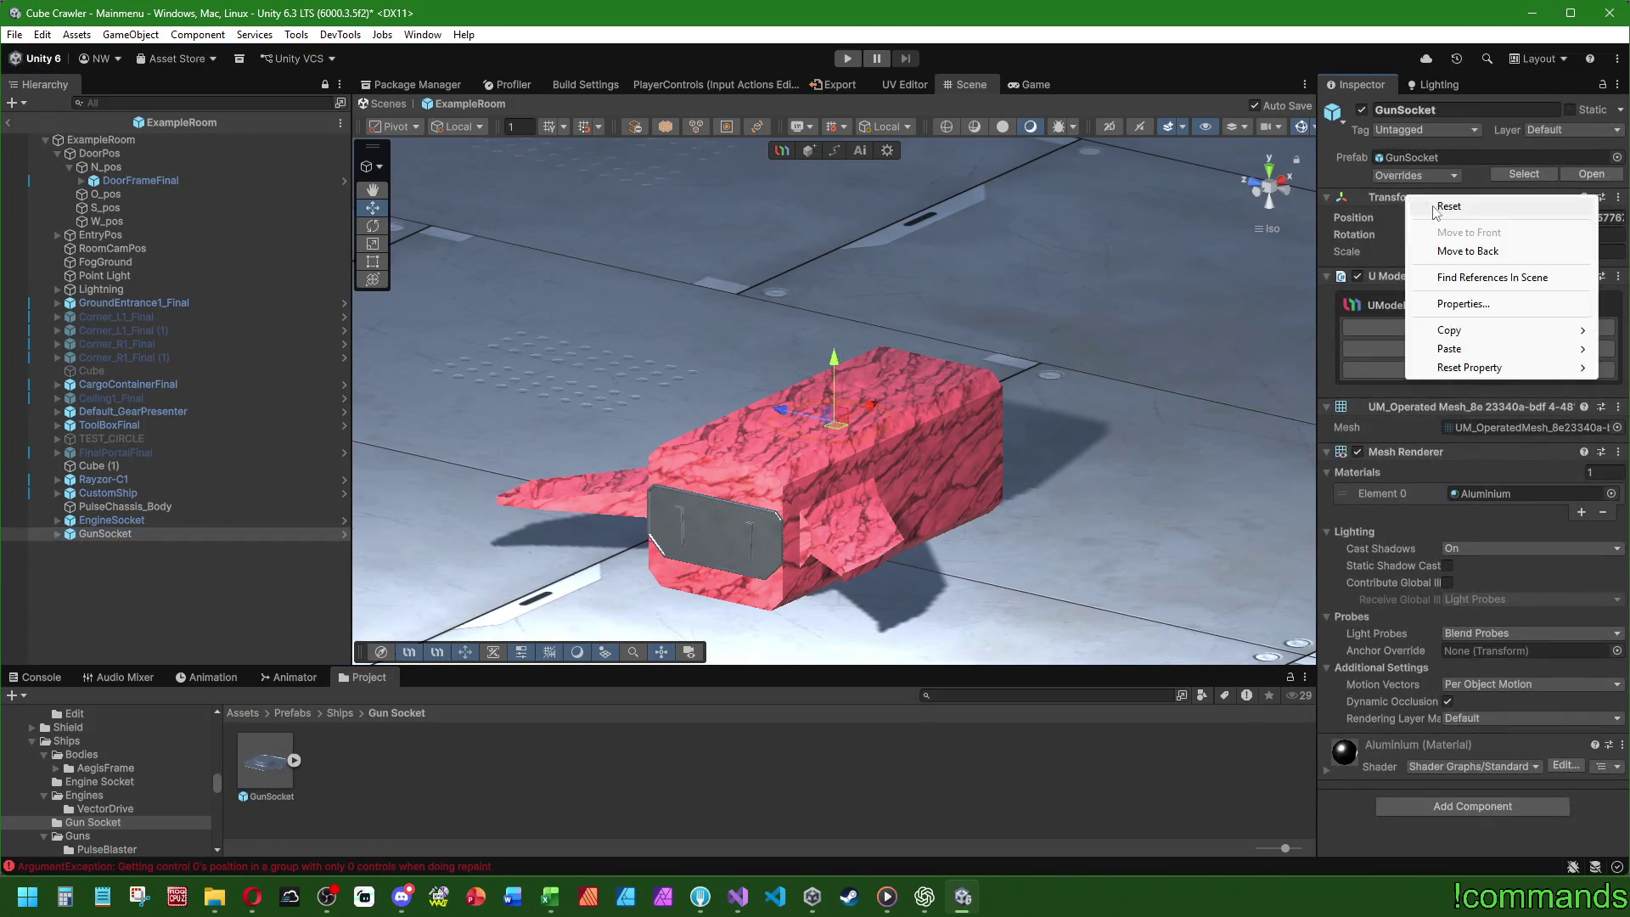
click(1436, 207)
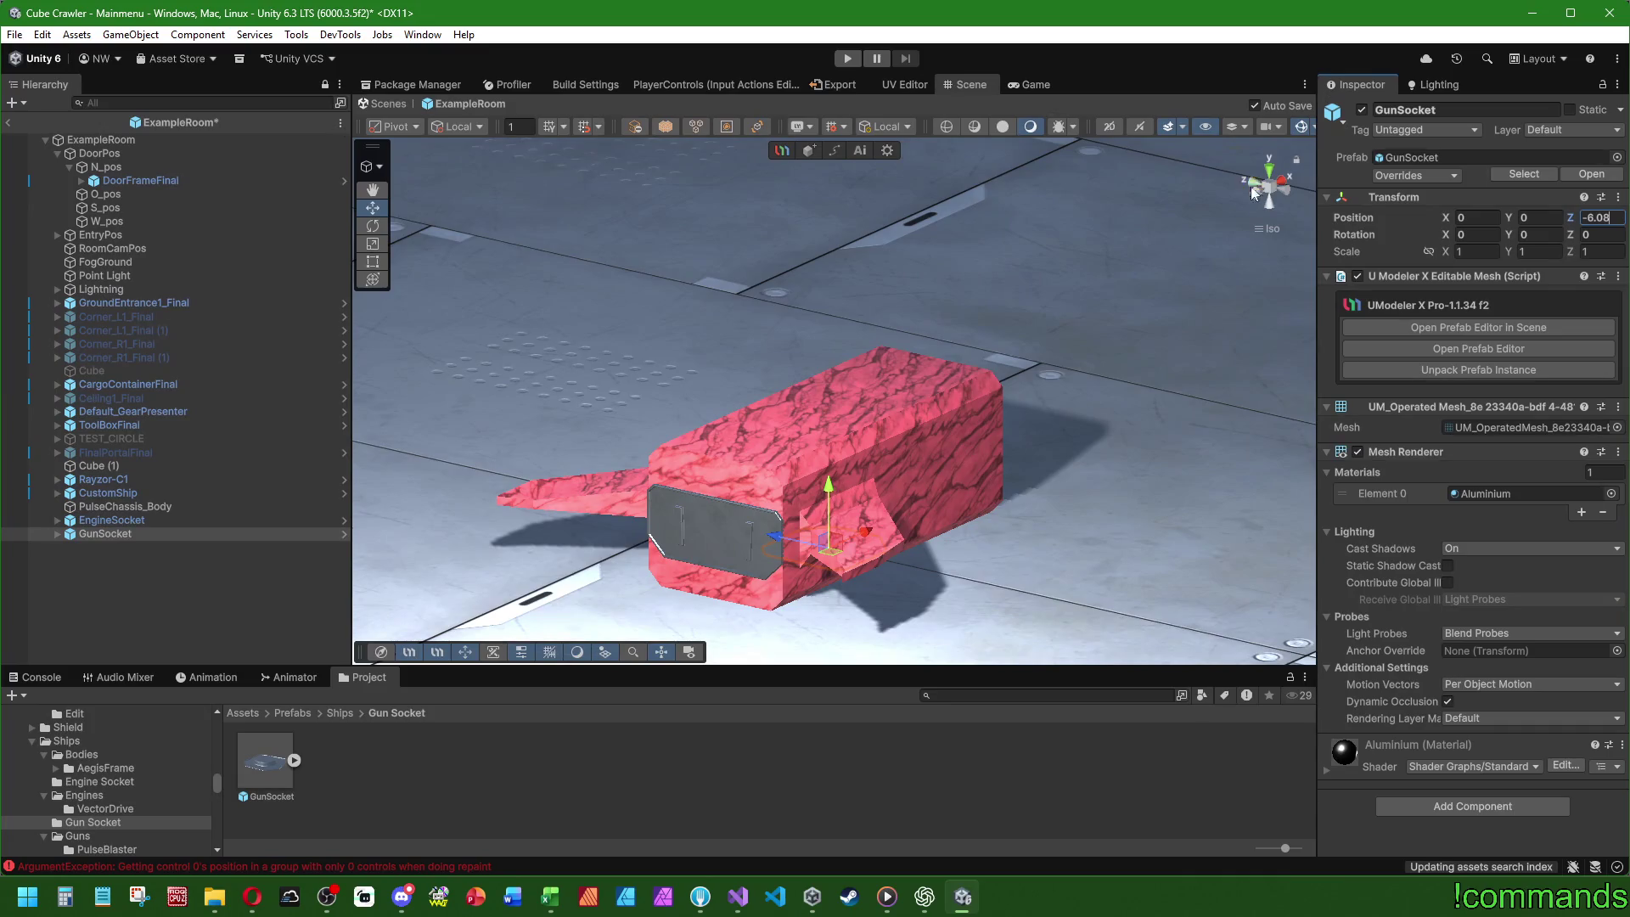
- In Back view, seat the GunSocket centred on the chassis top at about Y 1.0
click(1251, 183)
mouse_move(866, 477)
mouse_down()
mouse_move(866, 329)
mouse_move(863, 357)
mouse_move(603, 390)
mouse_move(879, 343)
mouse_move(866, 347)
mouse_up()
click(868, 348)
click(1270, 201)
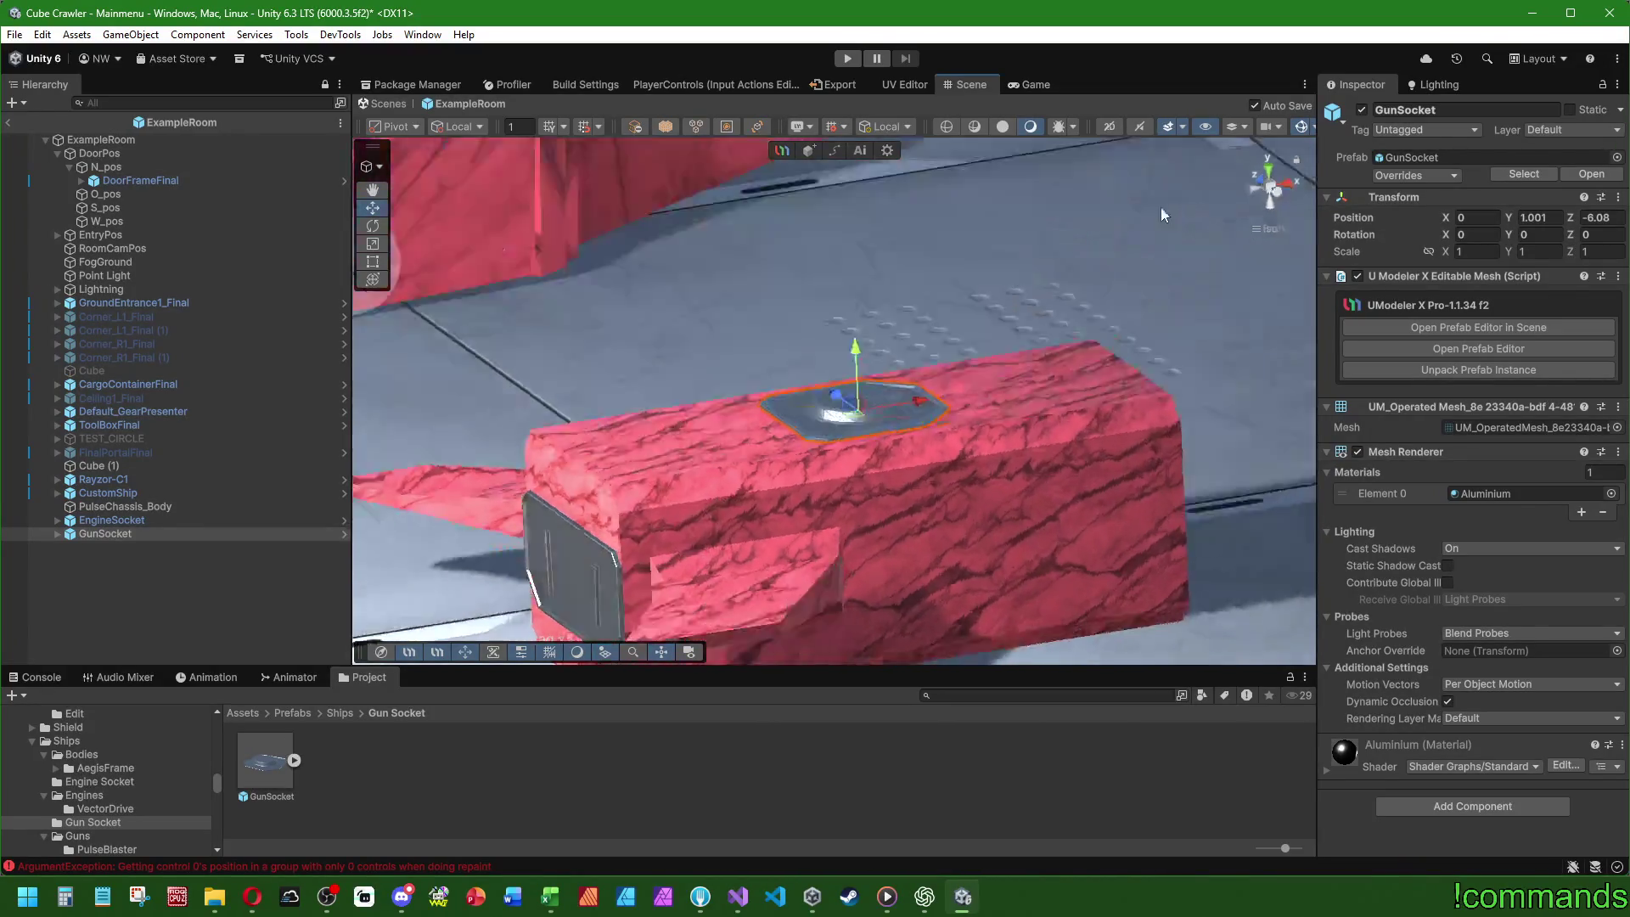
scroll(898, 328, up, 7)
drag(1008, 452, 1009, 456)
- Orbit back to an angled view, then select and frame PulseChassis_Body
mouse_move(585, 338)
mouse_down()
mouse_move(753, 501)
mouse_move(486, 539)
mouse_move(619, 507)
mouse_move(822, 556)
mouse_up()
scroll(486, 538, down, 5)
scroll(822, 549, down, 5)
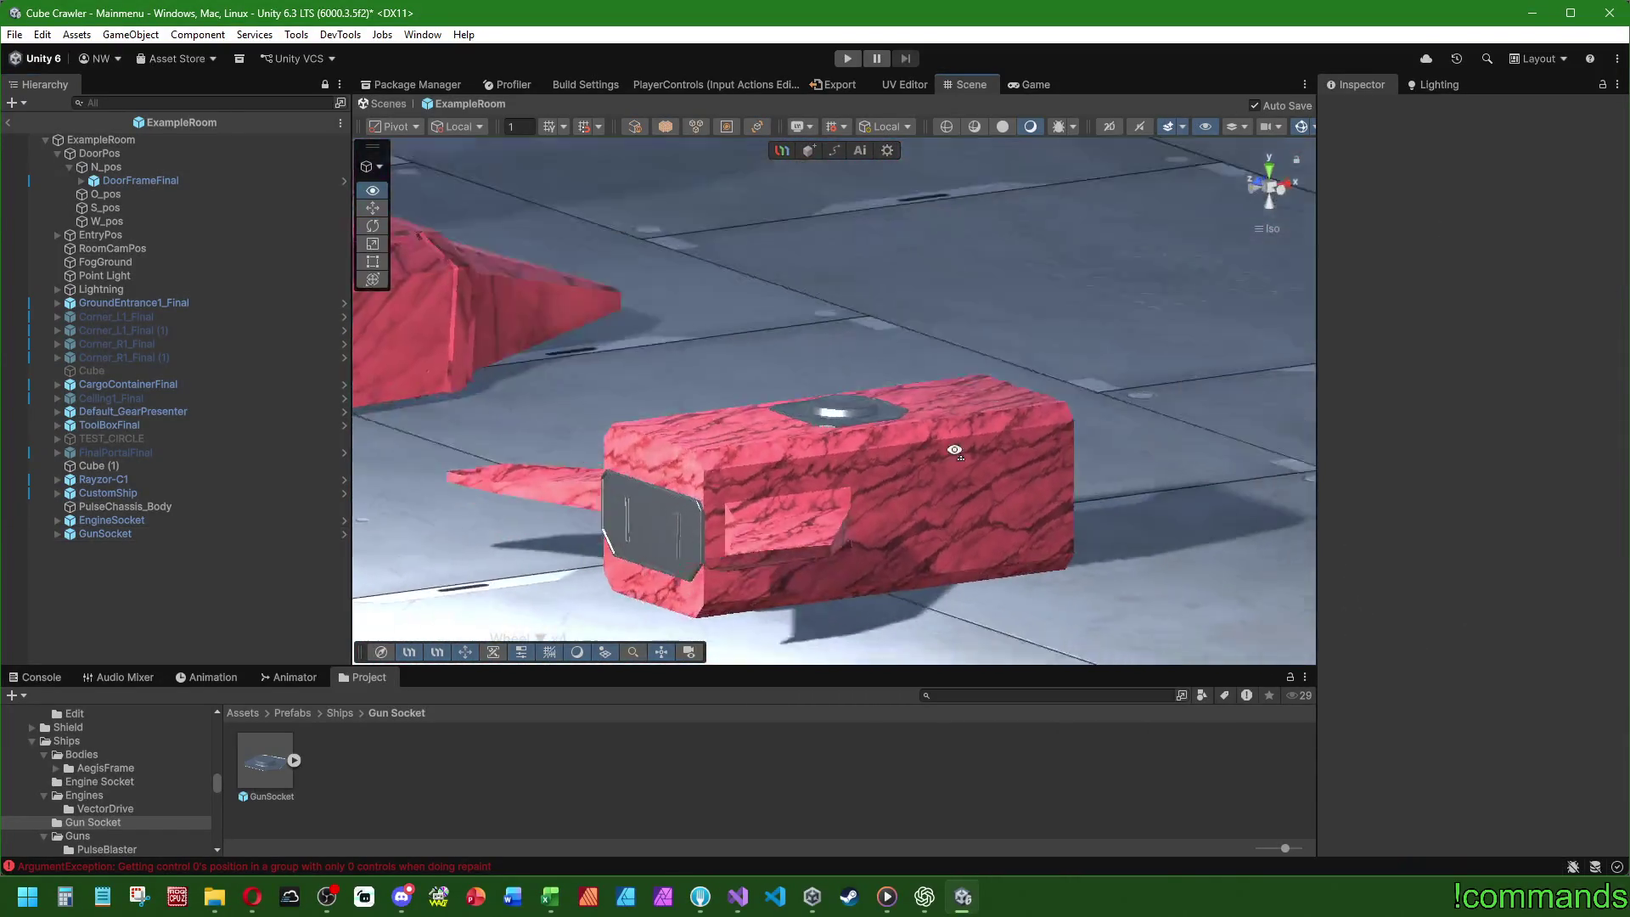
mouse_move(908, 429)
mouse_down()
mouse_move(800, 545)
mouse_move(716, 505)
mouse_move(527, 535)
mouse_up()
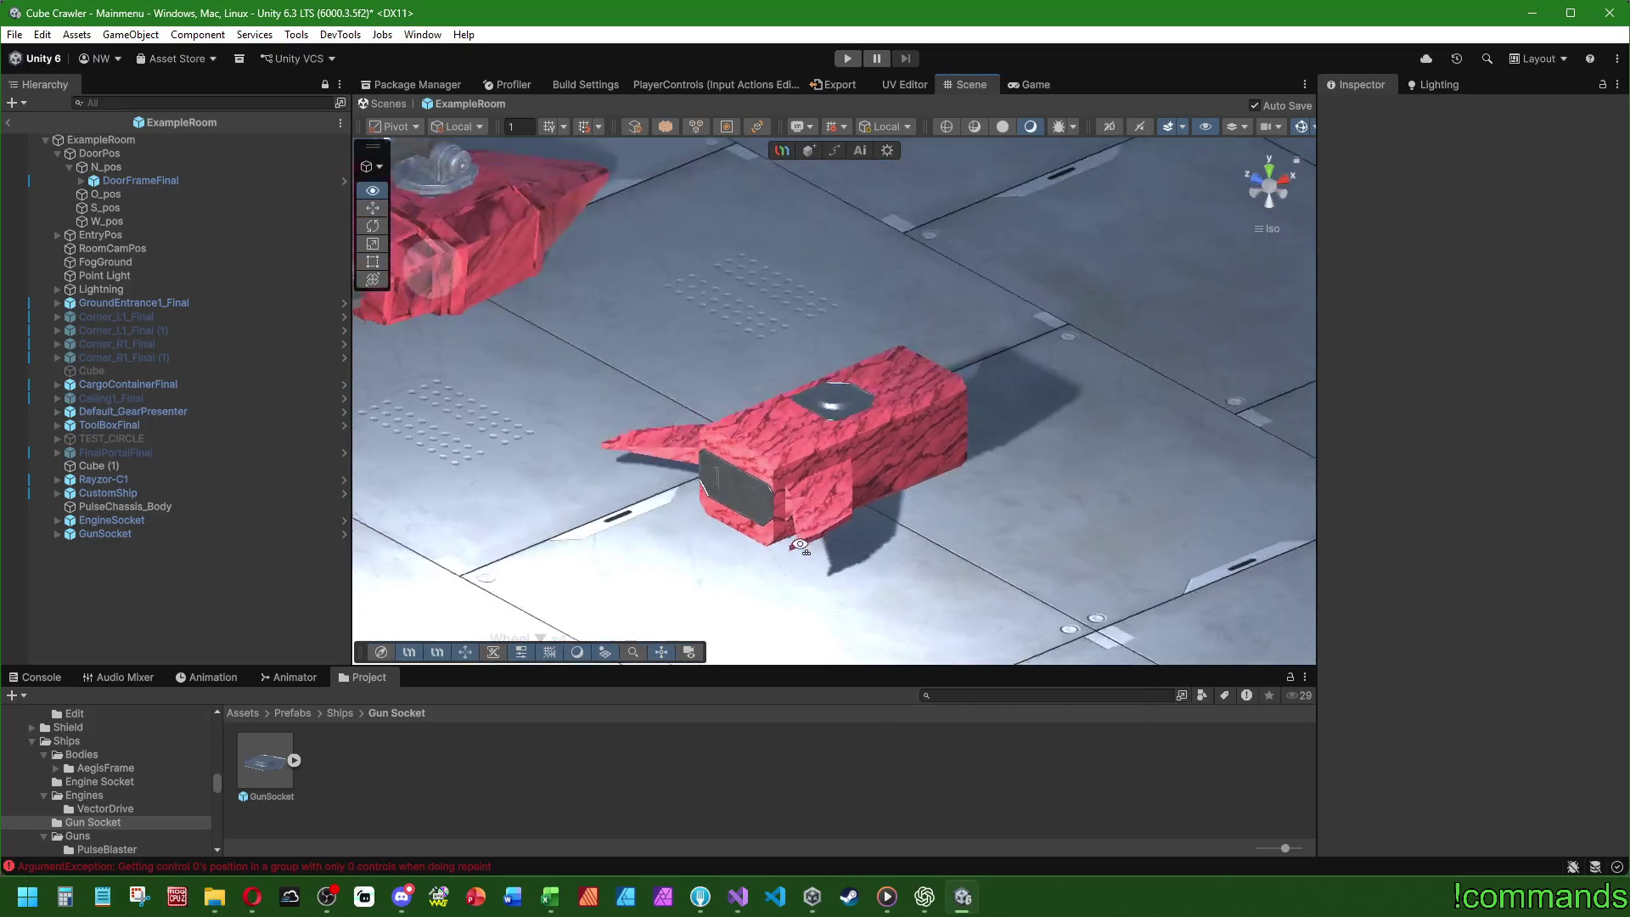
scroll(800, 544, down, 4)
scroll(712, 516, up, 3)
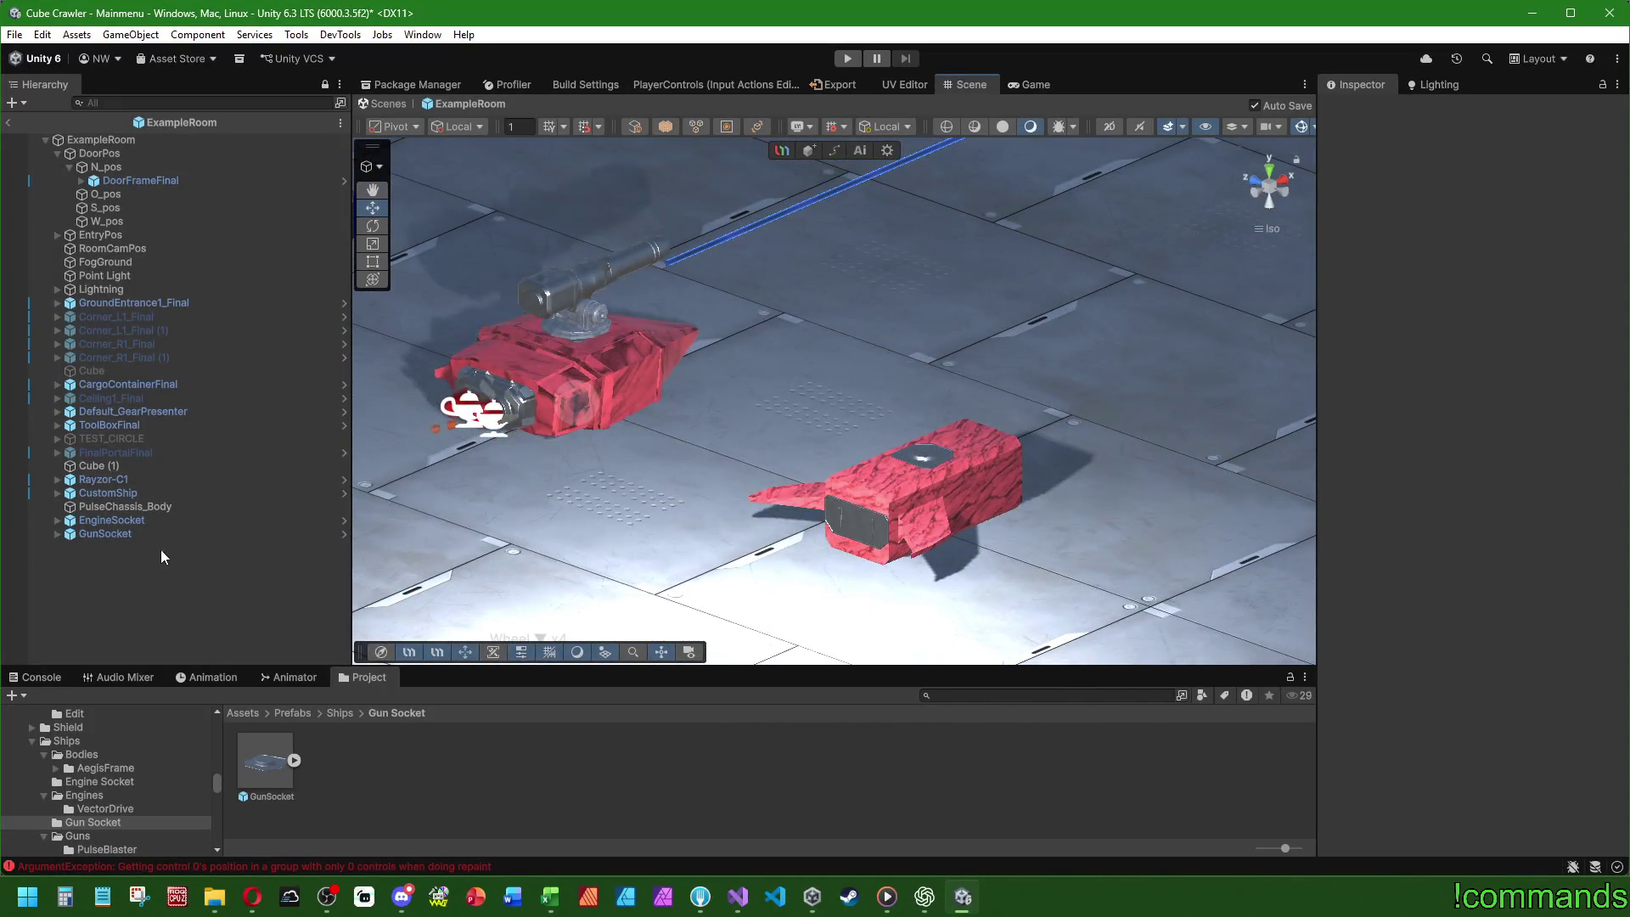
double_click(125, 506)
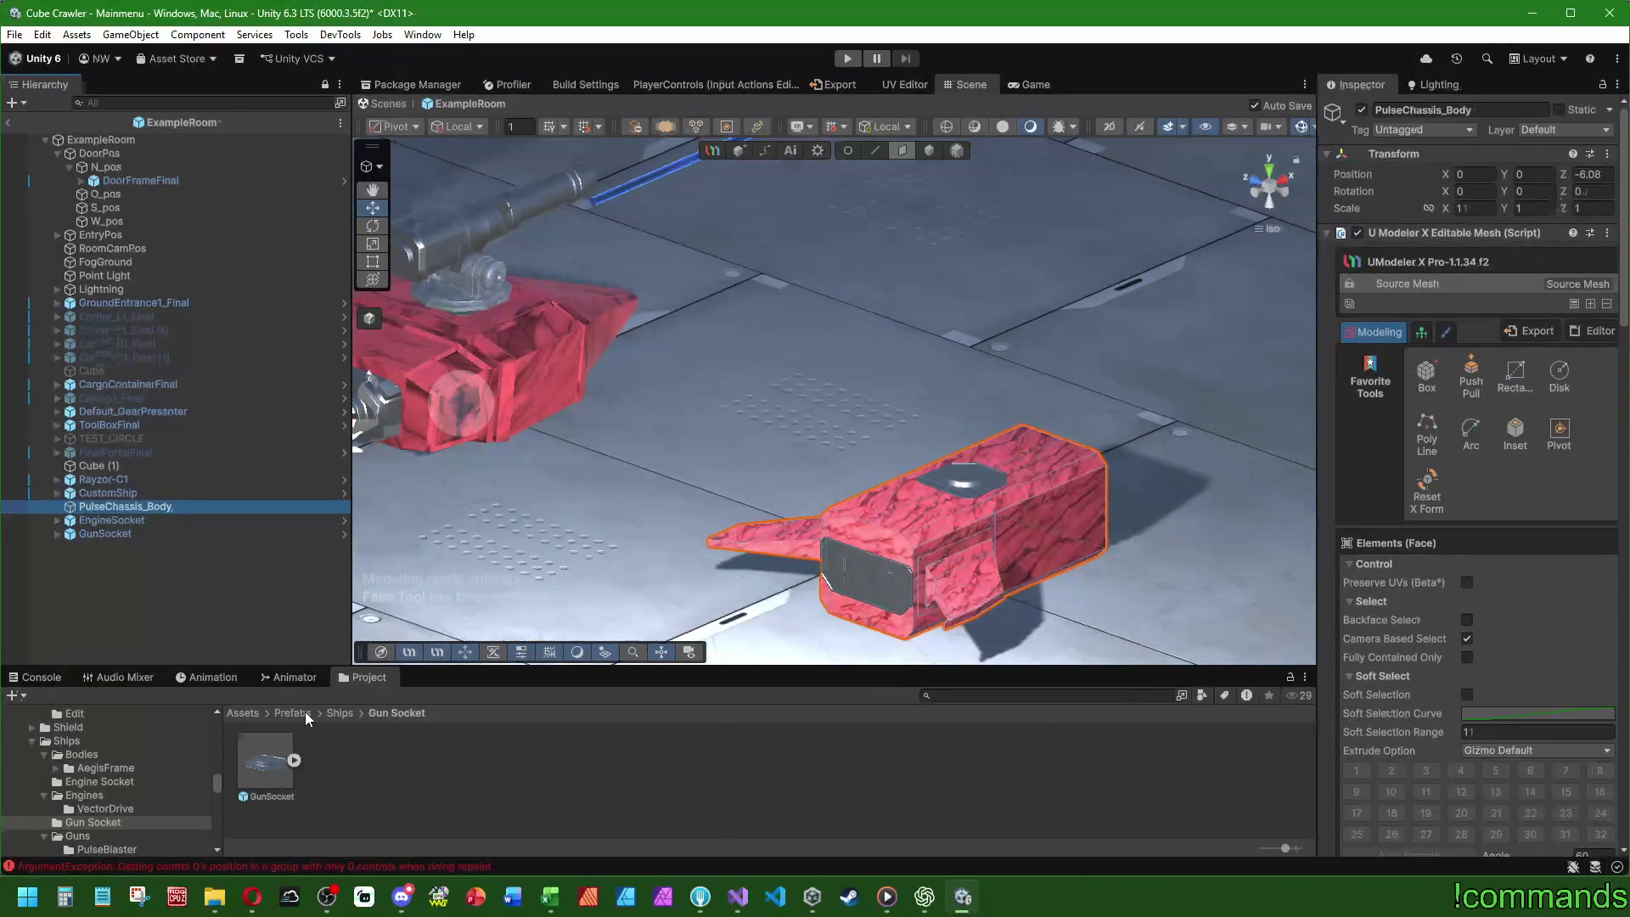
- Create a new folder named PulseChassis inside Ships/Bodies
click(341, 713)
double_click(269, 764)
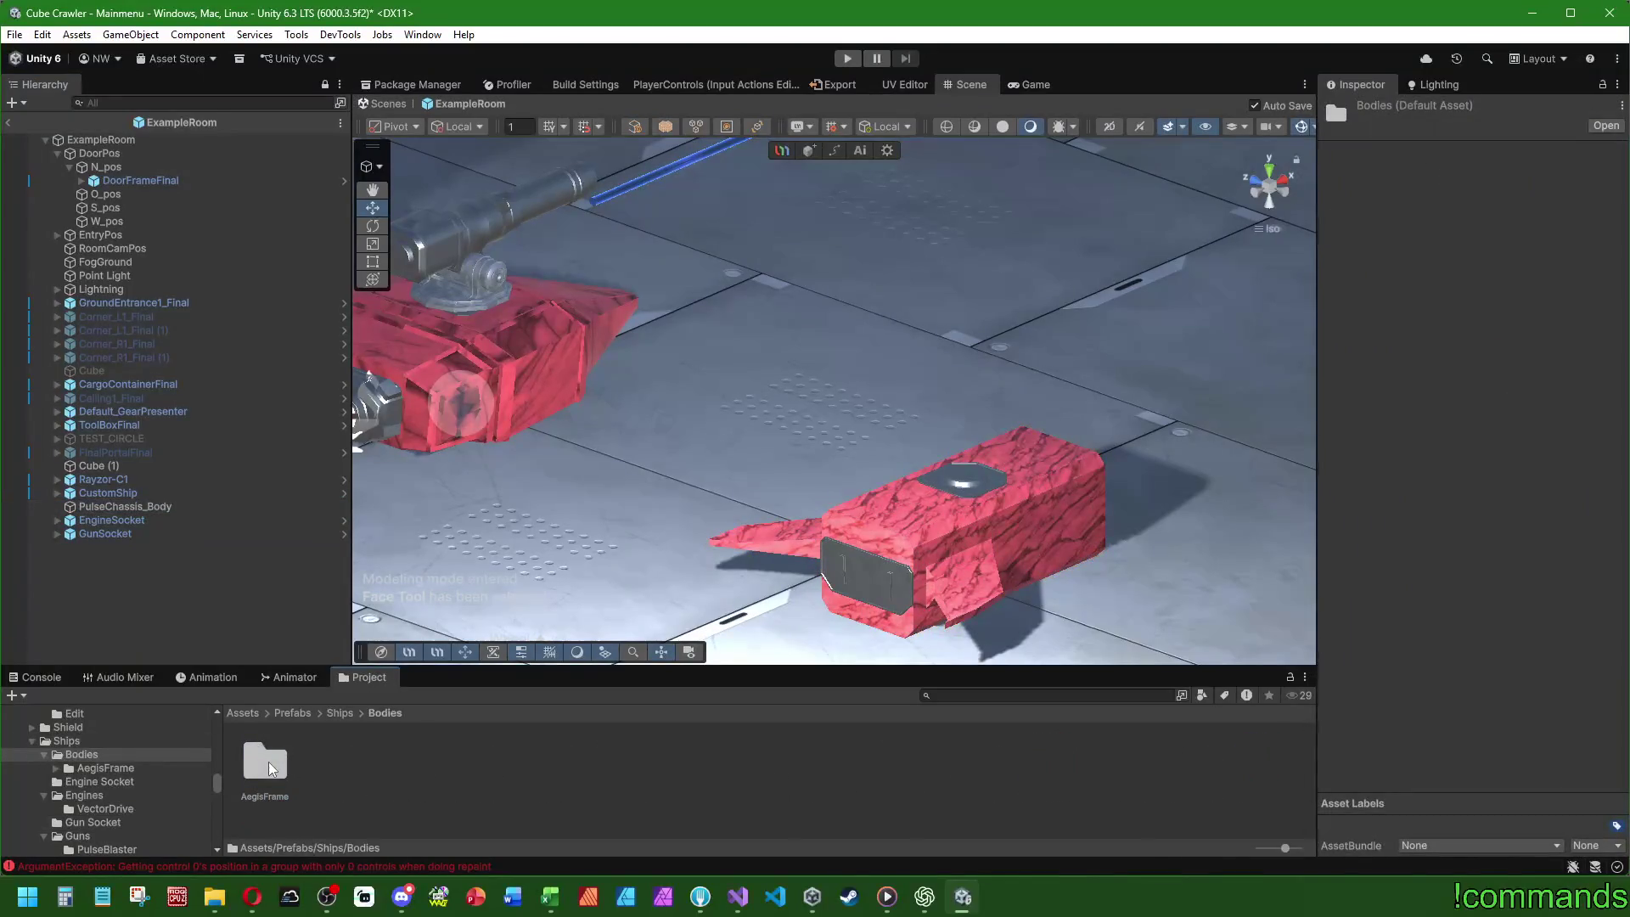
right_click(431, 775)
mouse_move(501, 296)
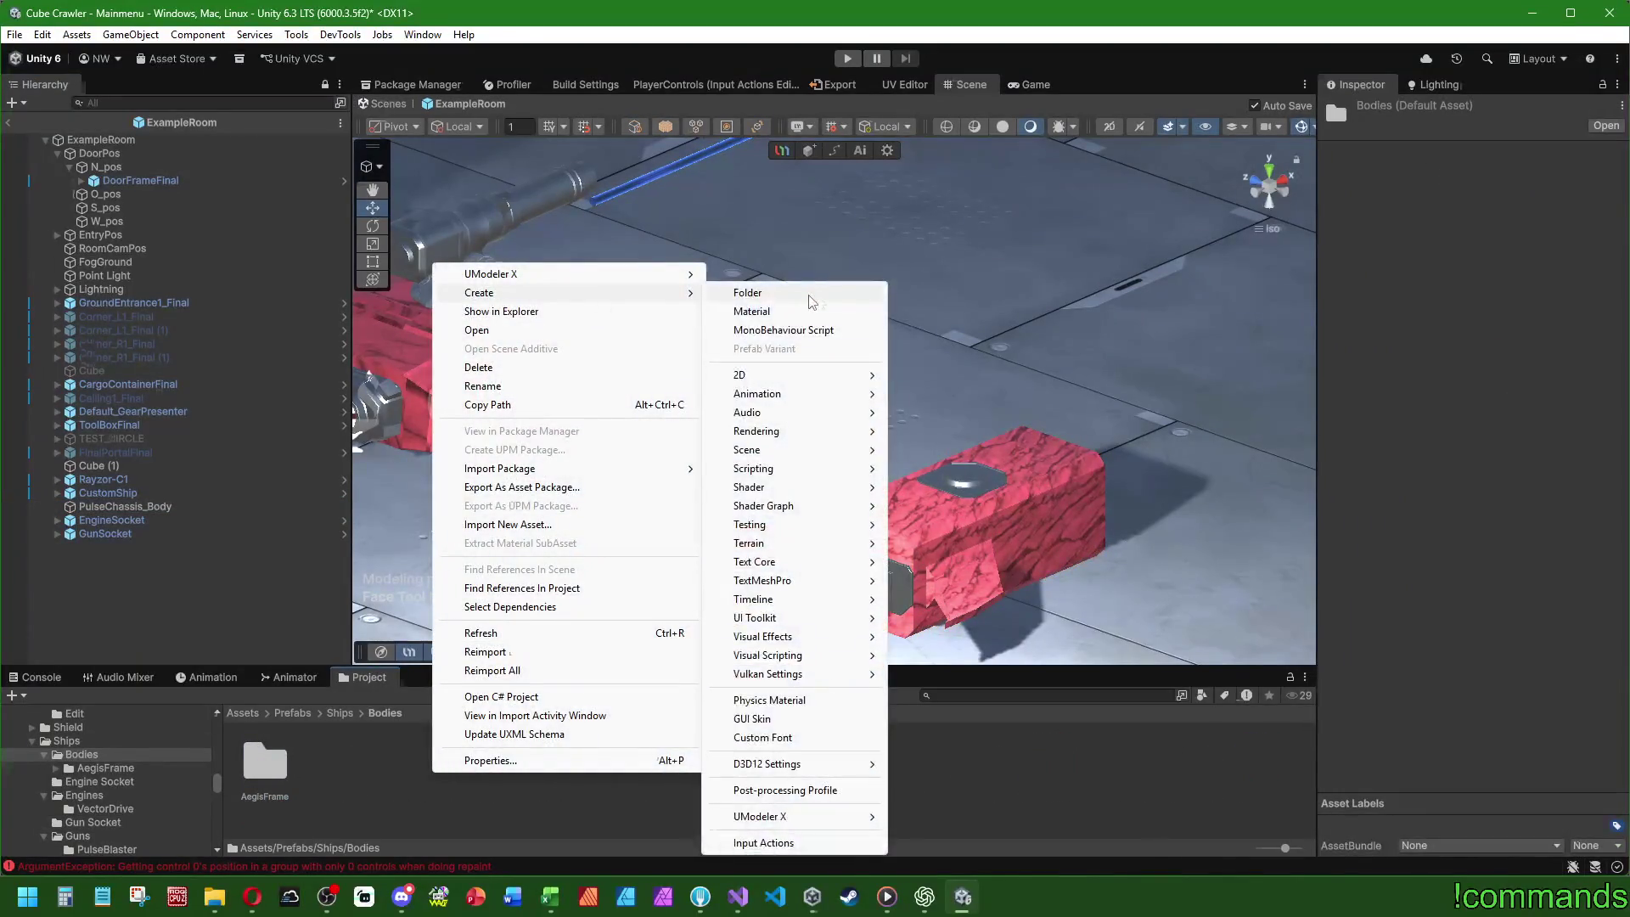
click(807, 294)
text(Pu)
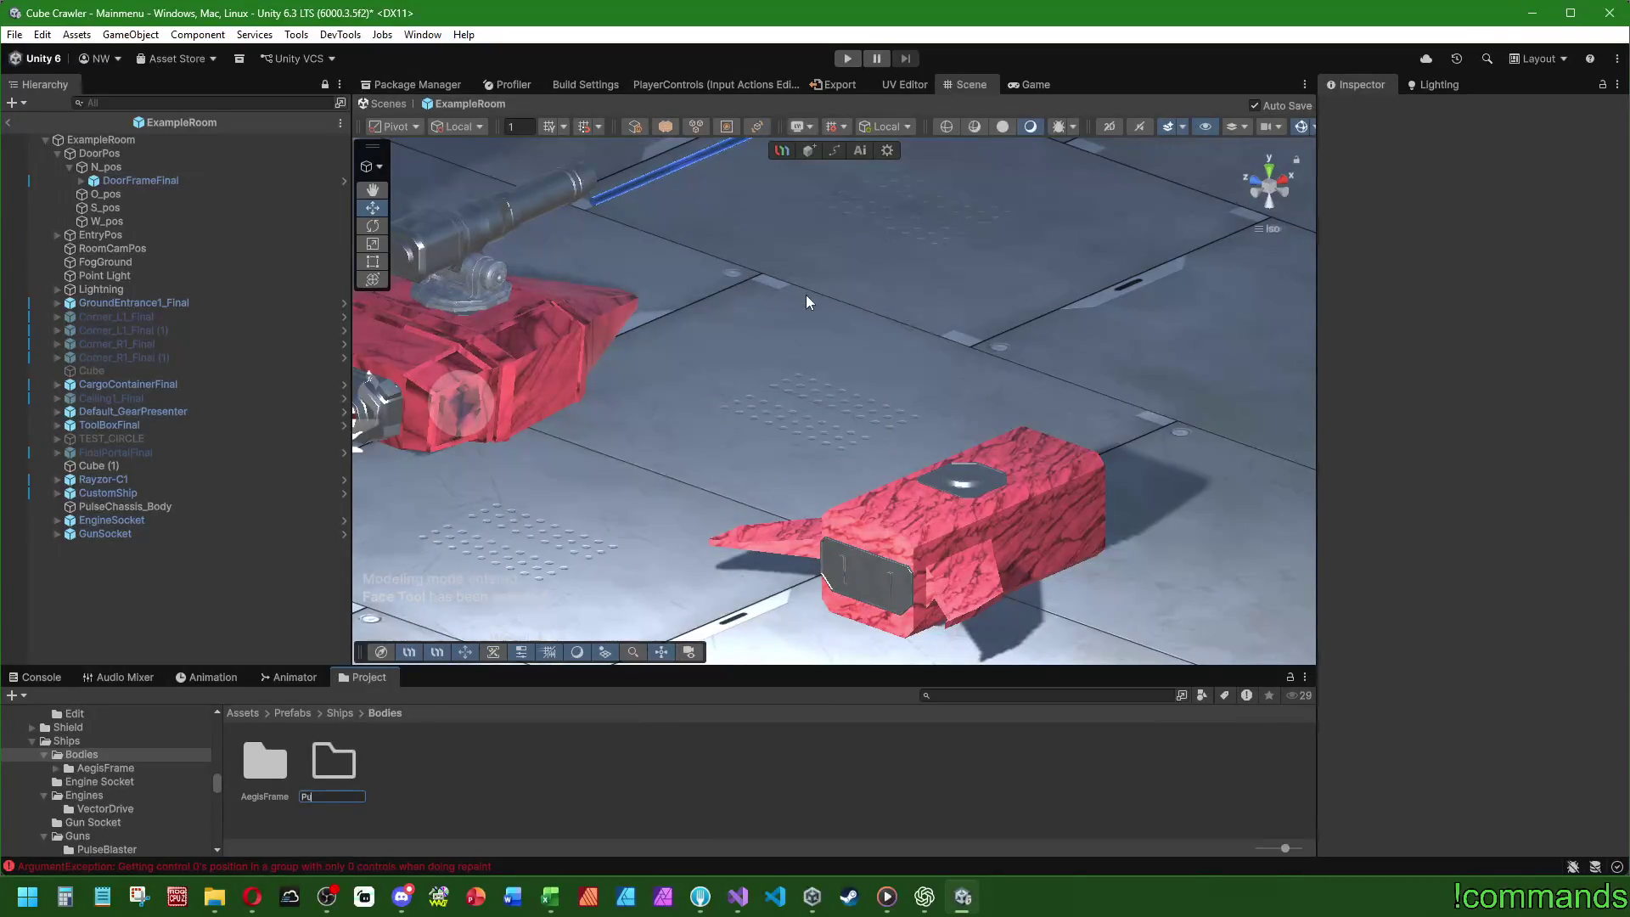
text(lseChassis_Body)
key(Return)
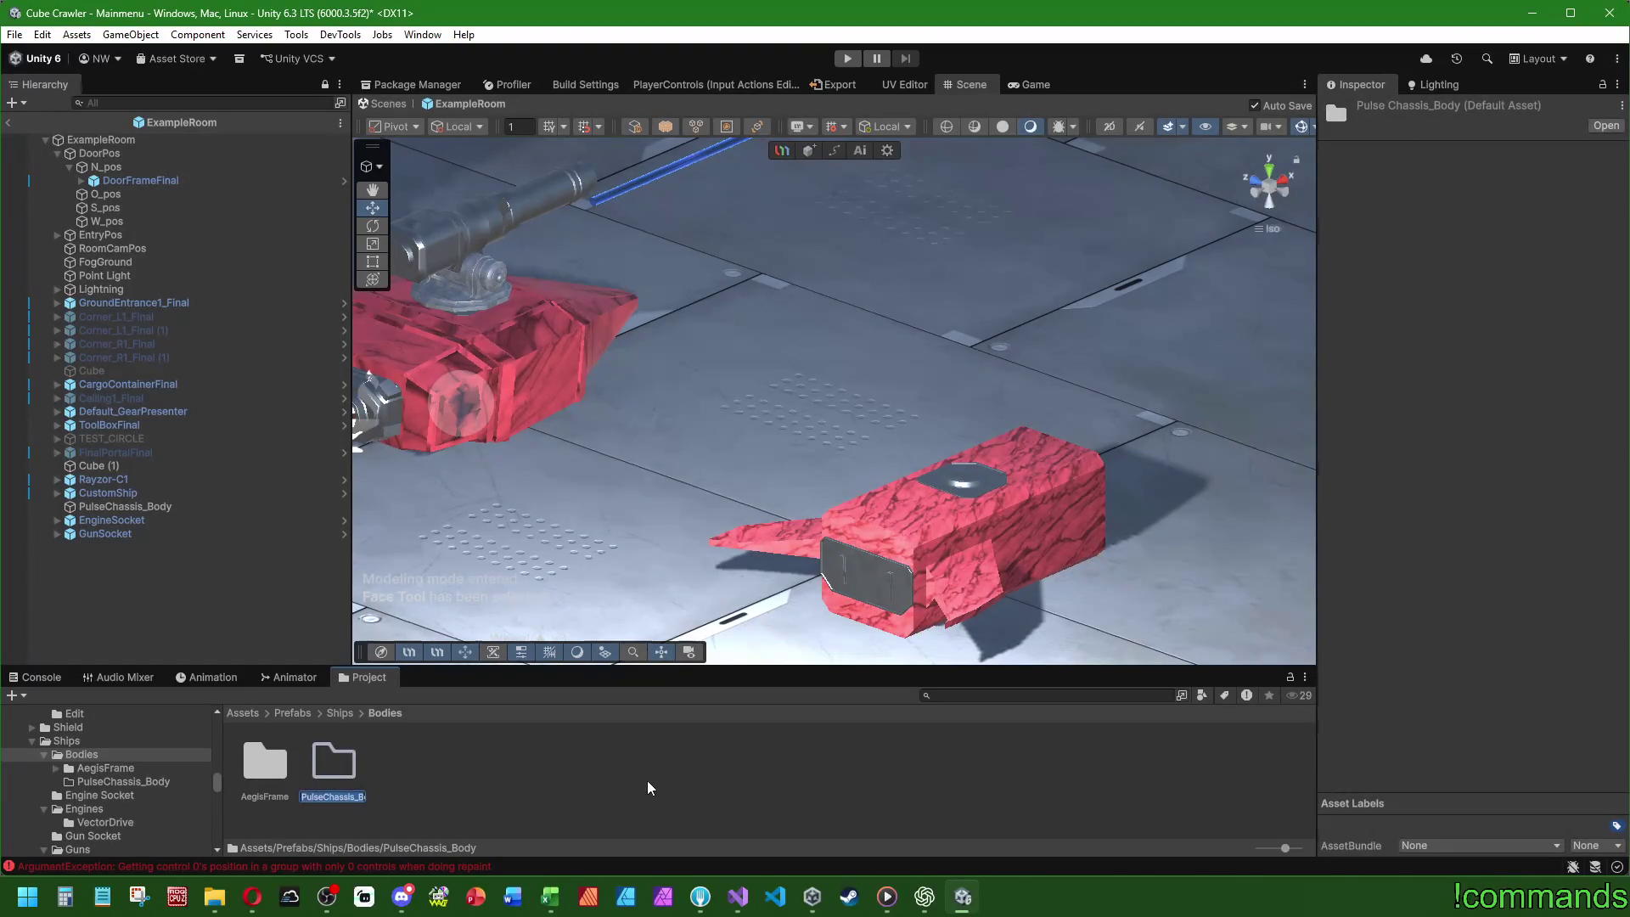
key(Return)
- Save PulseChassis_Body as a prefab in the PulseChassis folder, then reselect and frame it
double_click(272, 770)
double_click(276, 757)
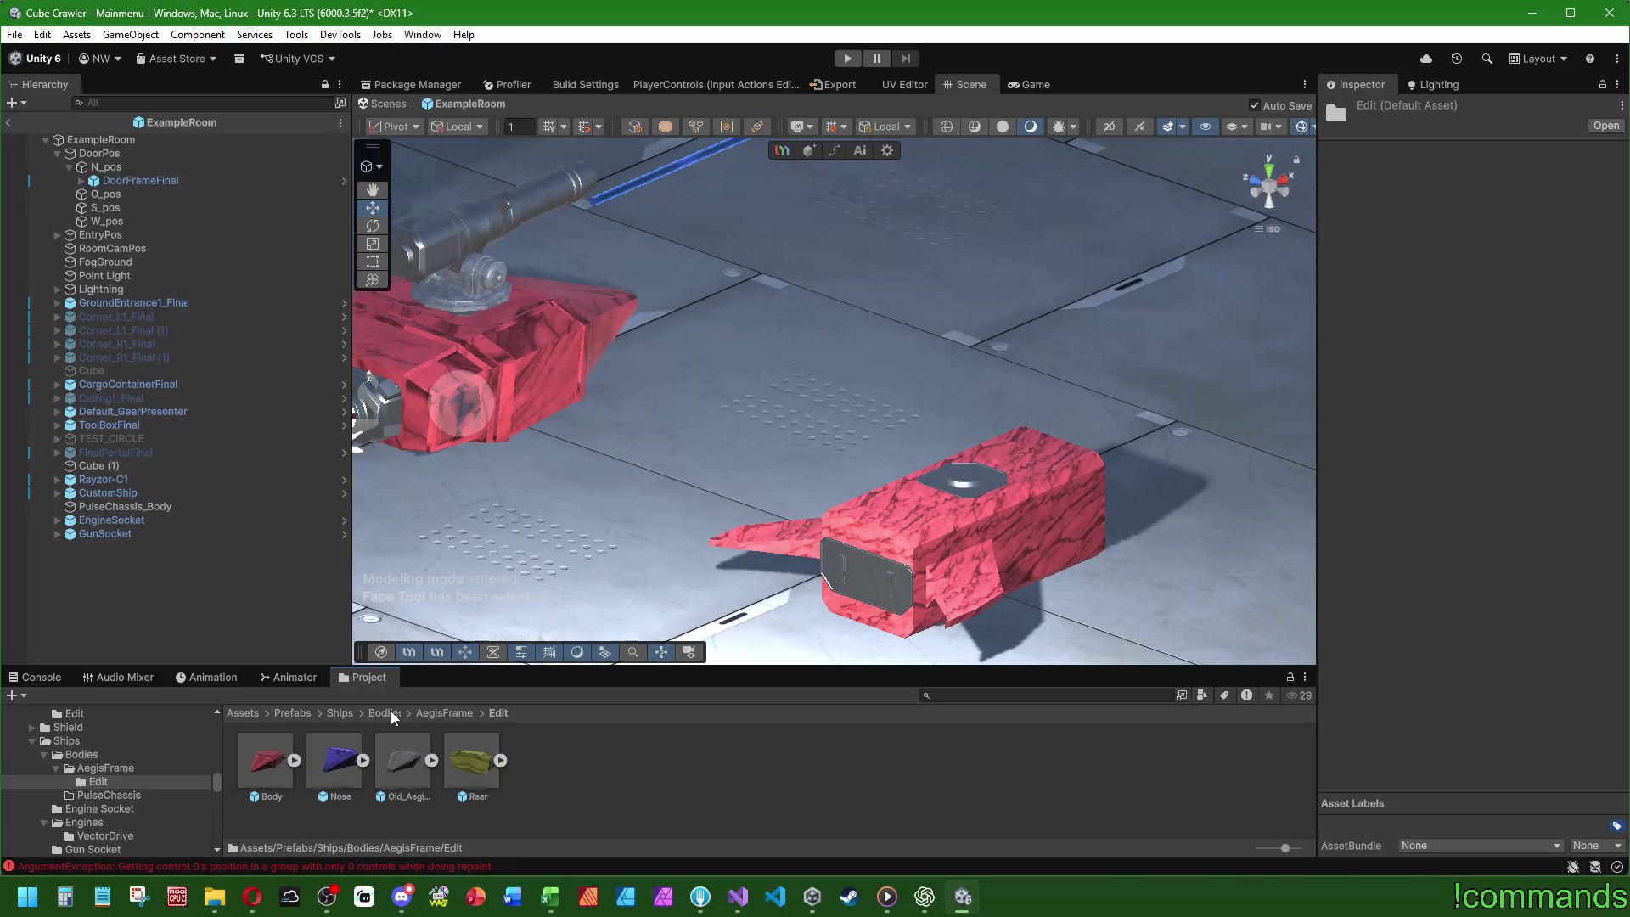
click(398, 718)
double_click(323, 761)
drag(119, 507, 428, 777)
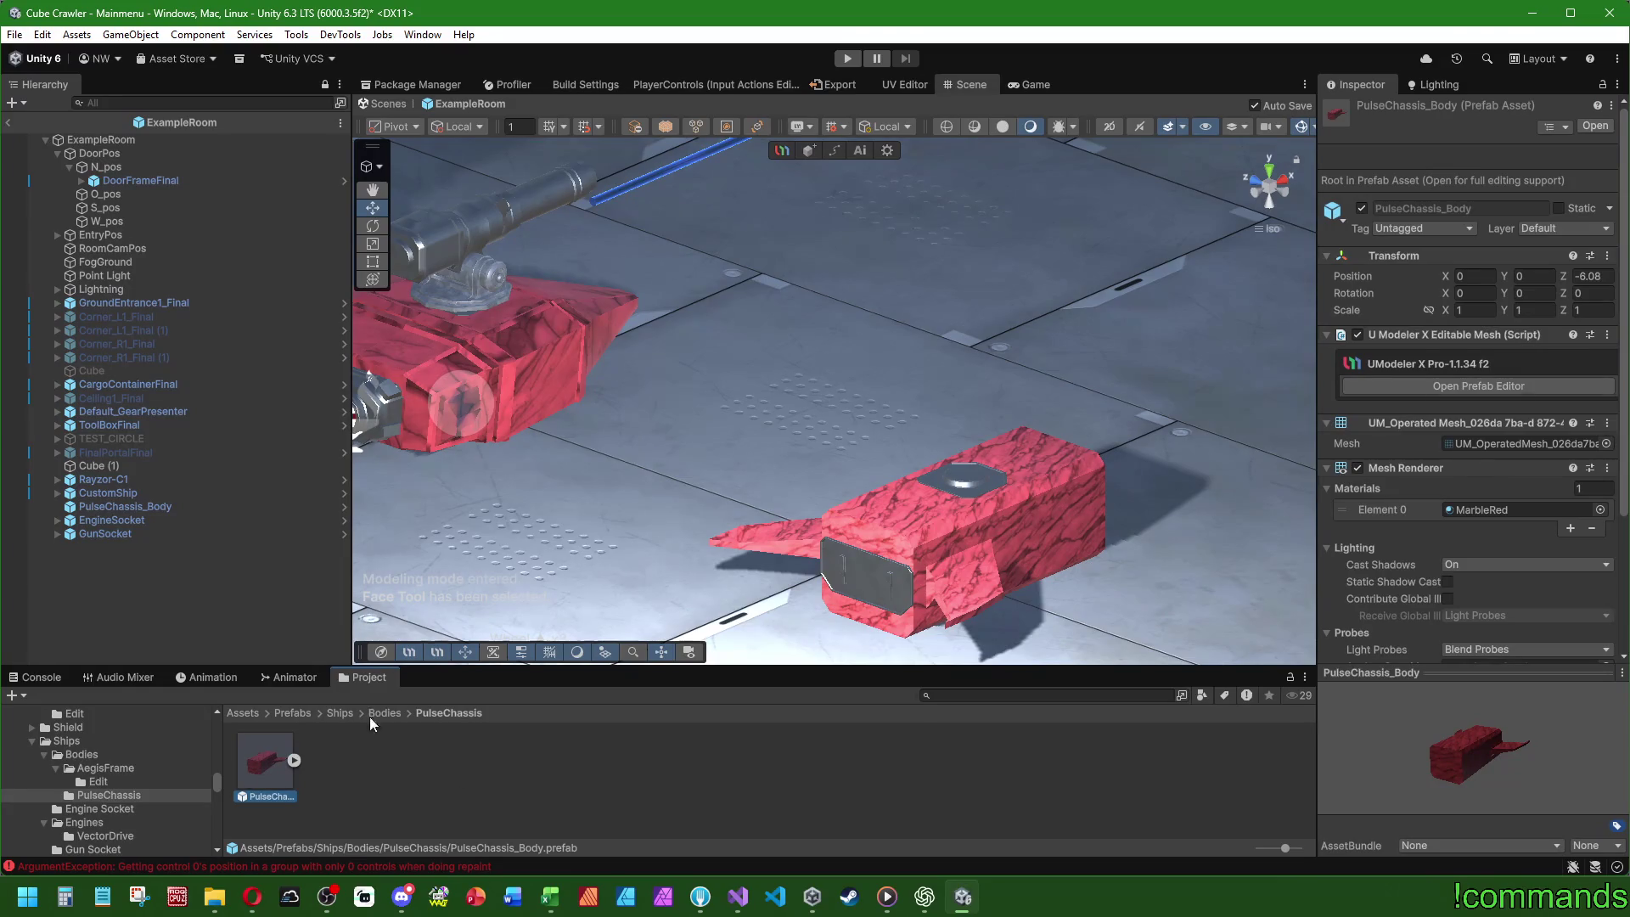
click(245, 615)
double_click(136, 508)
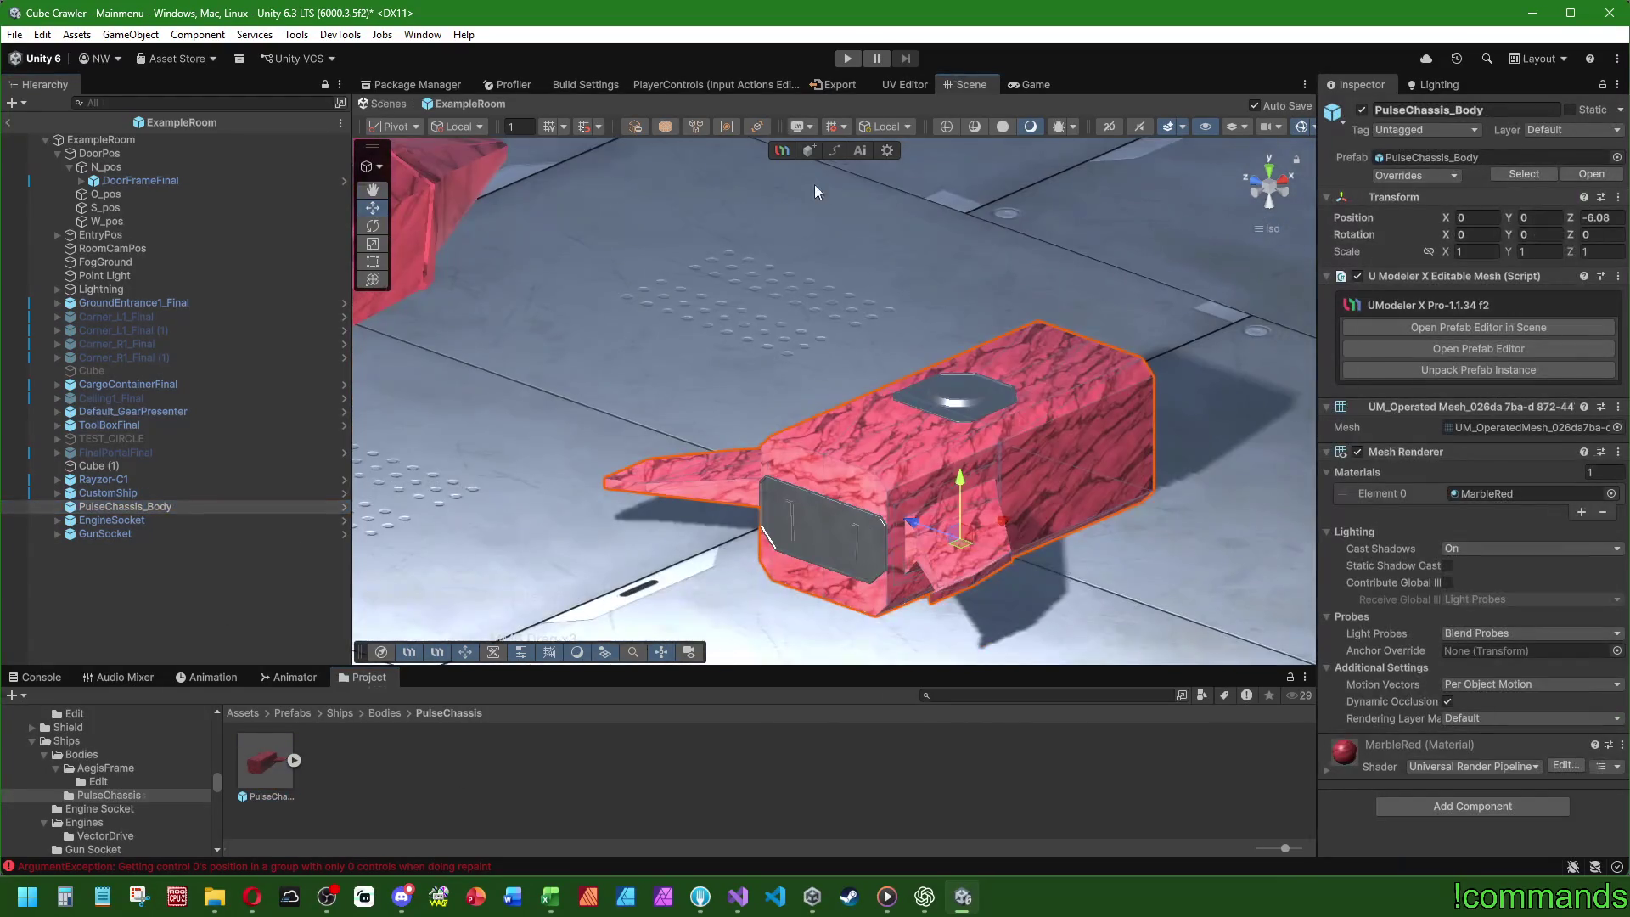
- Open the PulseChassis_Body prefab in context with UModeler's Face mode active
click(1432, 331)
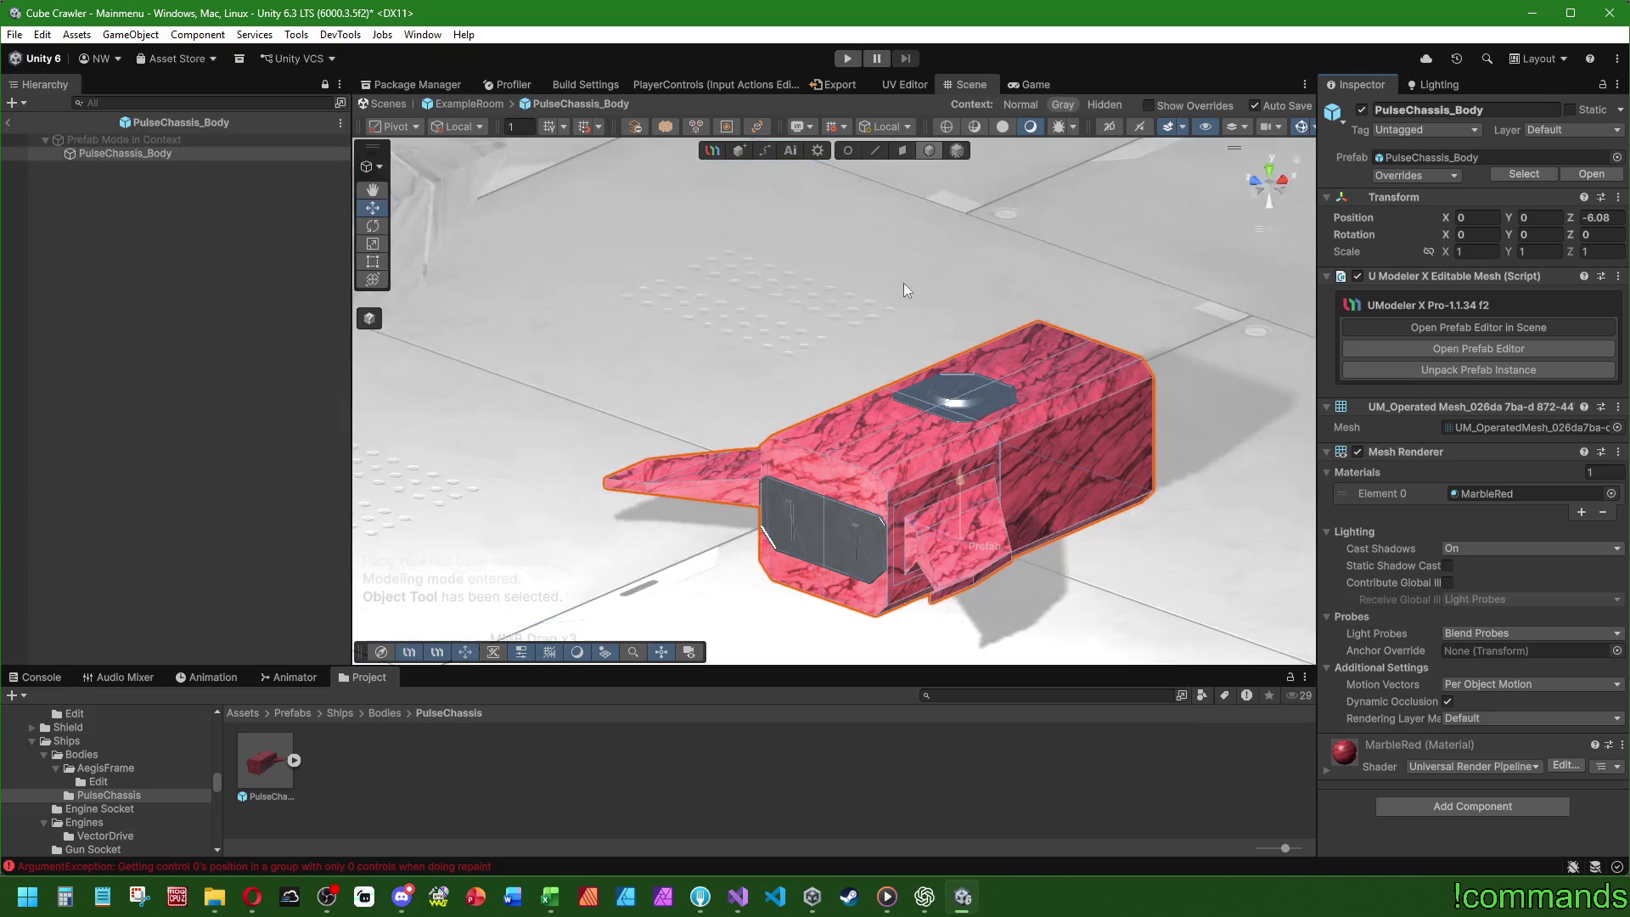
click(905, 150)
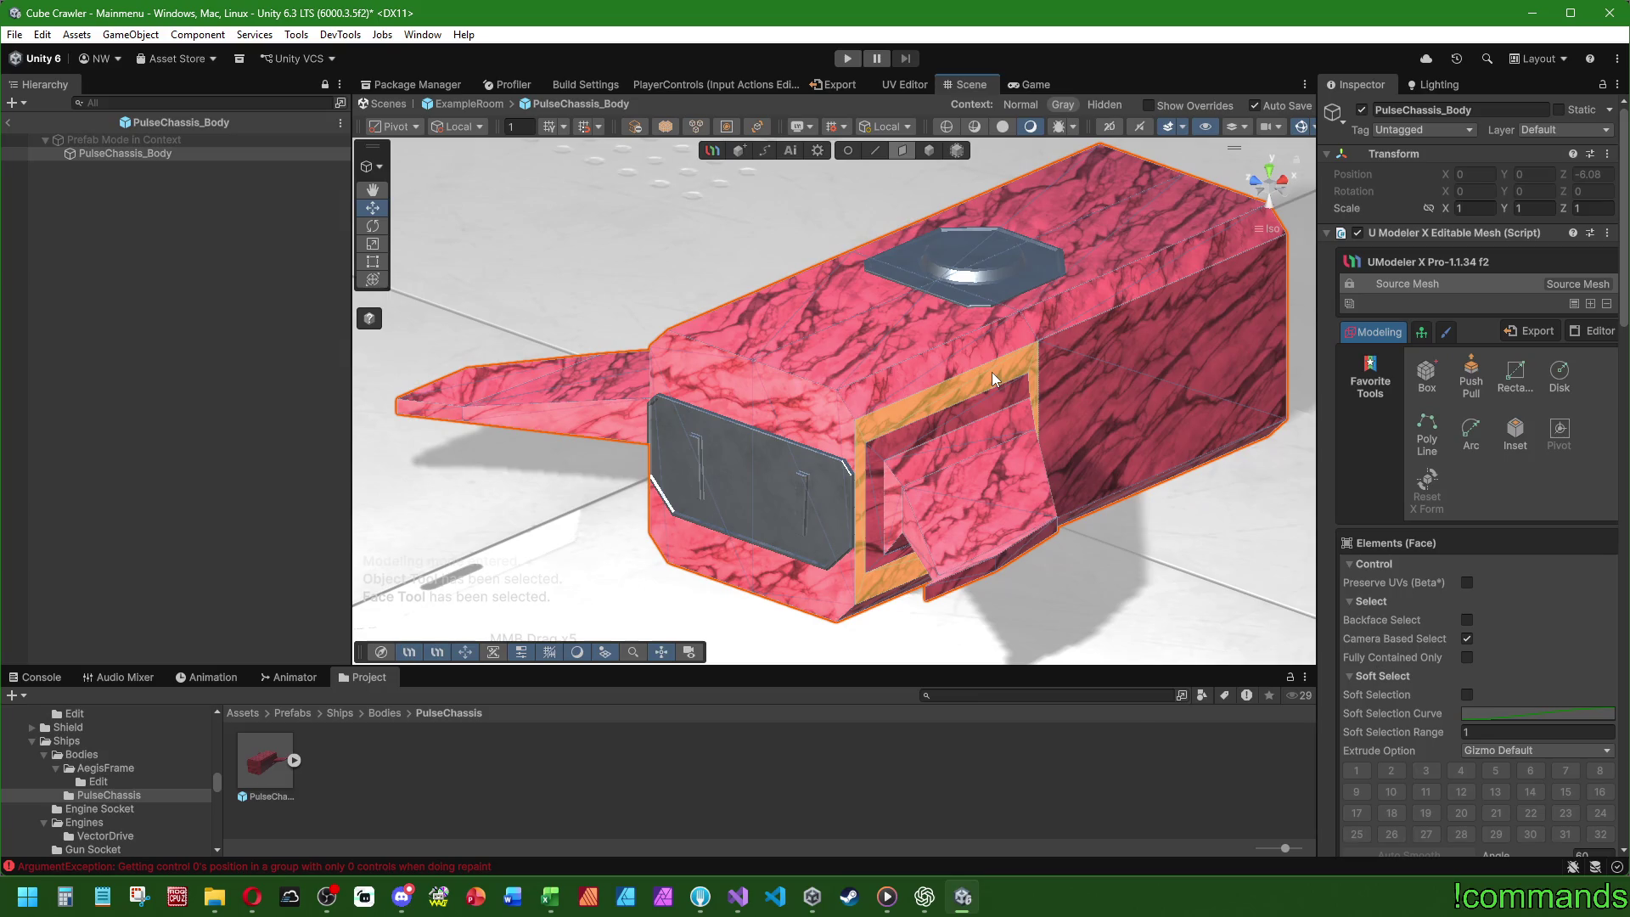
mouse_move(1146, 377)
mouse_down()
mouse_move(940, 412)
mouse_move(1010, 440)
mouse_up()
scroll(1389, 635, down, 5)
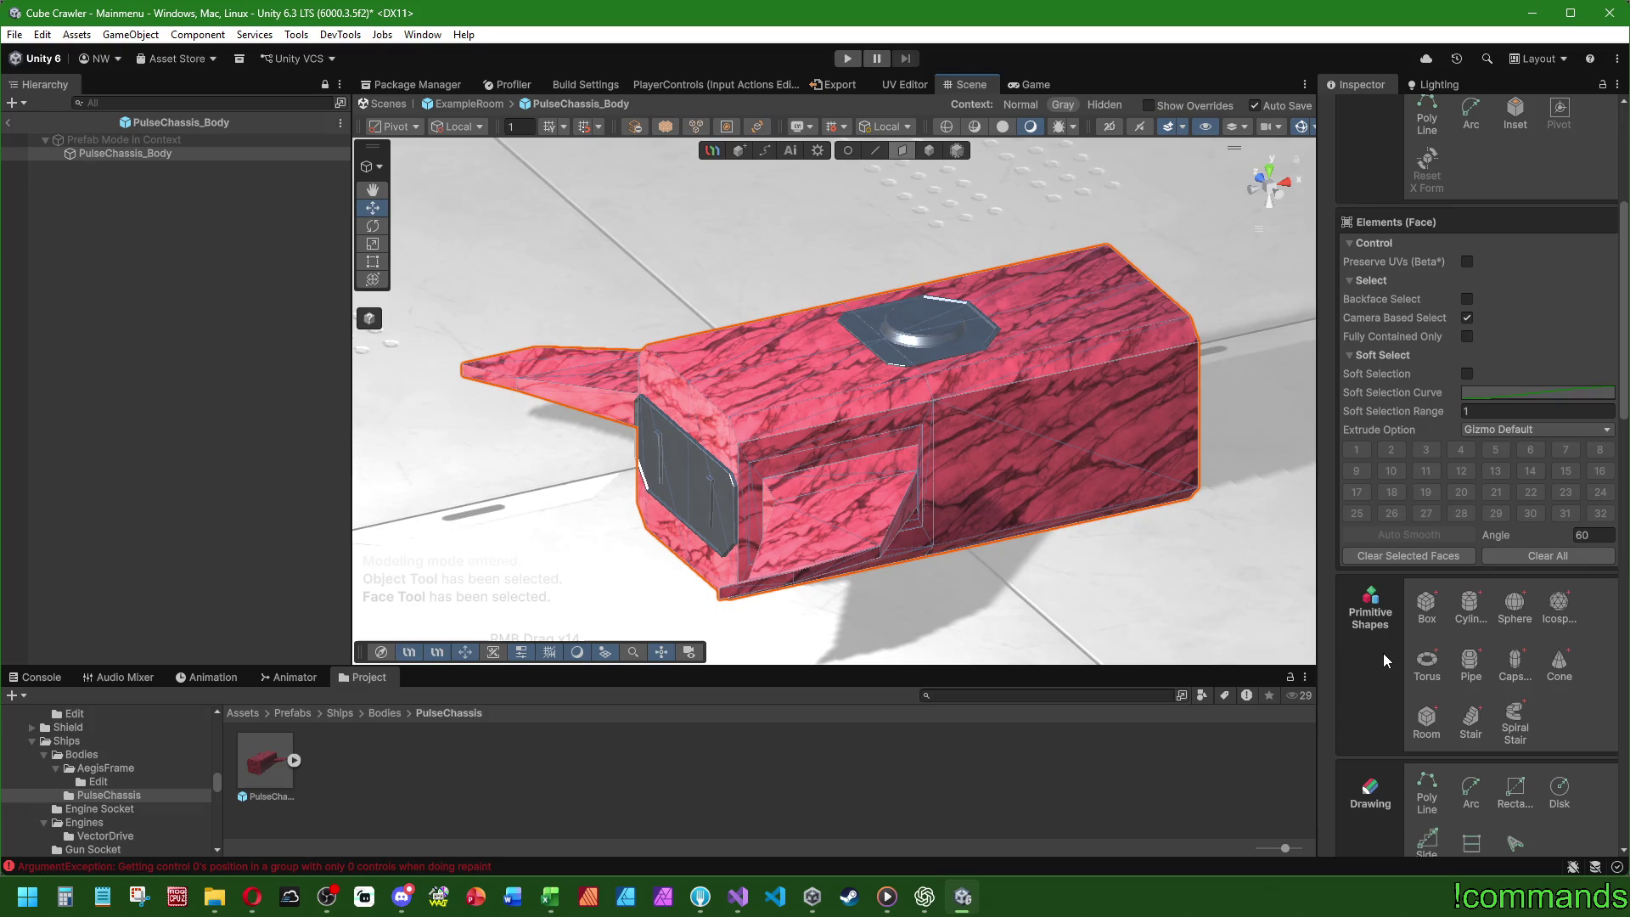
scroll(1435, 671, down, 2)
scroll(1456, 676, down, 2)
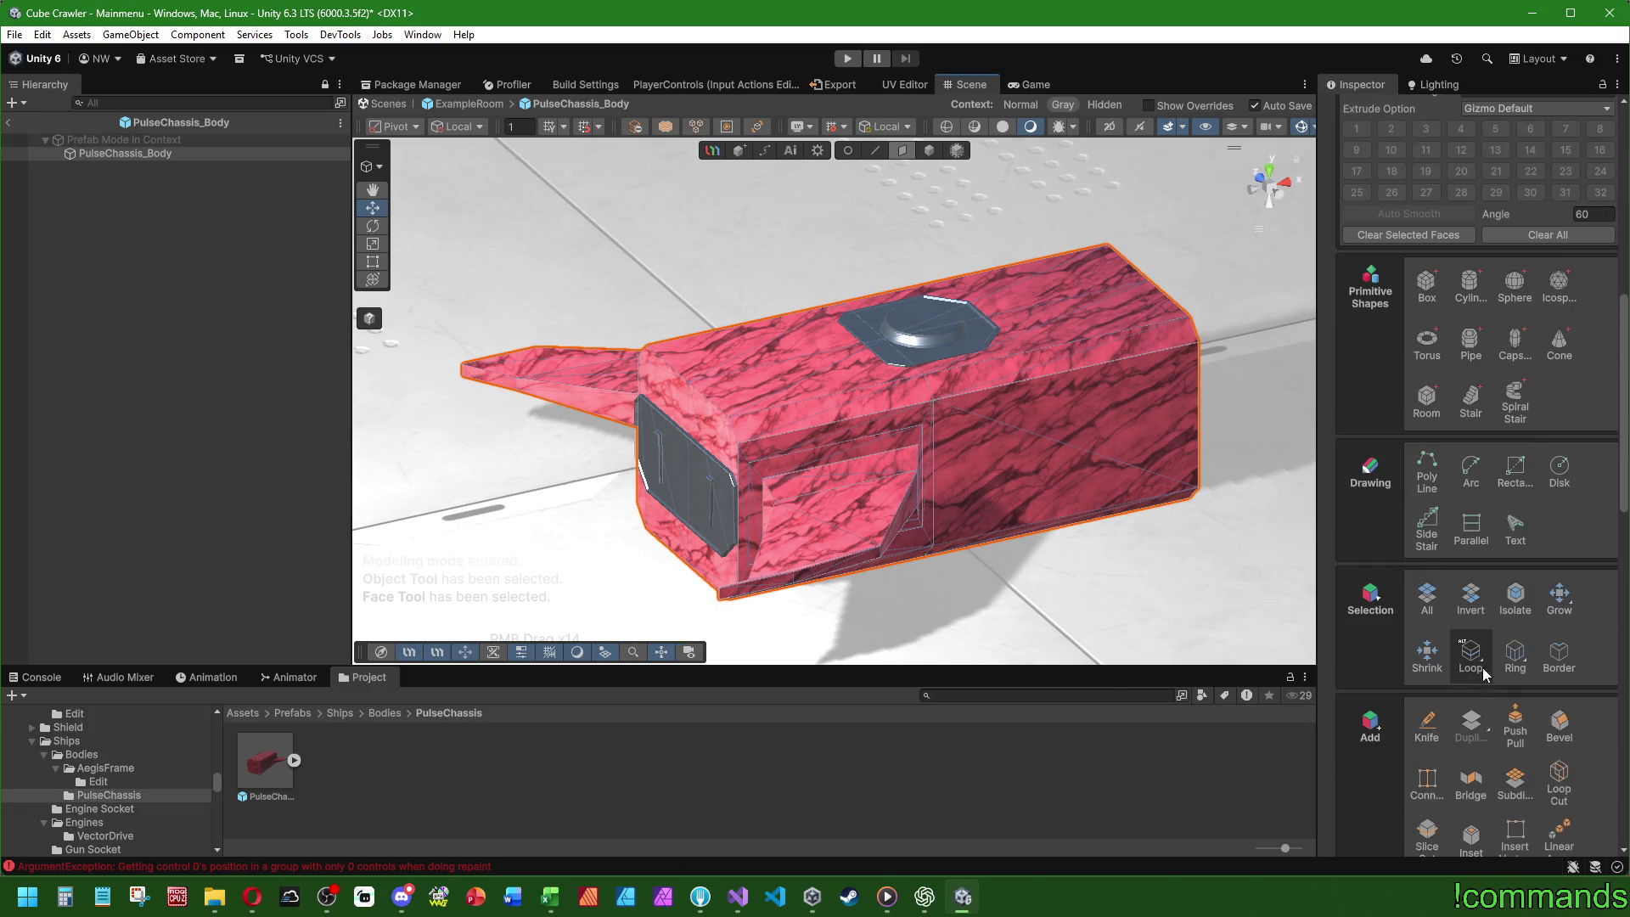
- Loop-cut the chassis body at Offset -0.85 near the side intake recess
click(1560, 784)
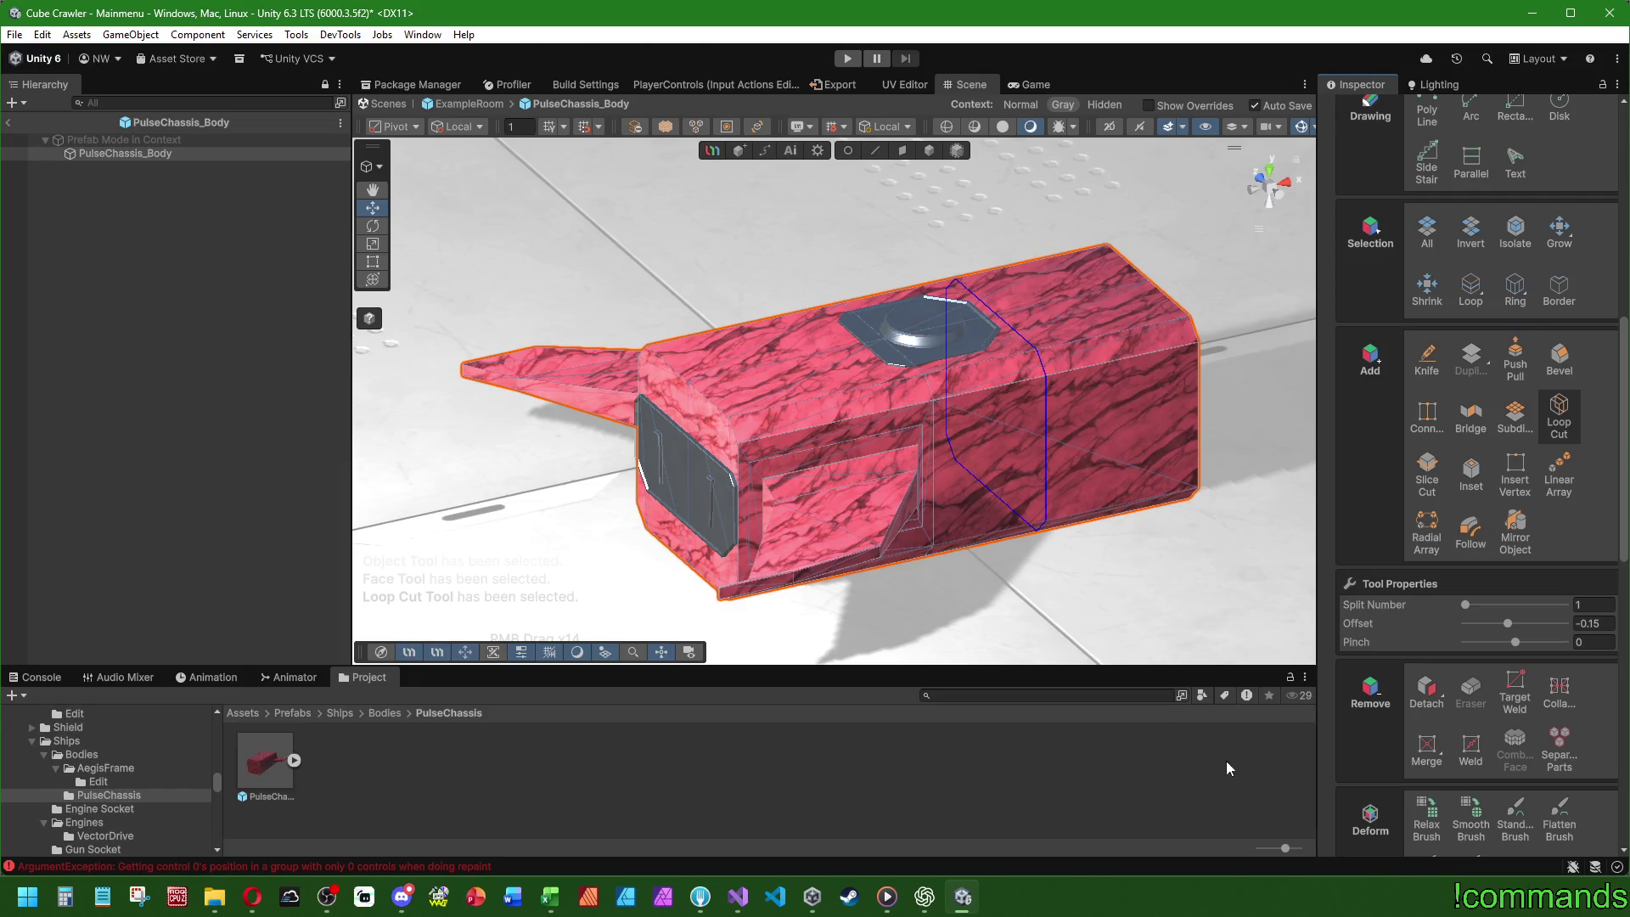
drag(1508, 624, 1471, 627)
click(1597, 623)
text(-0.9)
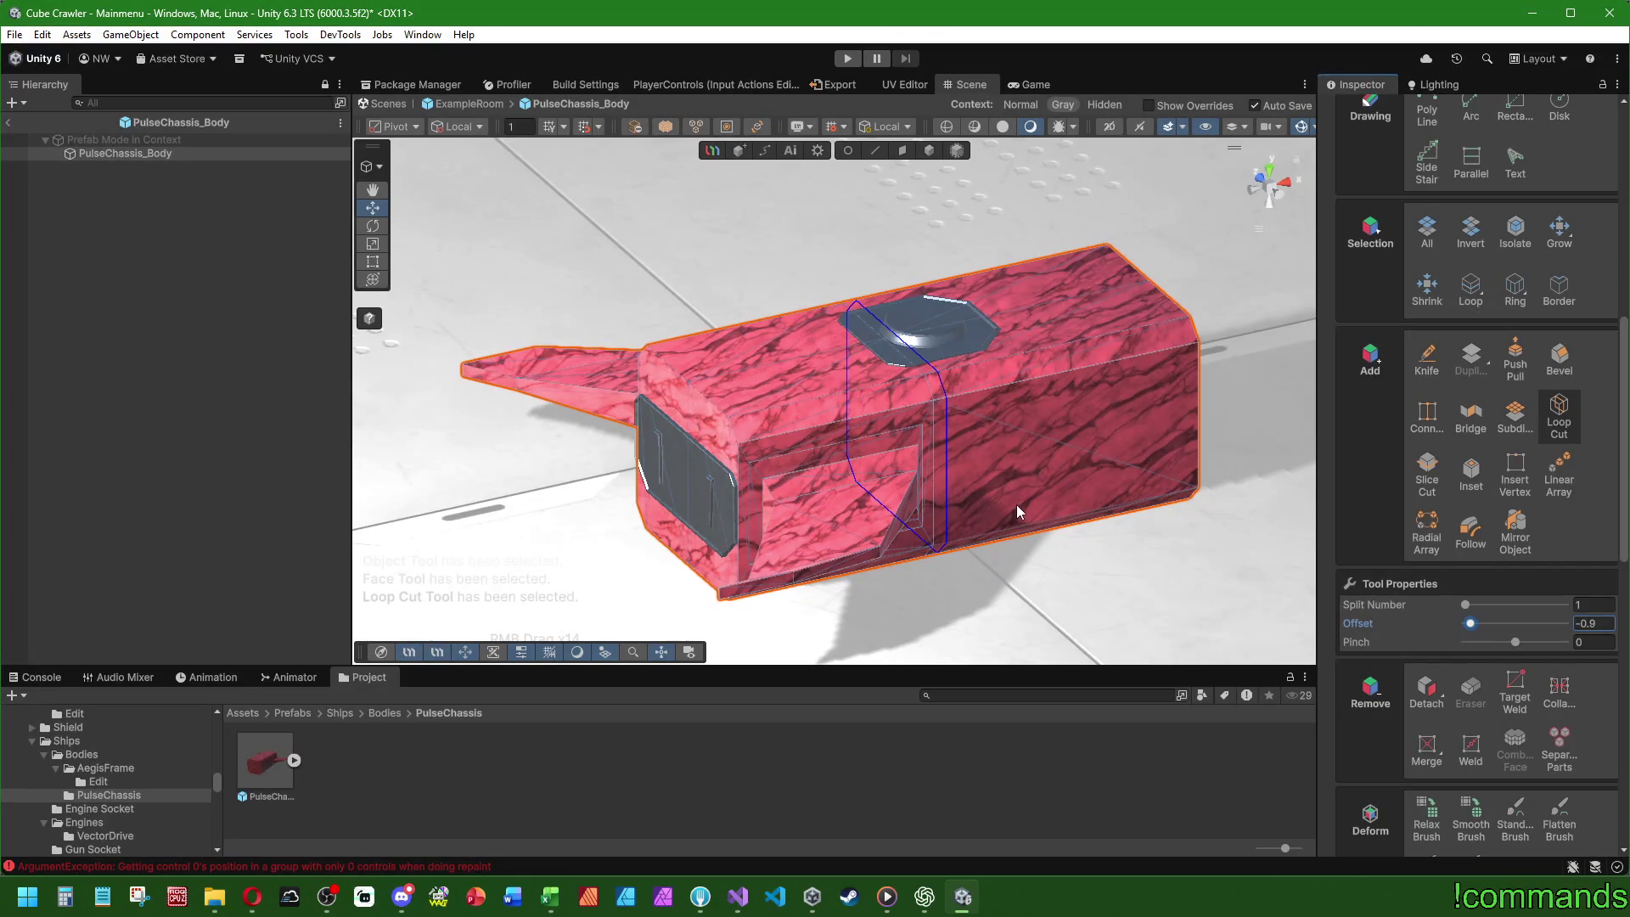
key(BackSpace)
text(85)
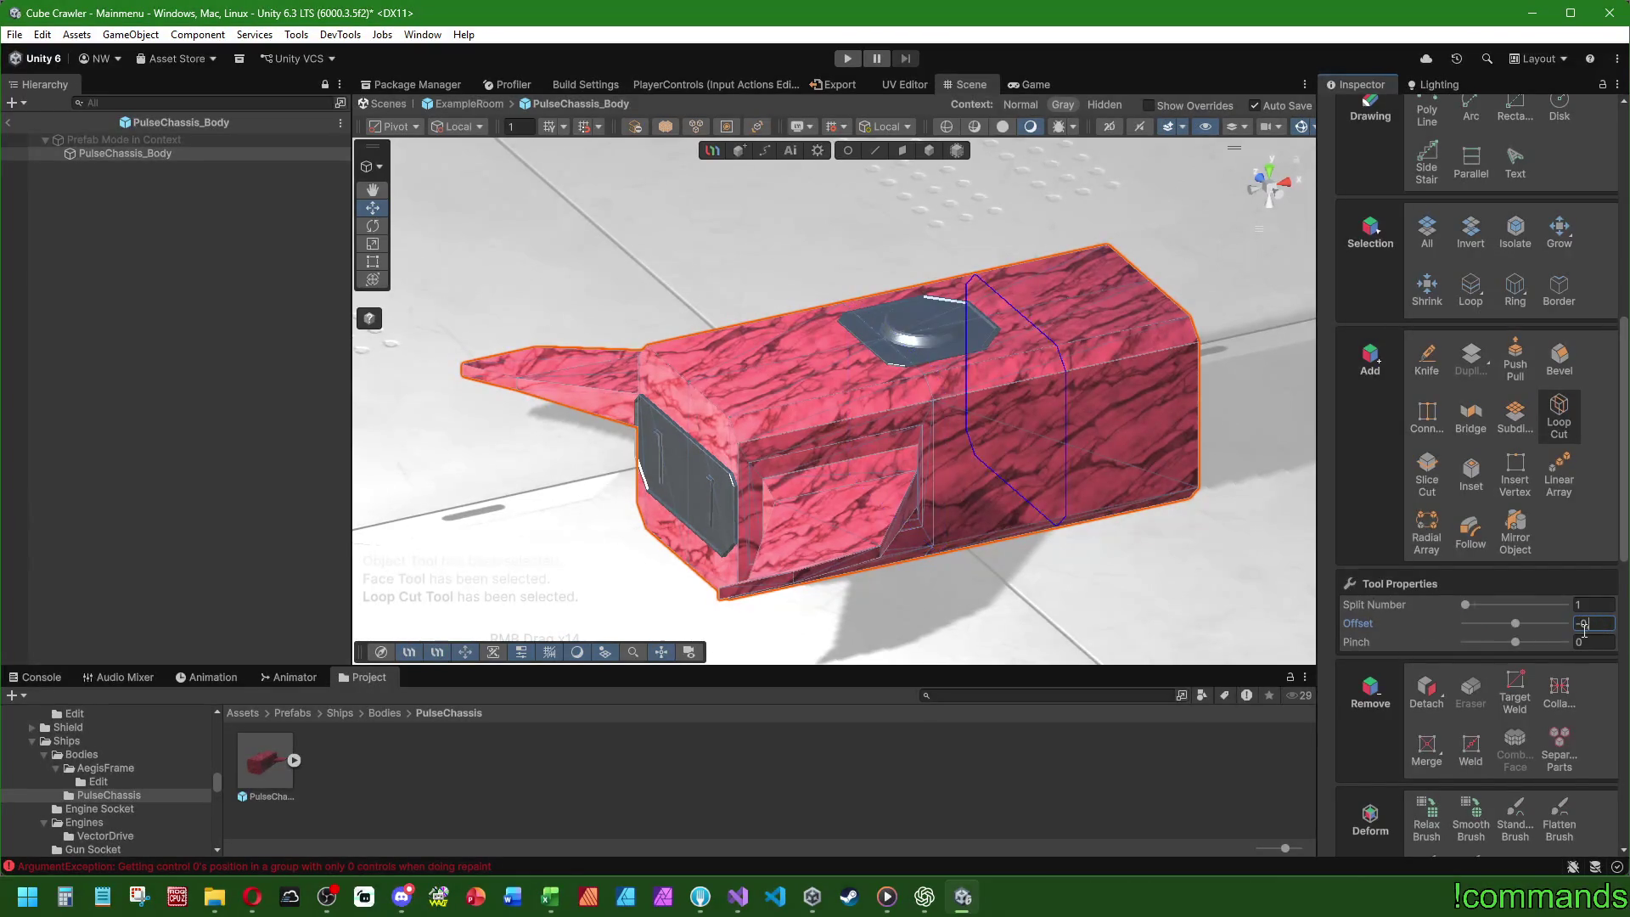
click(985, 523)
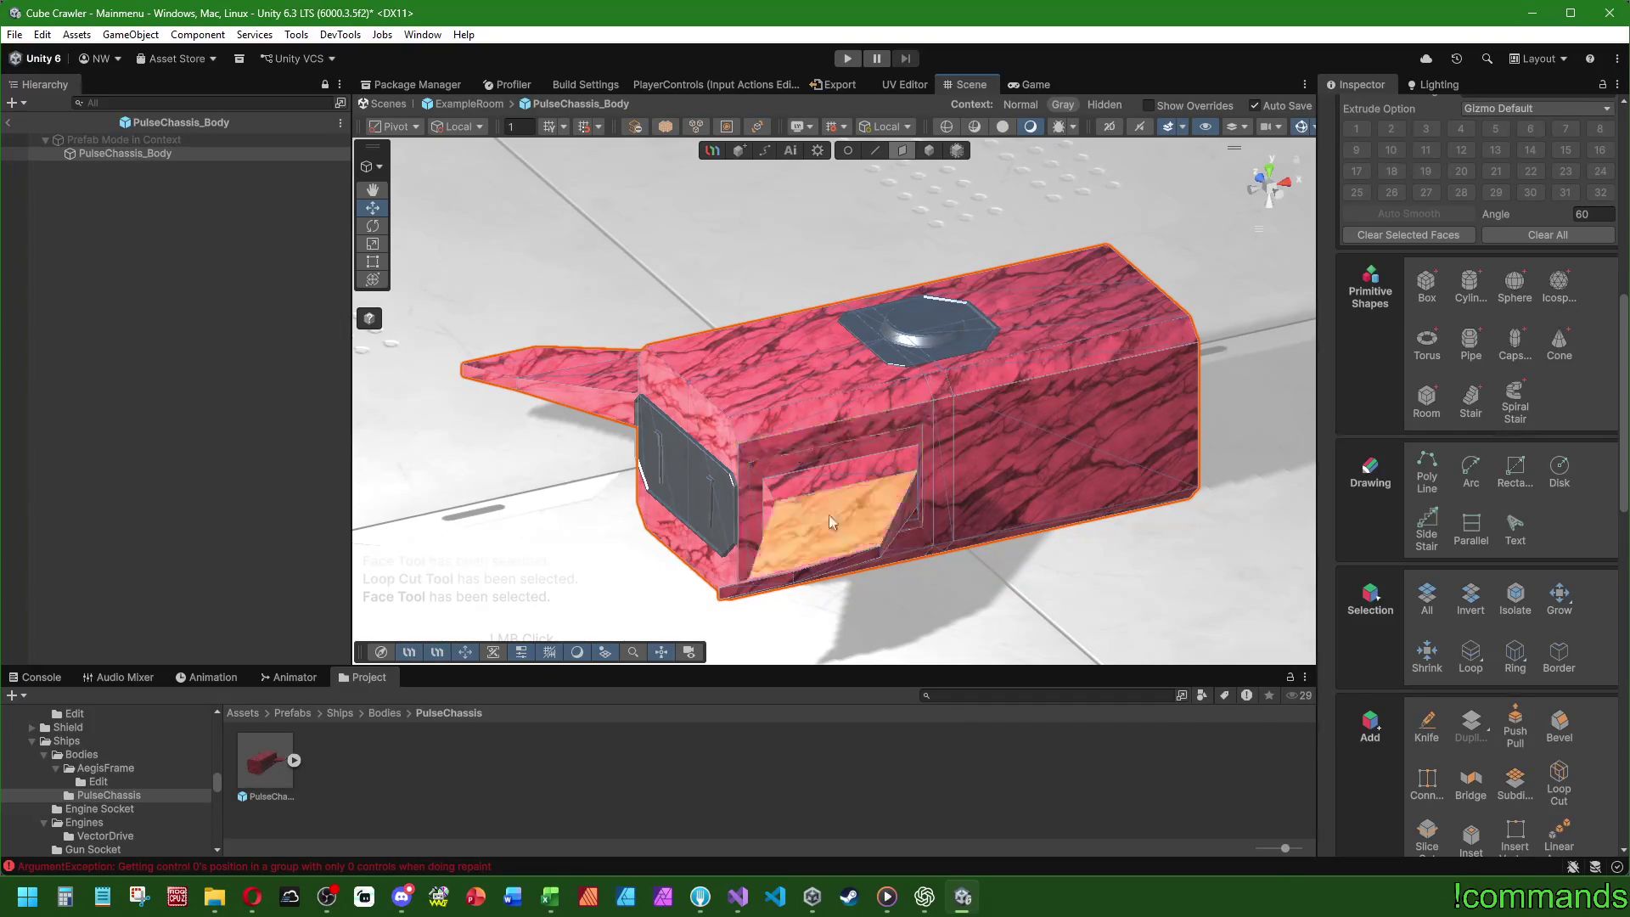
- Select the side recess inset face and grow the selection three times across both fins
mouse_move(671, 442)
mouse_down()
mouse_move(893, 383)
mouse_move(764, 509)
mouse_up()
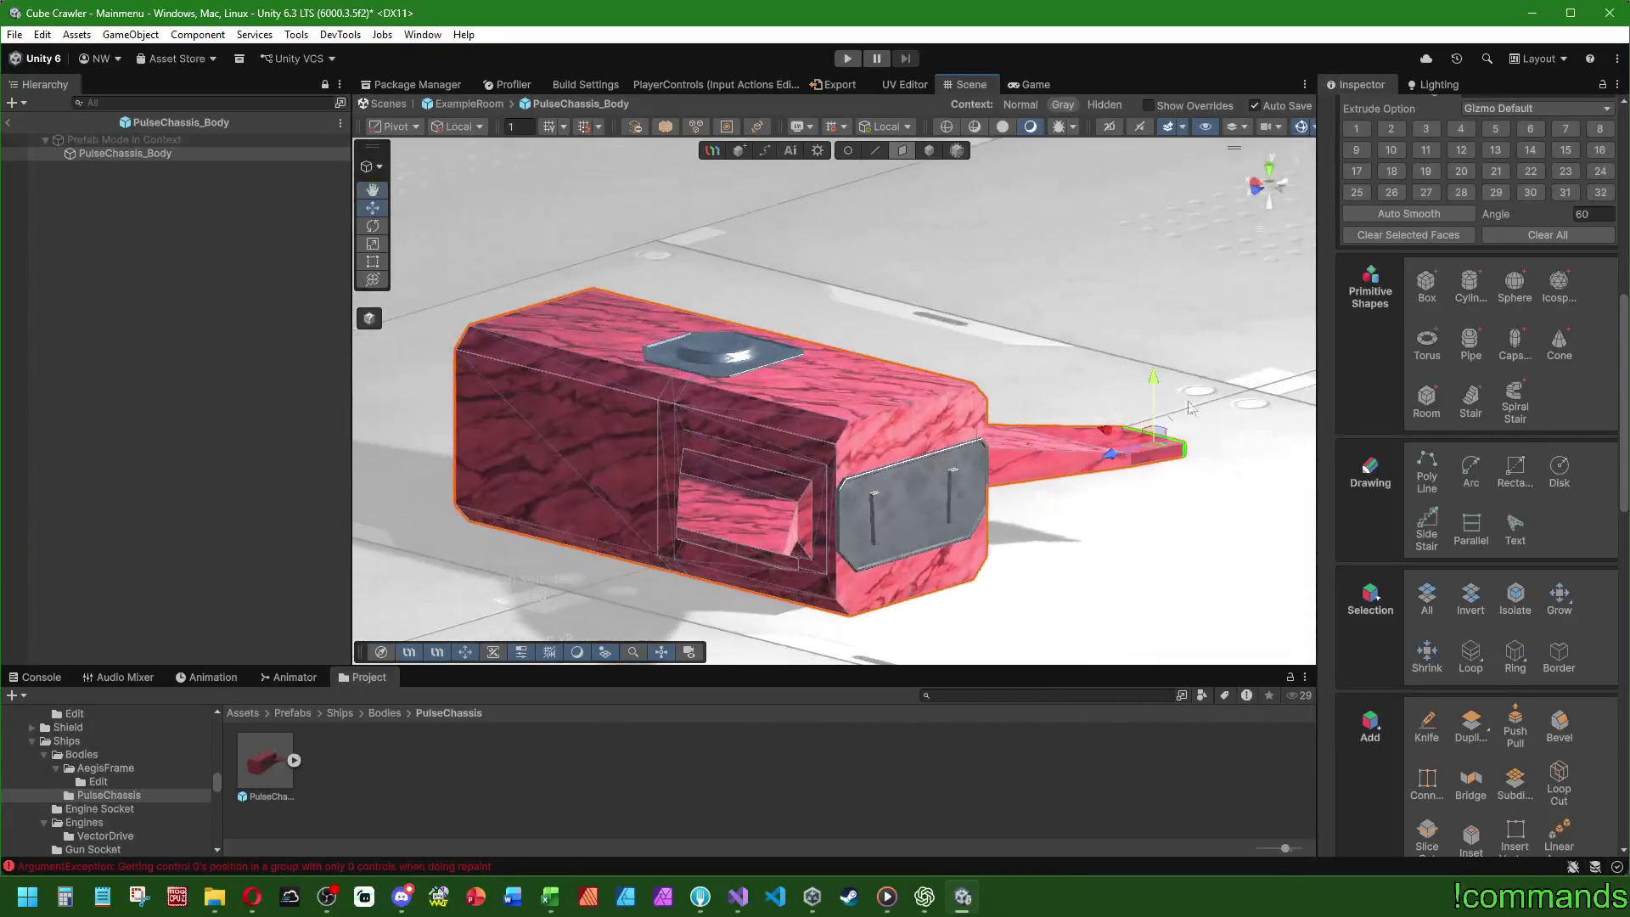
click(770, 563)
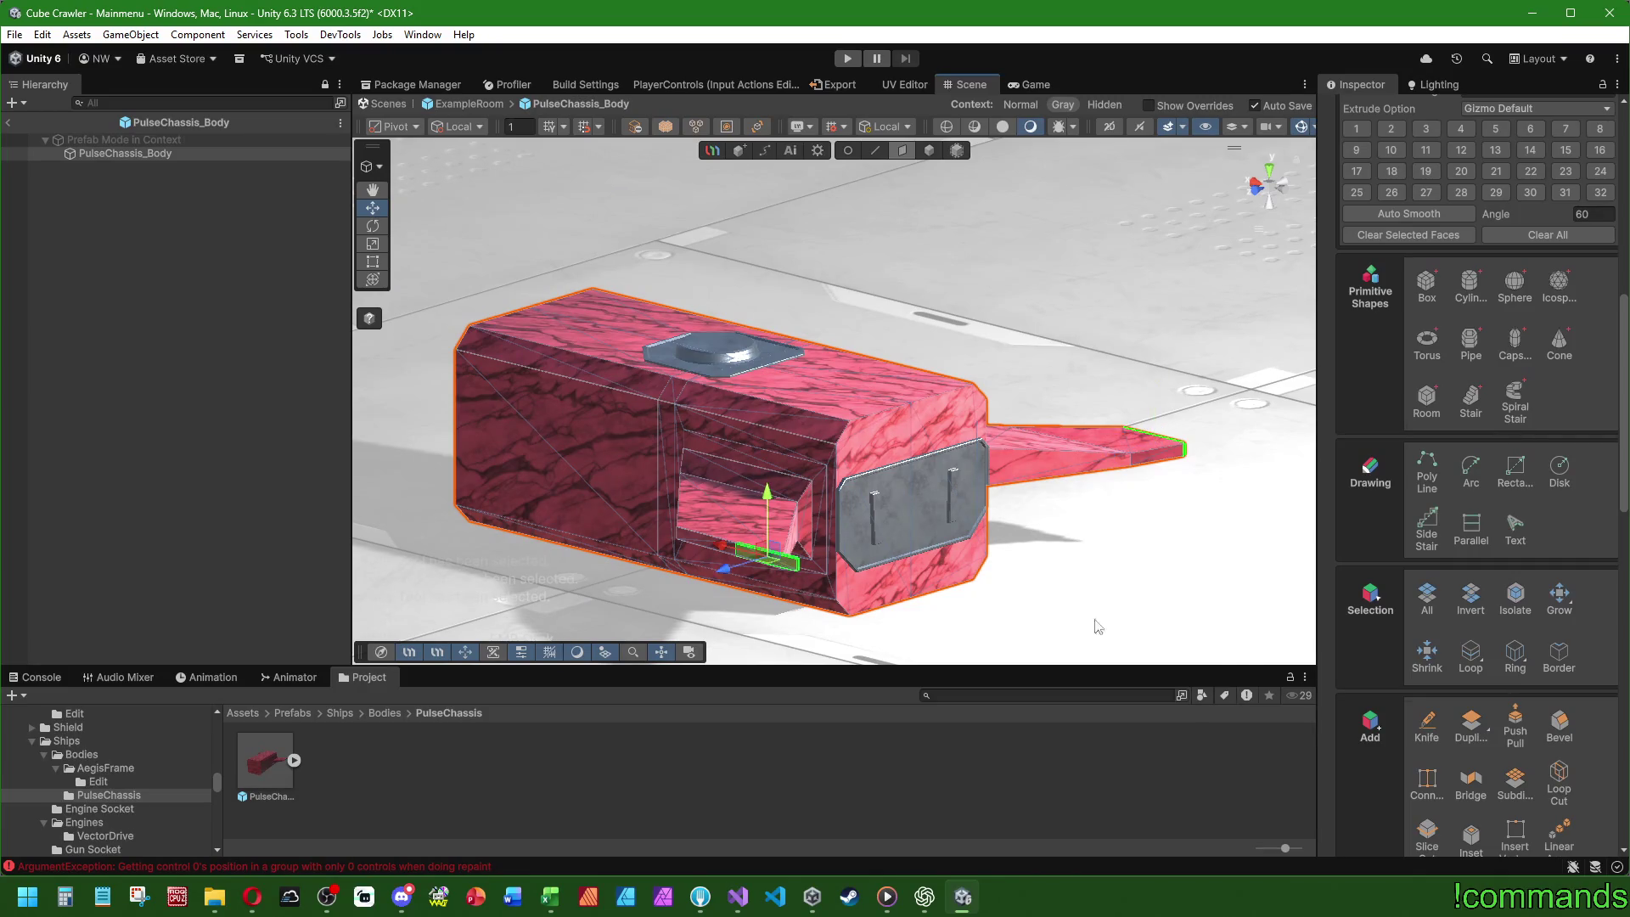
mouse_move(1181, 546)
mouse_down()
mouse_move(1025, 615)
mouse_move(1053, 604)
mouse_up()
click(1560, 599)
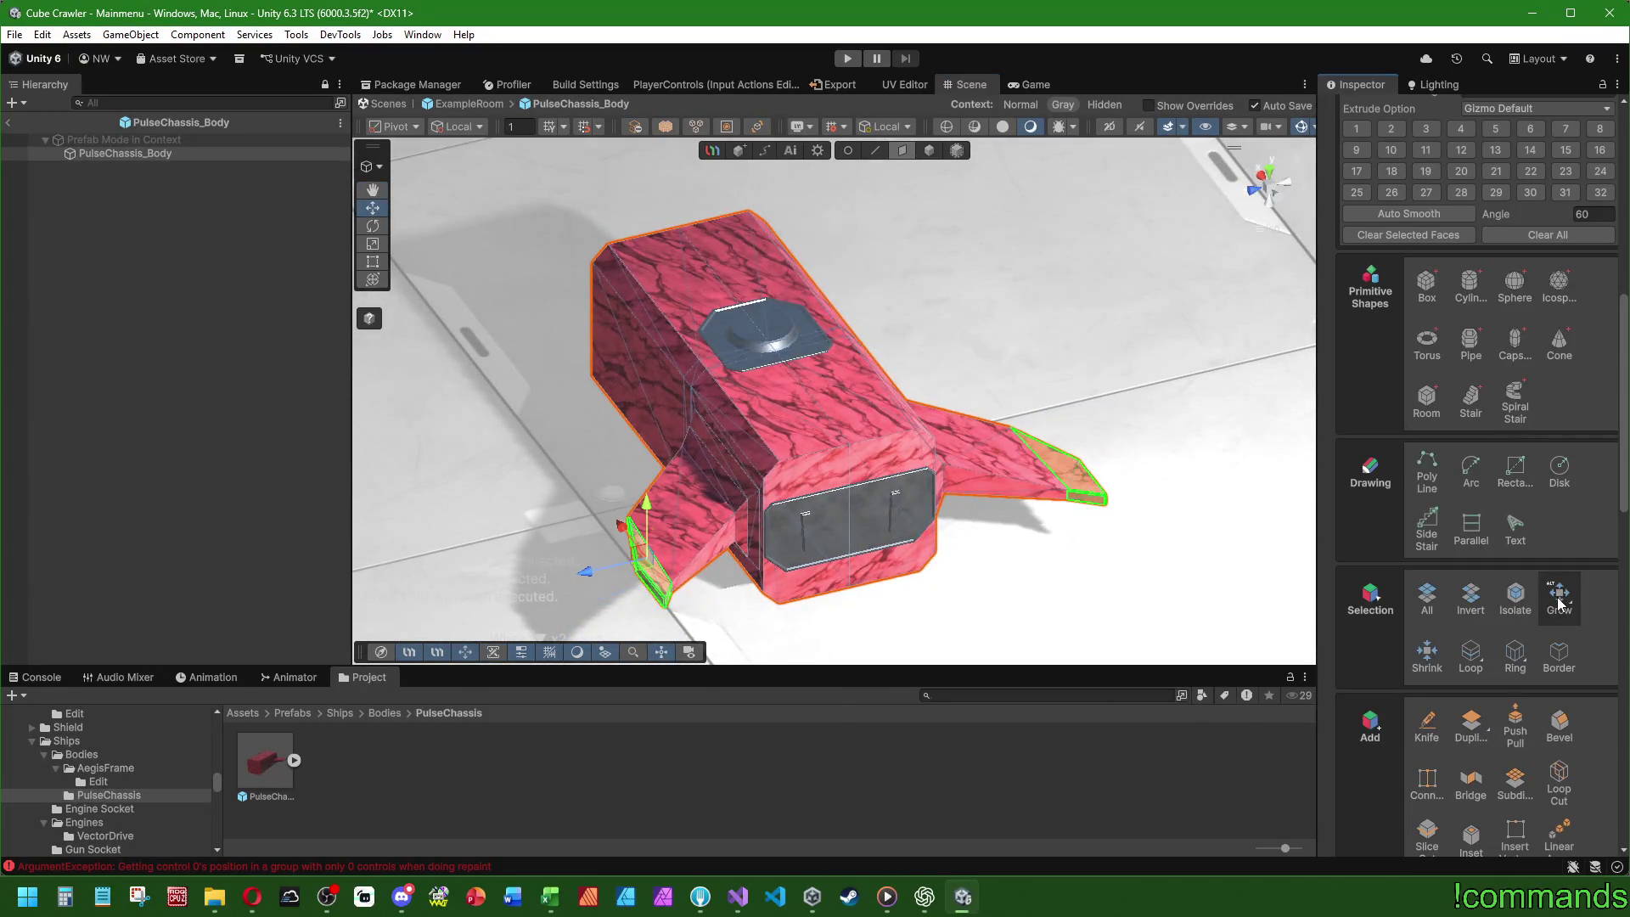
click(1559, 601)
click(1560, 601)
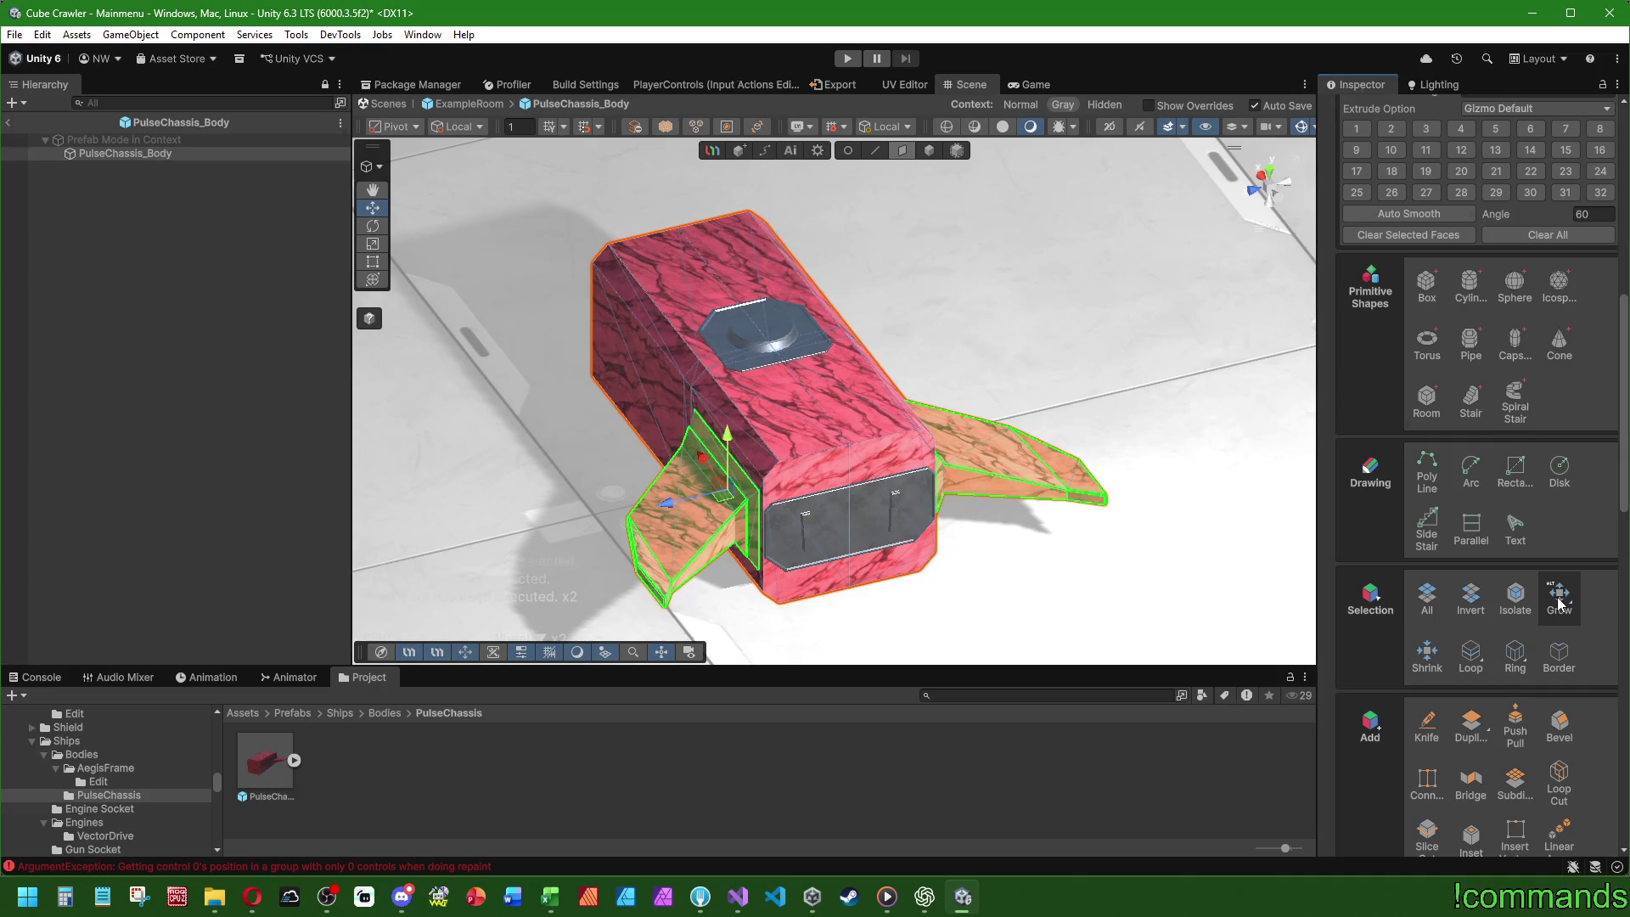
- Set the pivot to Center, undo a stray face pick, and shrink the selection once
mouse_move(1103, 475)
mouse_down()
mouse_move(1192, 427)
mouse_move(1121, 366)
mouse_move(578, 288)
mouse_move(1034, 399)
mouse_up()
click(403, 127)
click(412, 145)
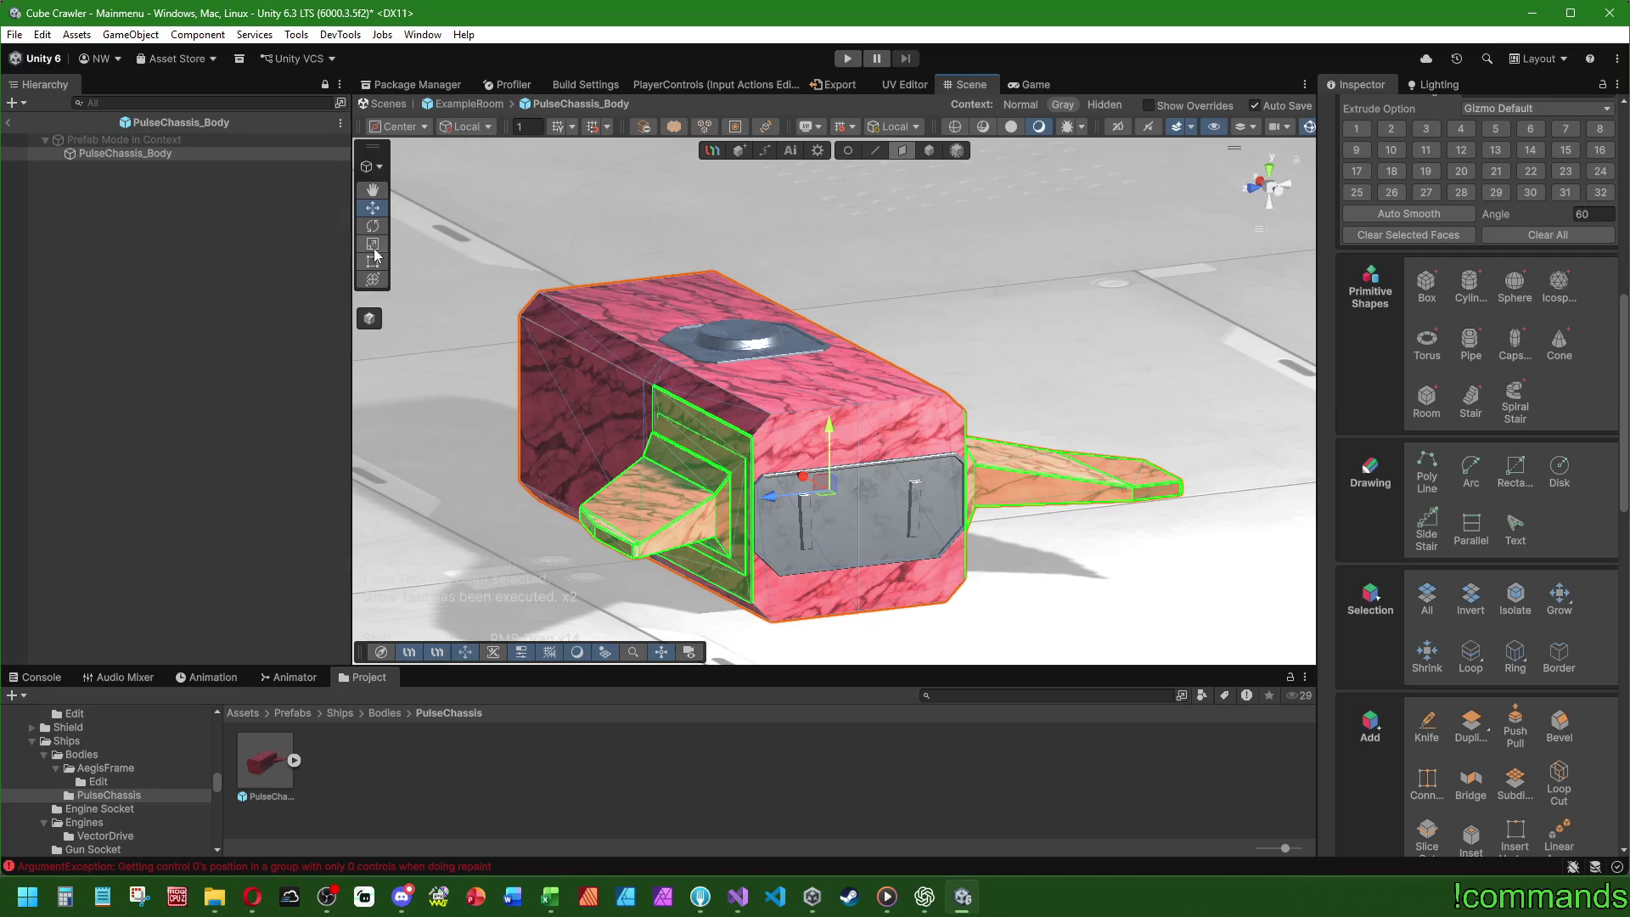
mouse_move(1003, 310)
mouse_down()
mouse_move(606, 389)
mouse_move(670, 385)
mouse_up()
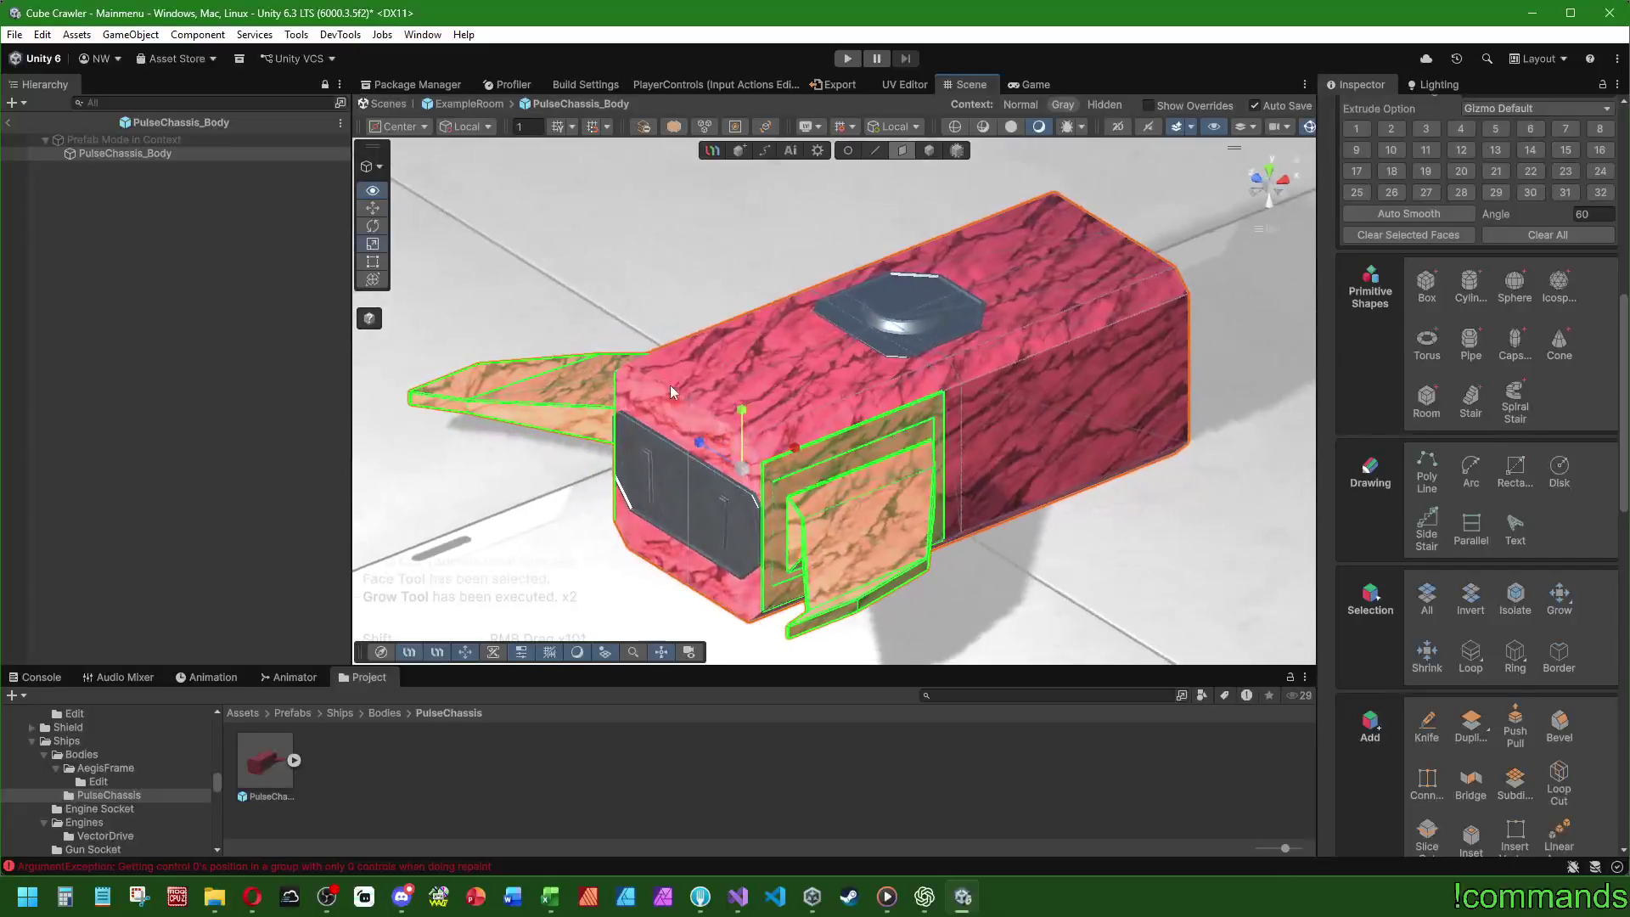
click(828, 627)
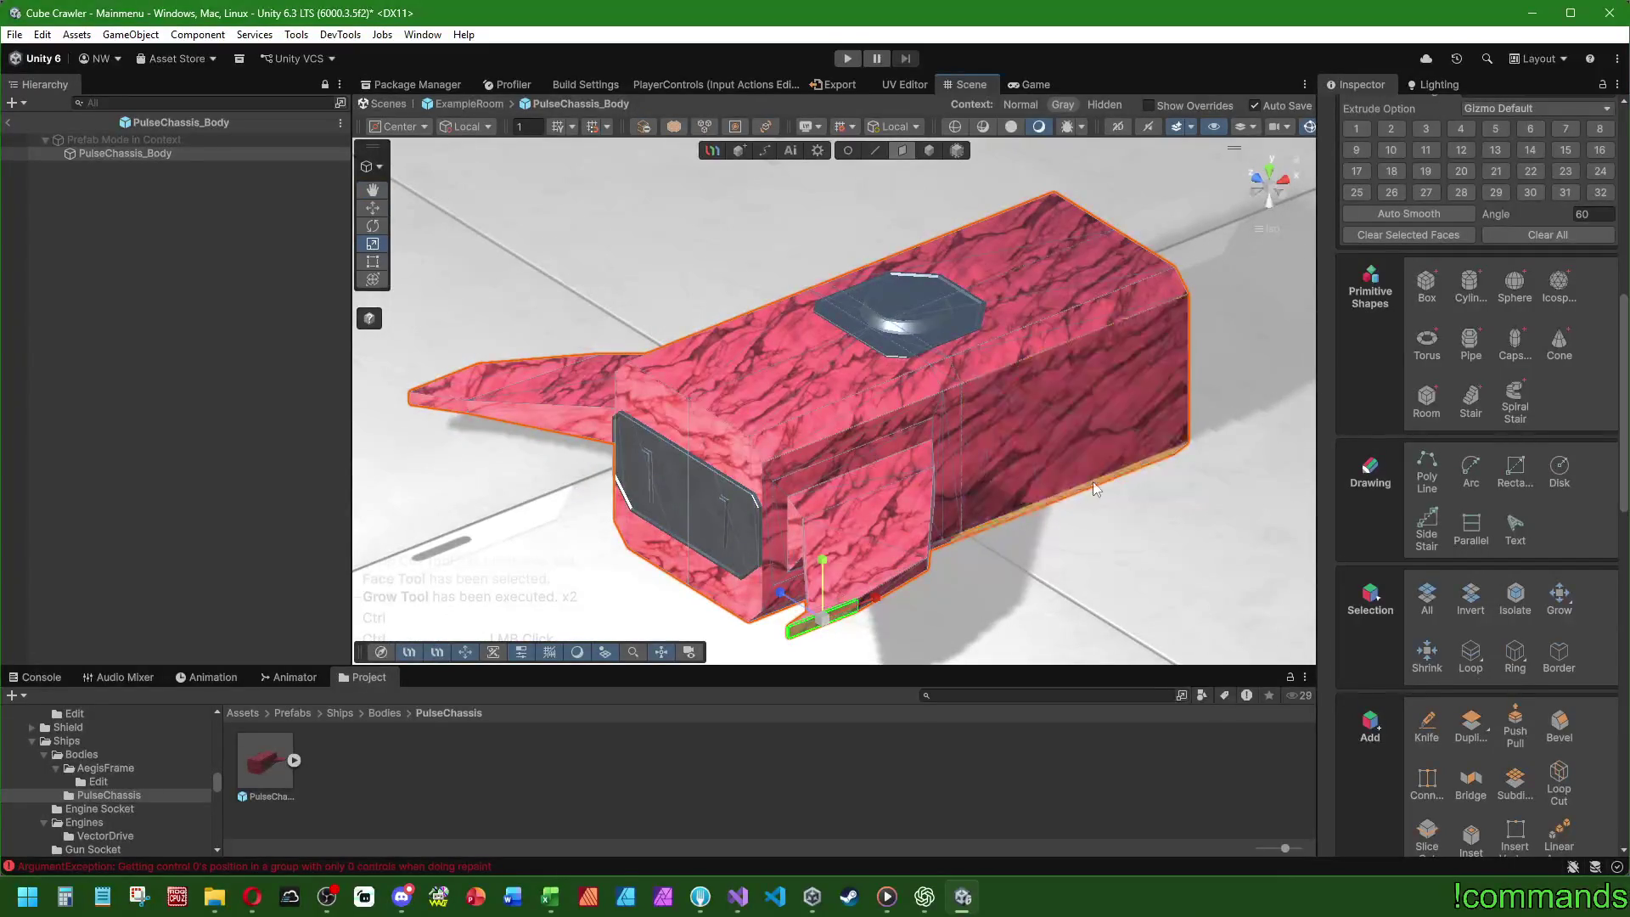
key(ctrl+z)
click(1431, 656)
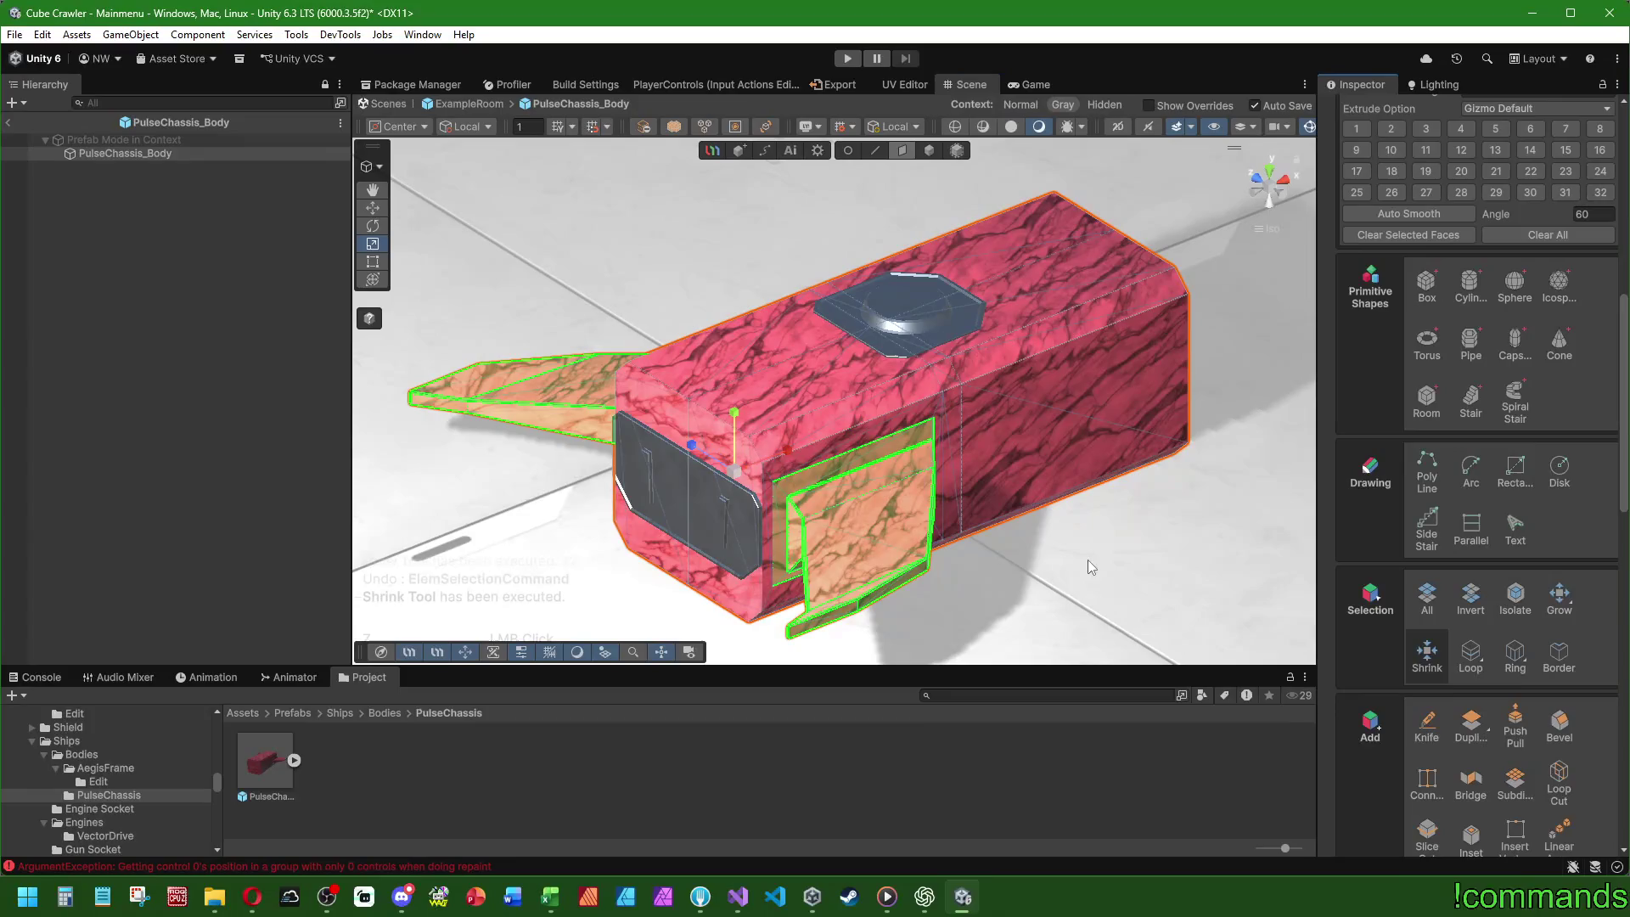
mouse_move(764, 442)
mouse_down()
mouse_move(818, 462)
mouse_move(801, 446)
mouse_up()
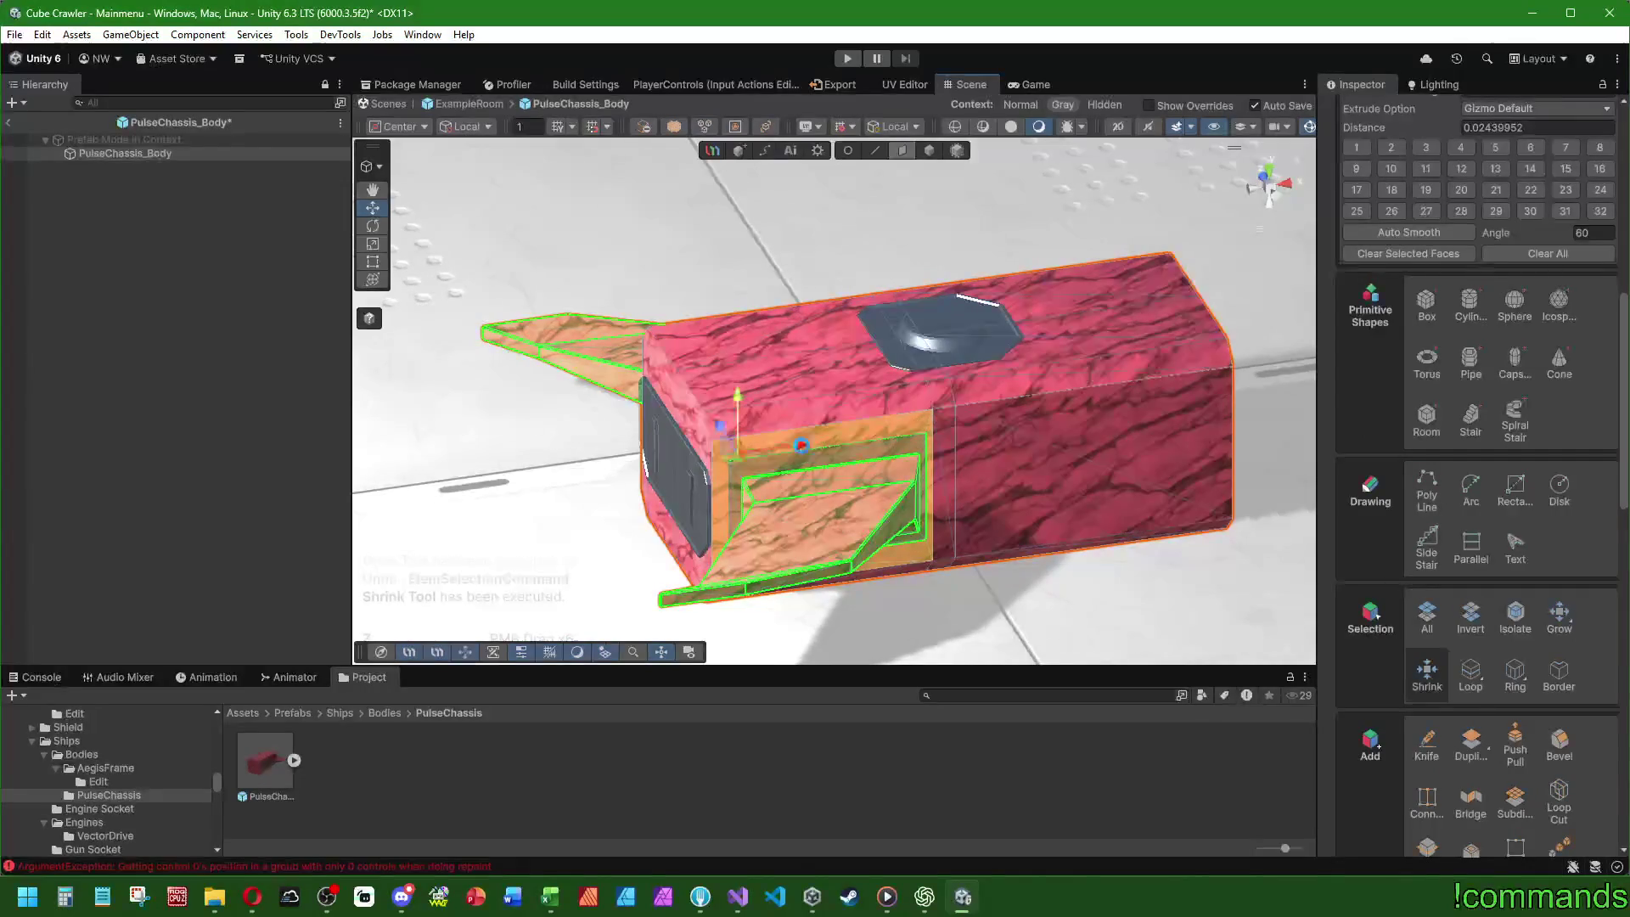
scroll(1477, 820, down, 3)
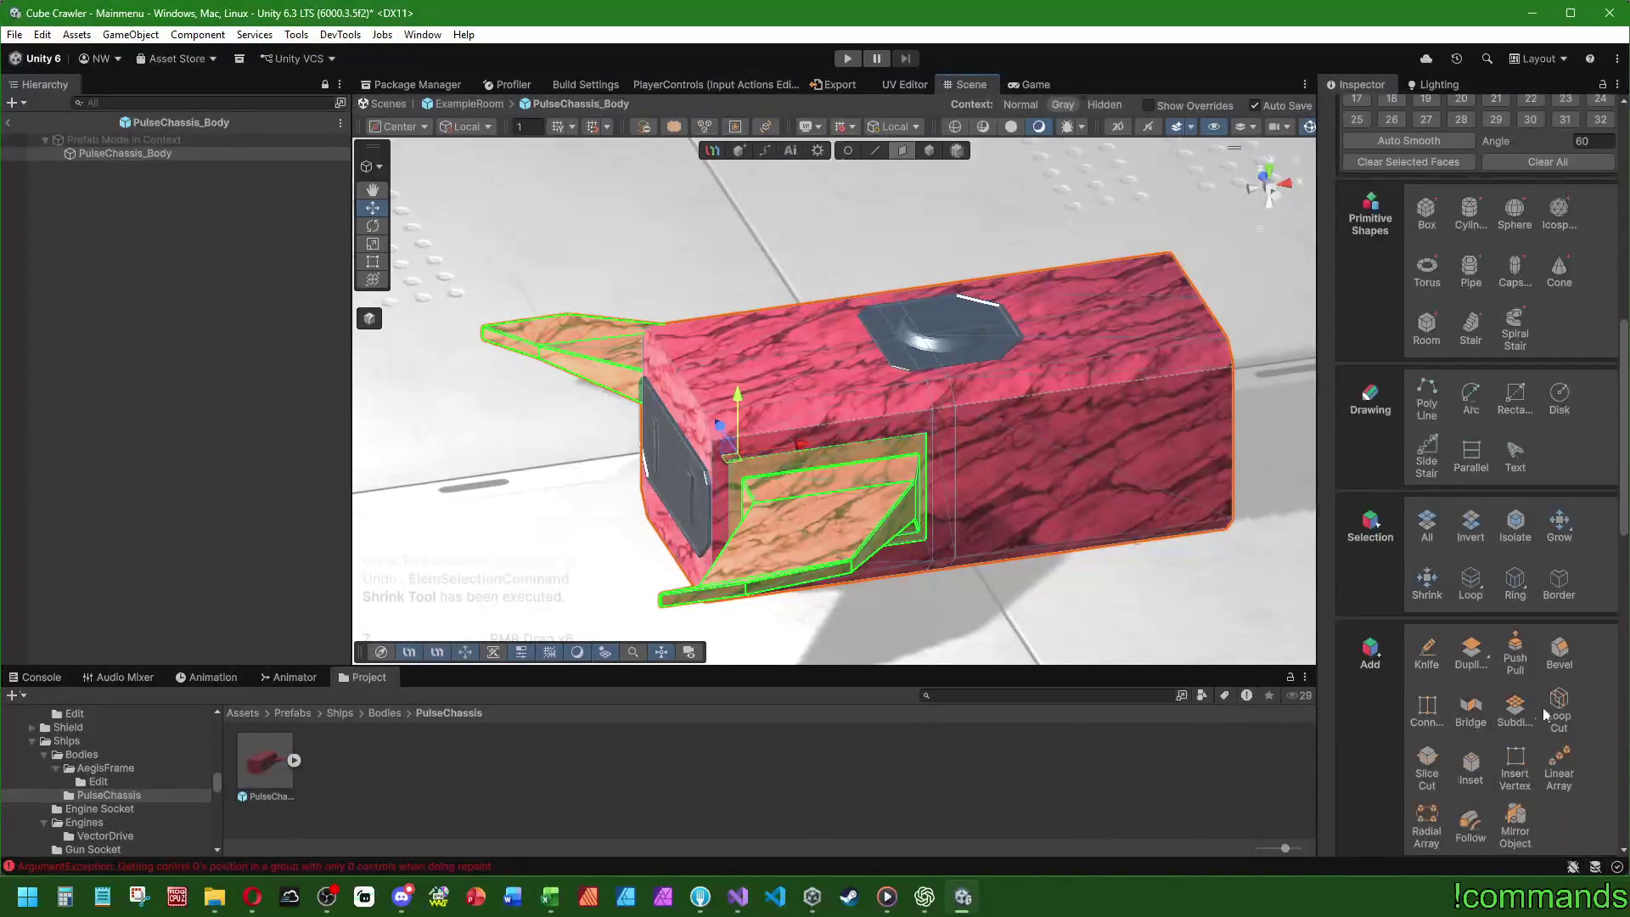
click(1561, 703)
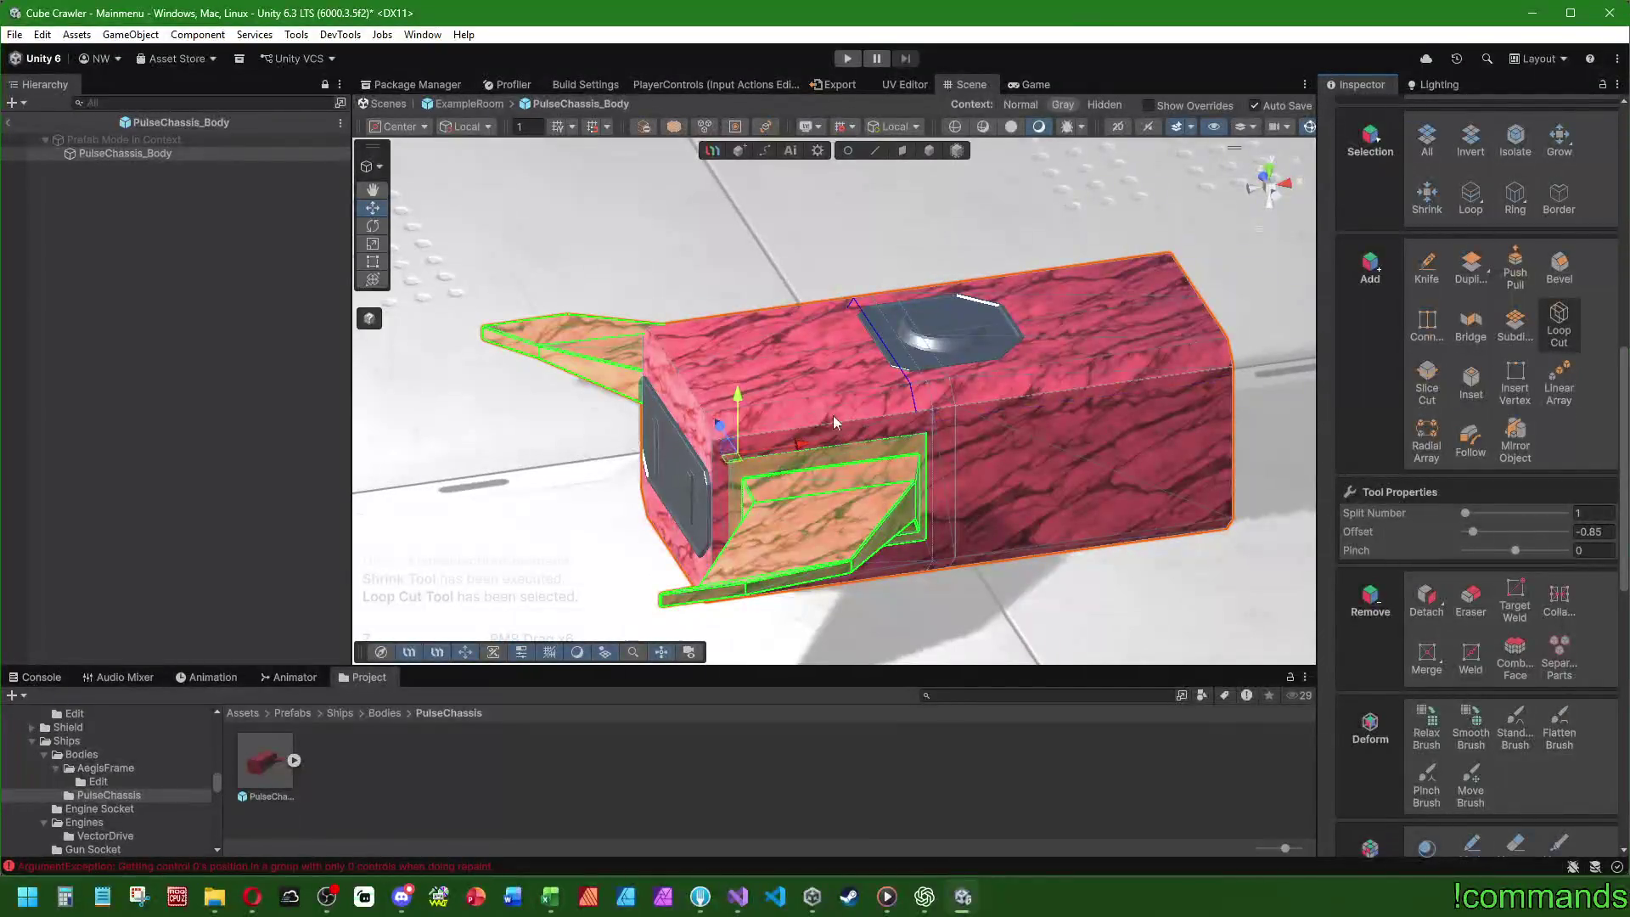
- Cancel the loop cut by switching to Edge mode, then return to Face mode
drag(714, 415, 766, 507)
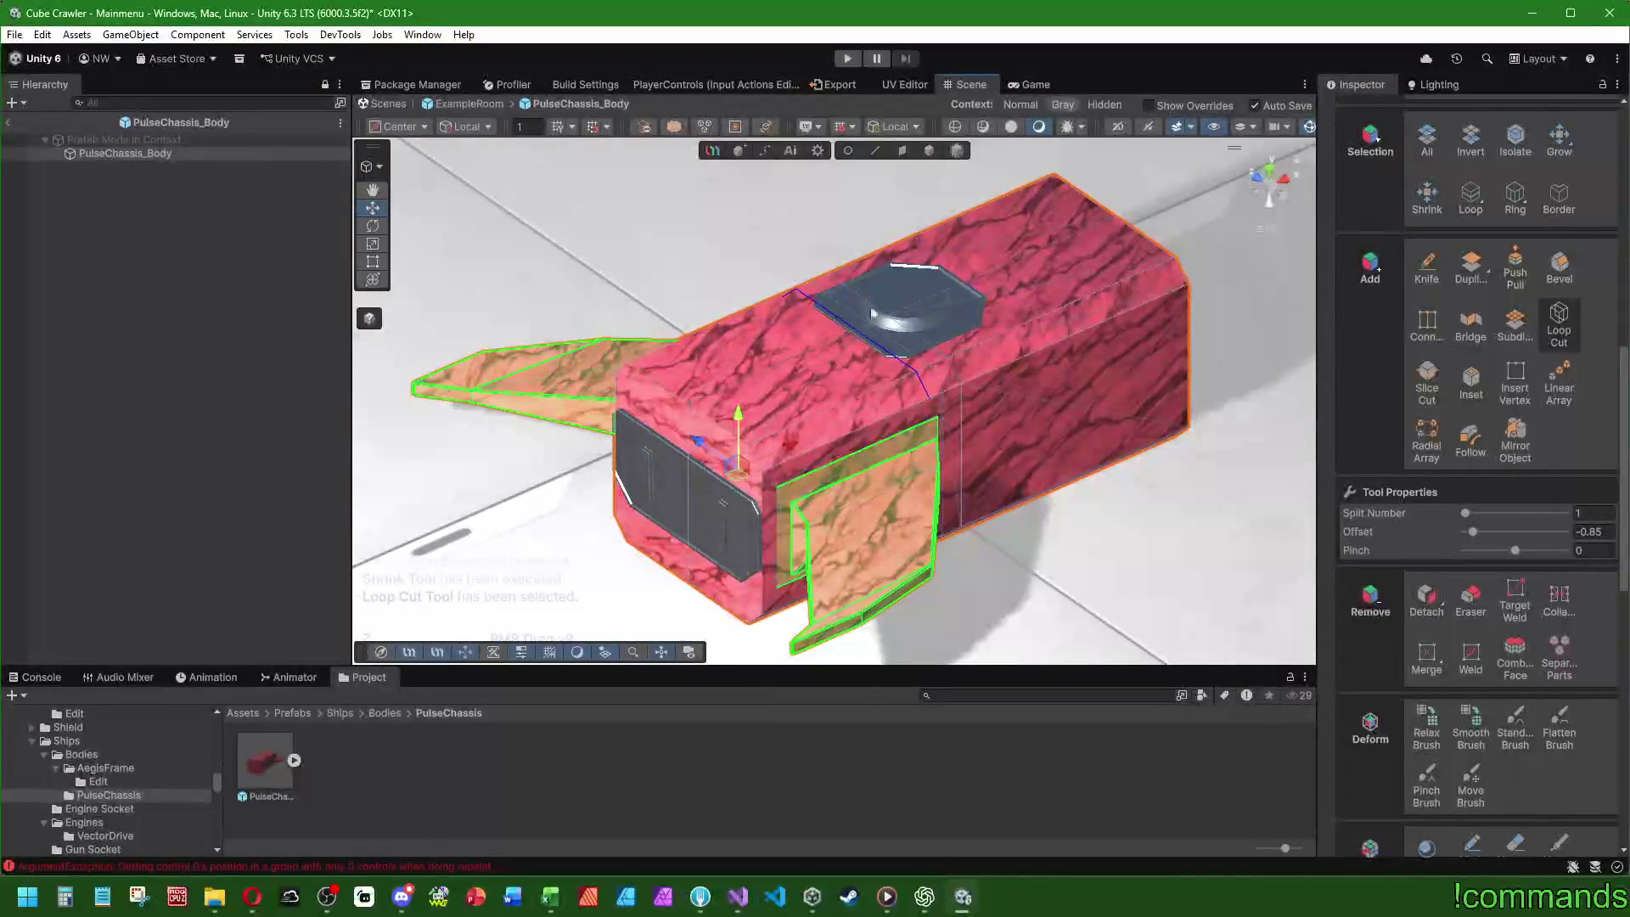
key(2)
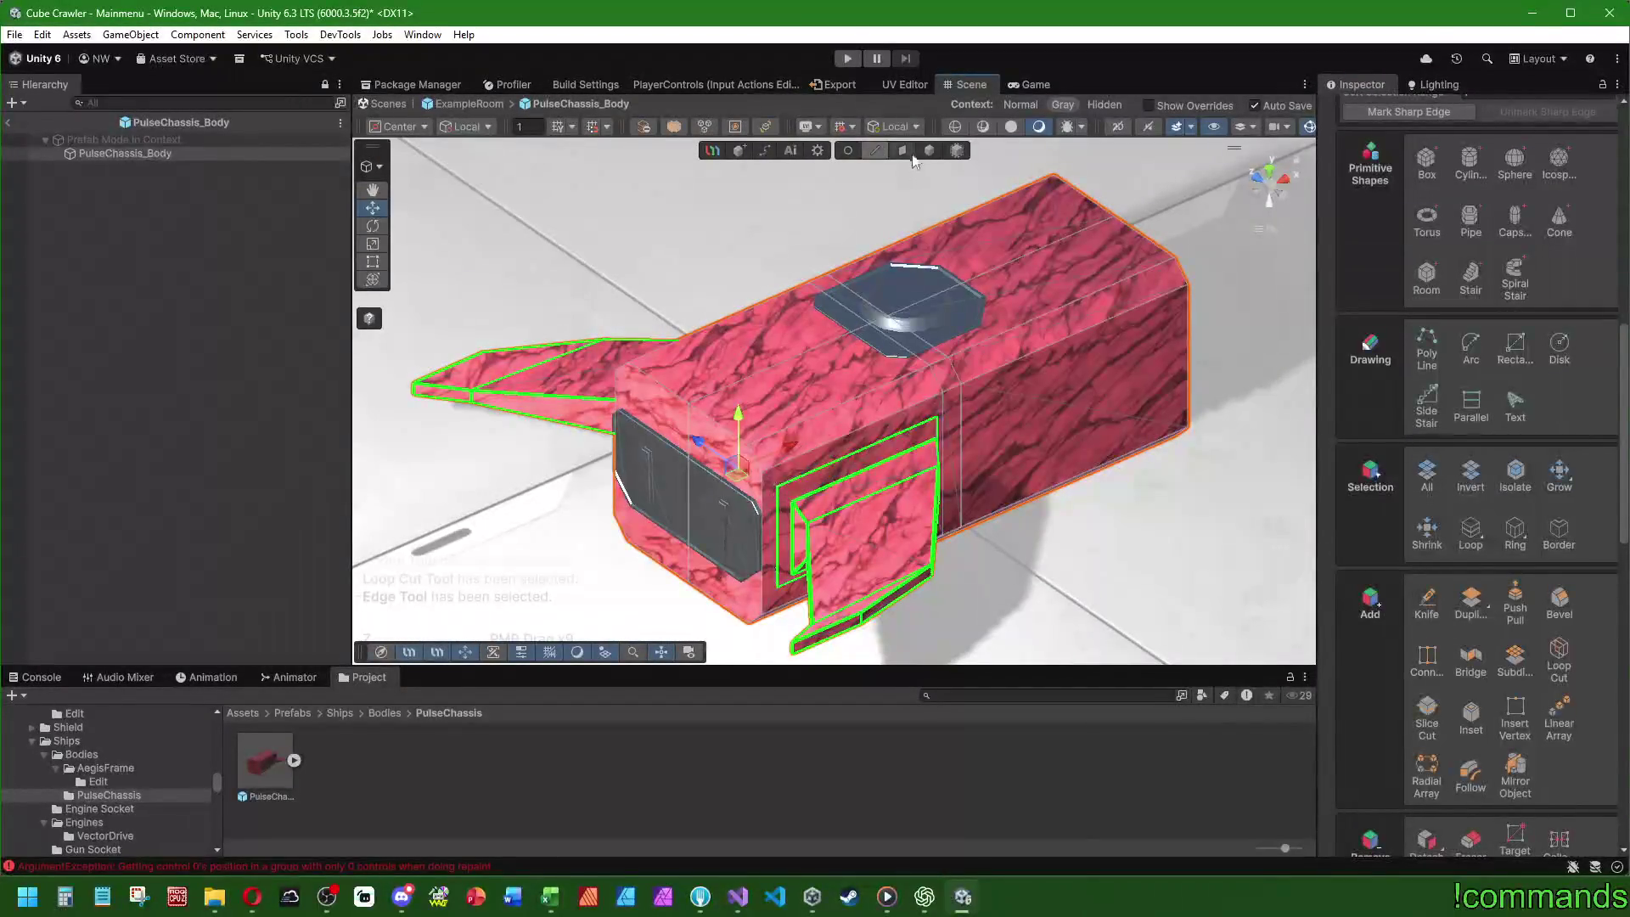
click(904, 151)
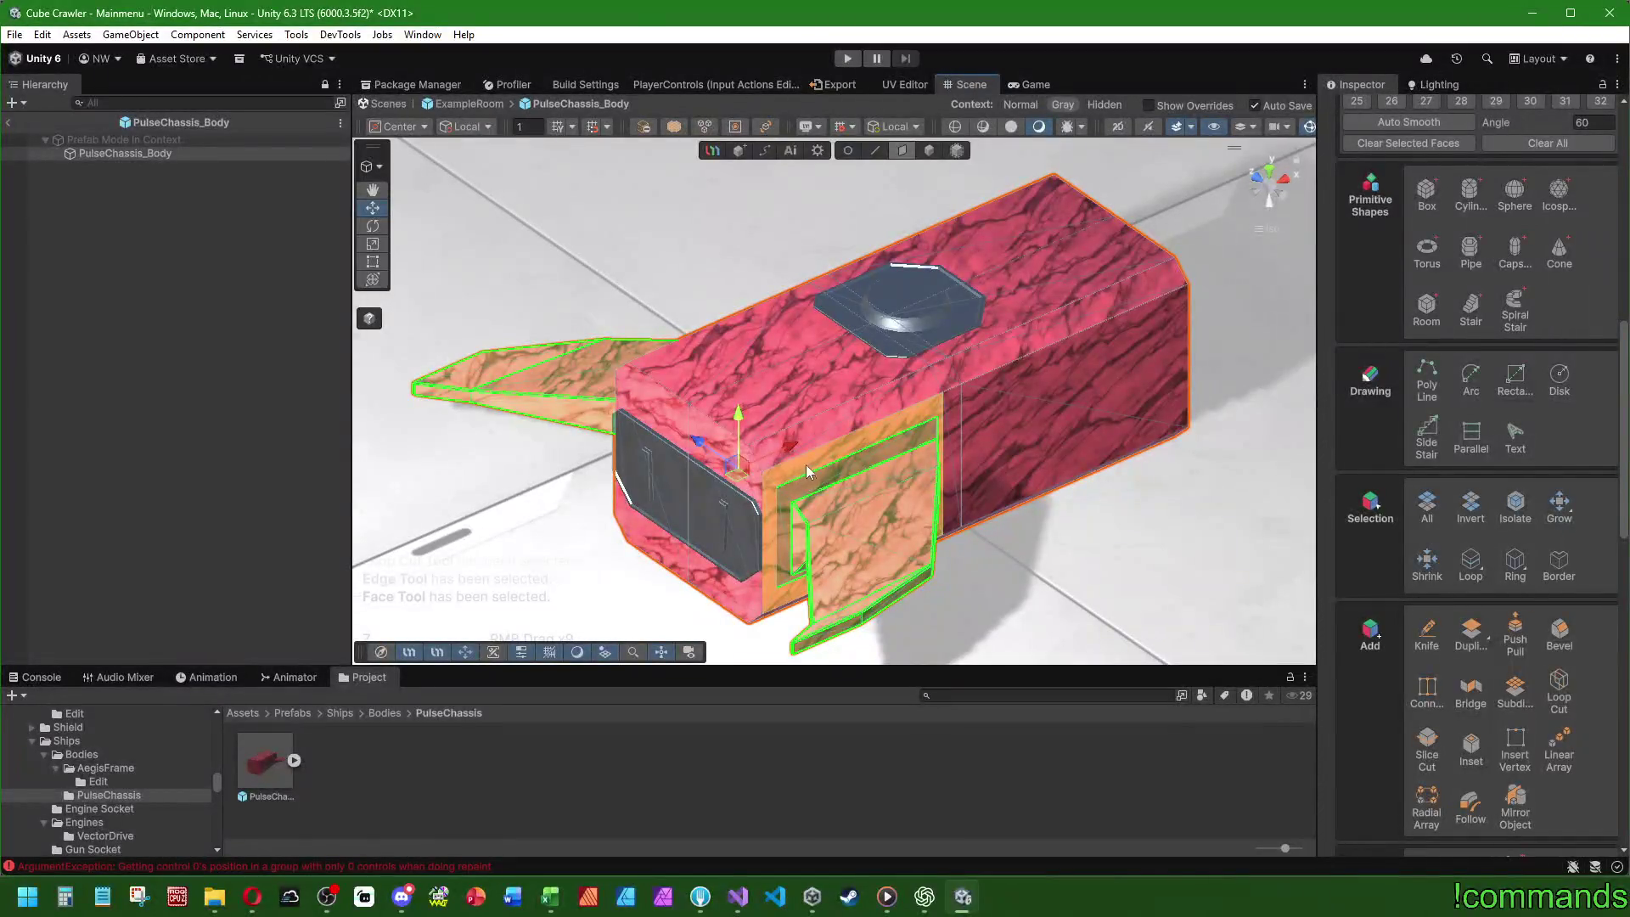
click(816, 460)
mouse_move(816, 460)
mouse_down()
mouse_move(954, 543)
mouse_move(989, 536)
mouse_up()
- Select the side face, the recess frame ring and its horizontal inner strip
click(1011, 533)
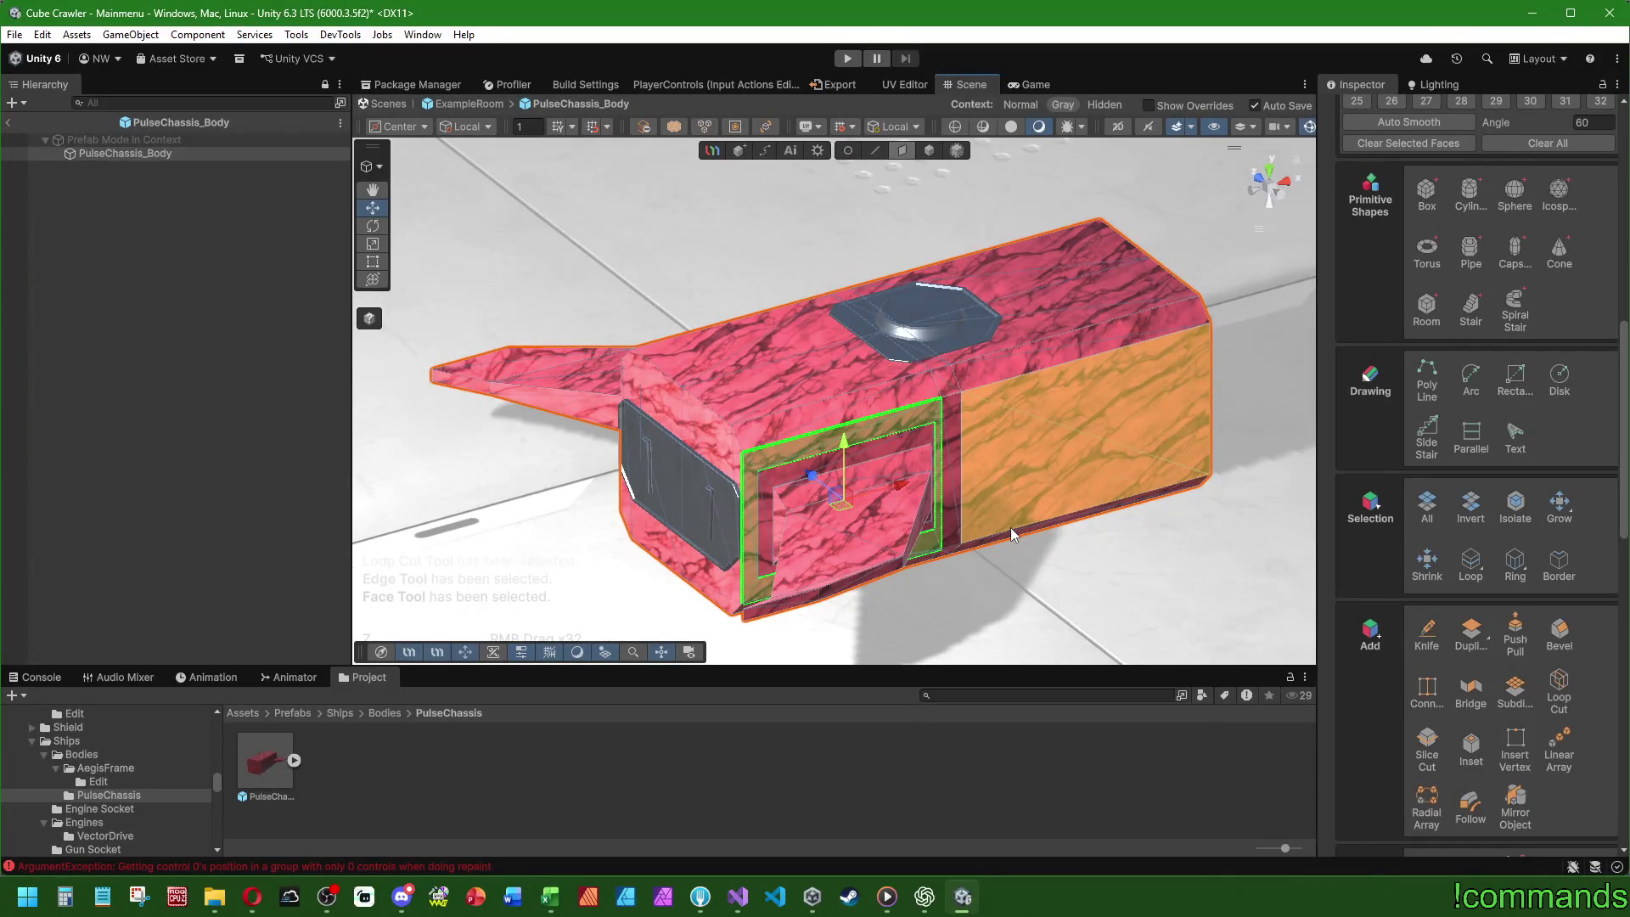
click(934, 507)
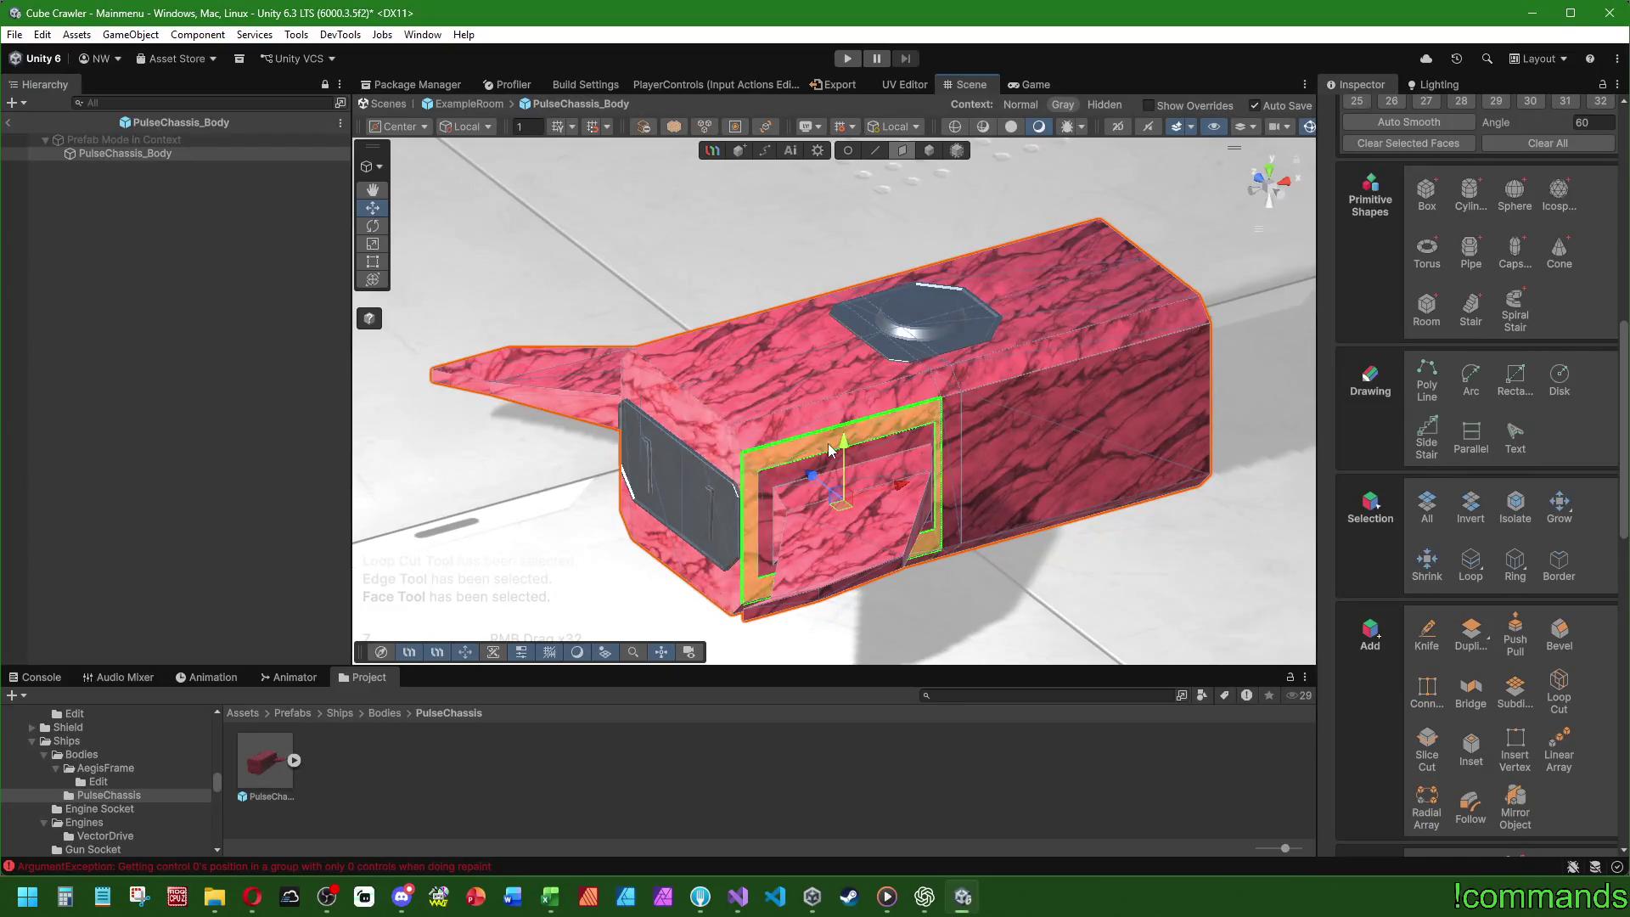
scroll(696, 421, up, 3)
drag(772, 496, 808, 429)
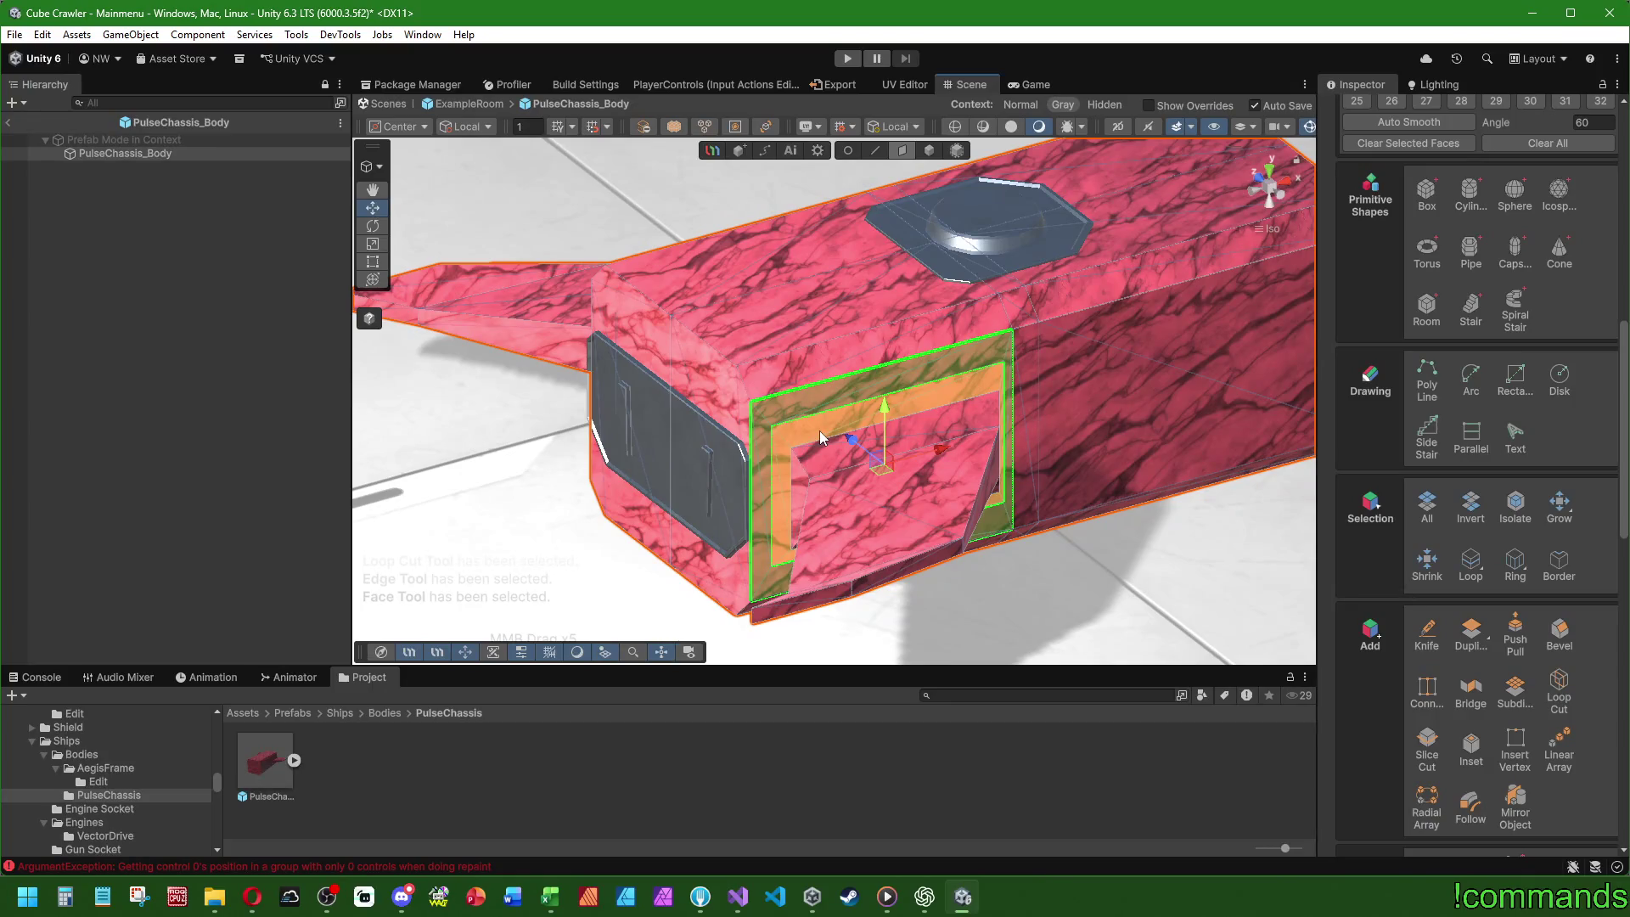
click(808, 466)
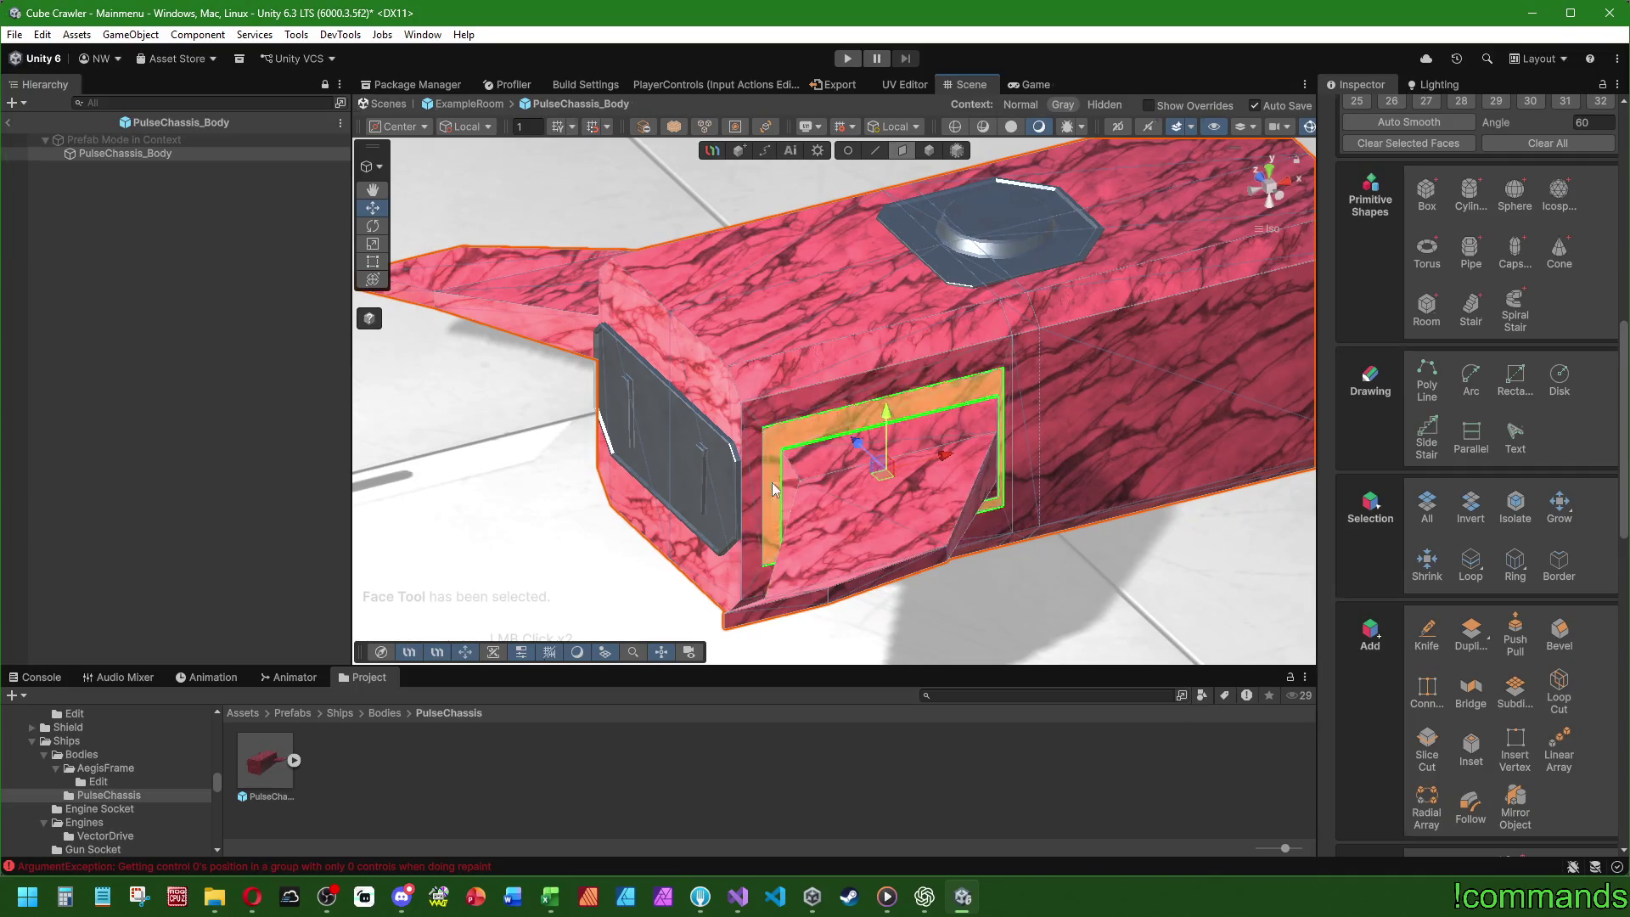
drag(788, 479, 782, 450)
drag(822, 509, 848, 553)
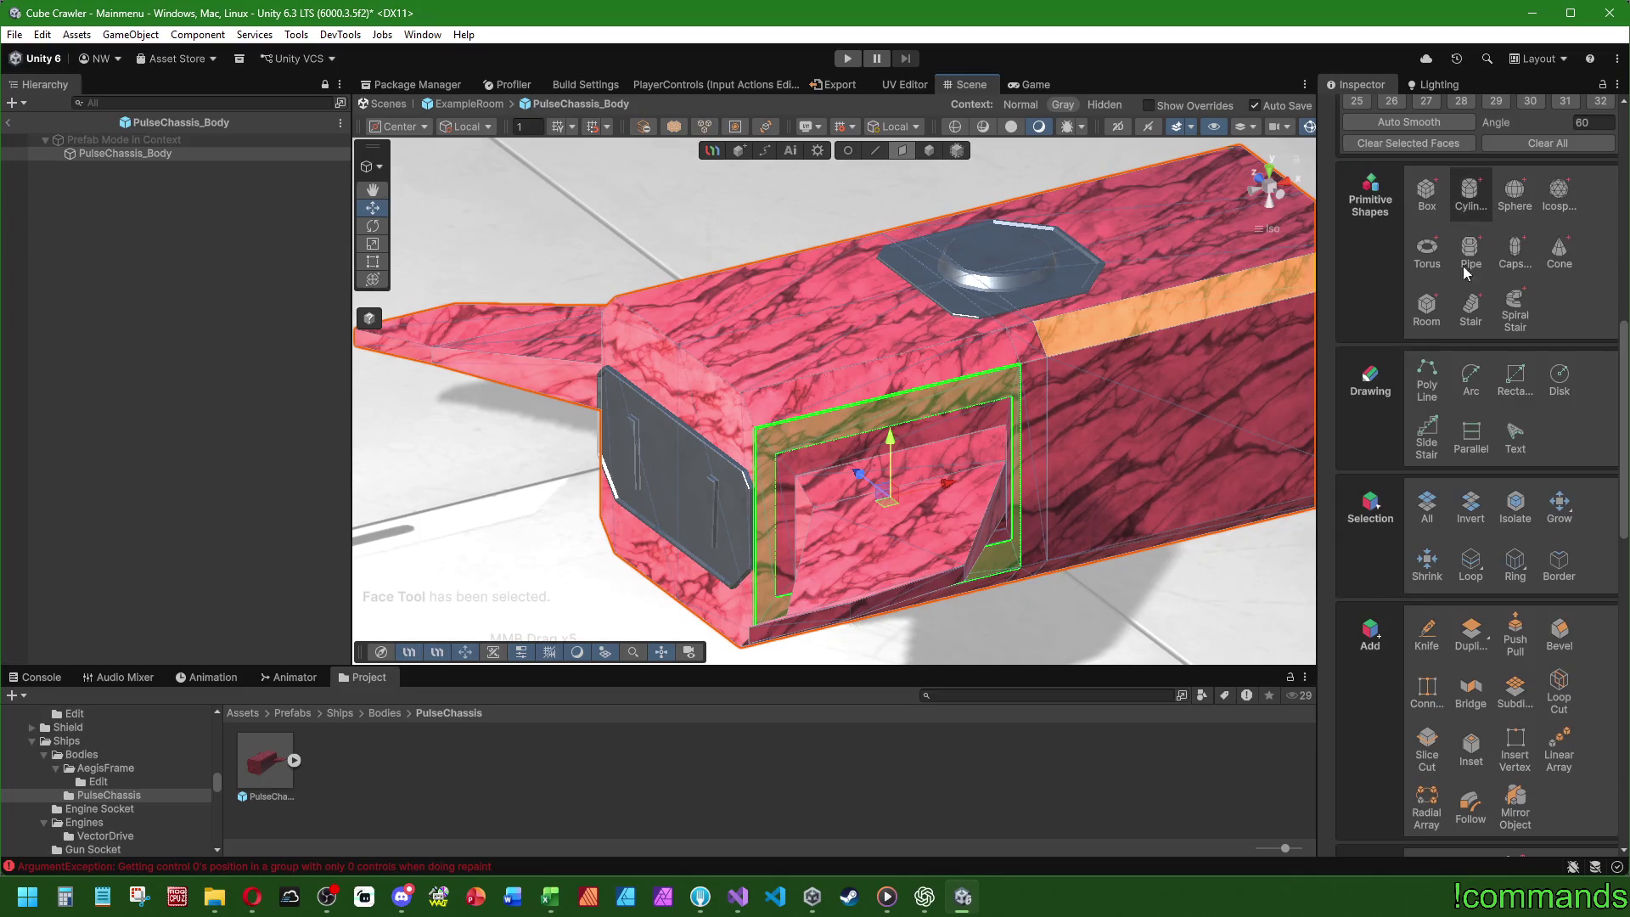
scroll(1575, 223, up, 5)
scroll(1554, 254, up, 8)
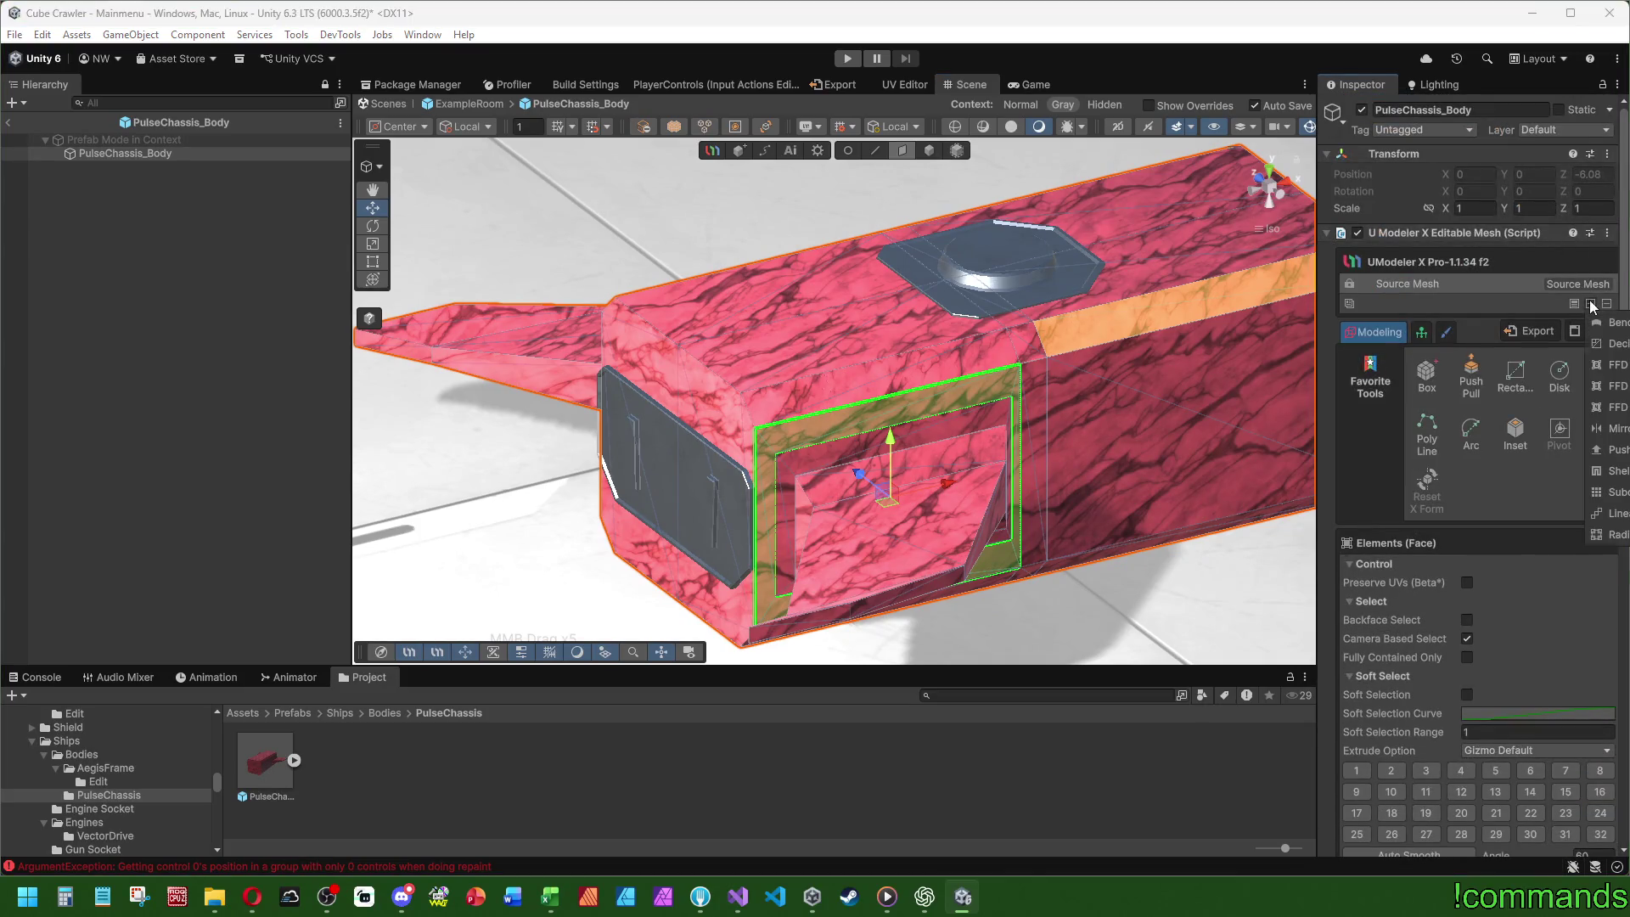
- Add a Z-axis Mirror modifier and delete a recess frame edge on the source mesh
click(1440, 462)
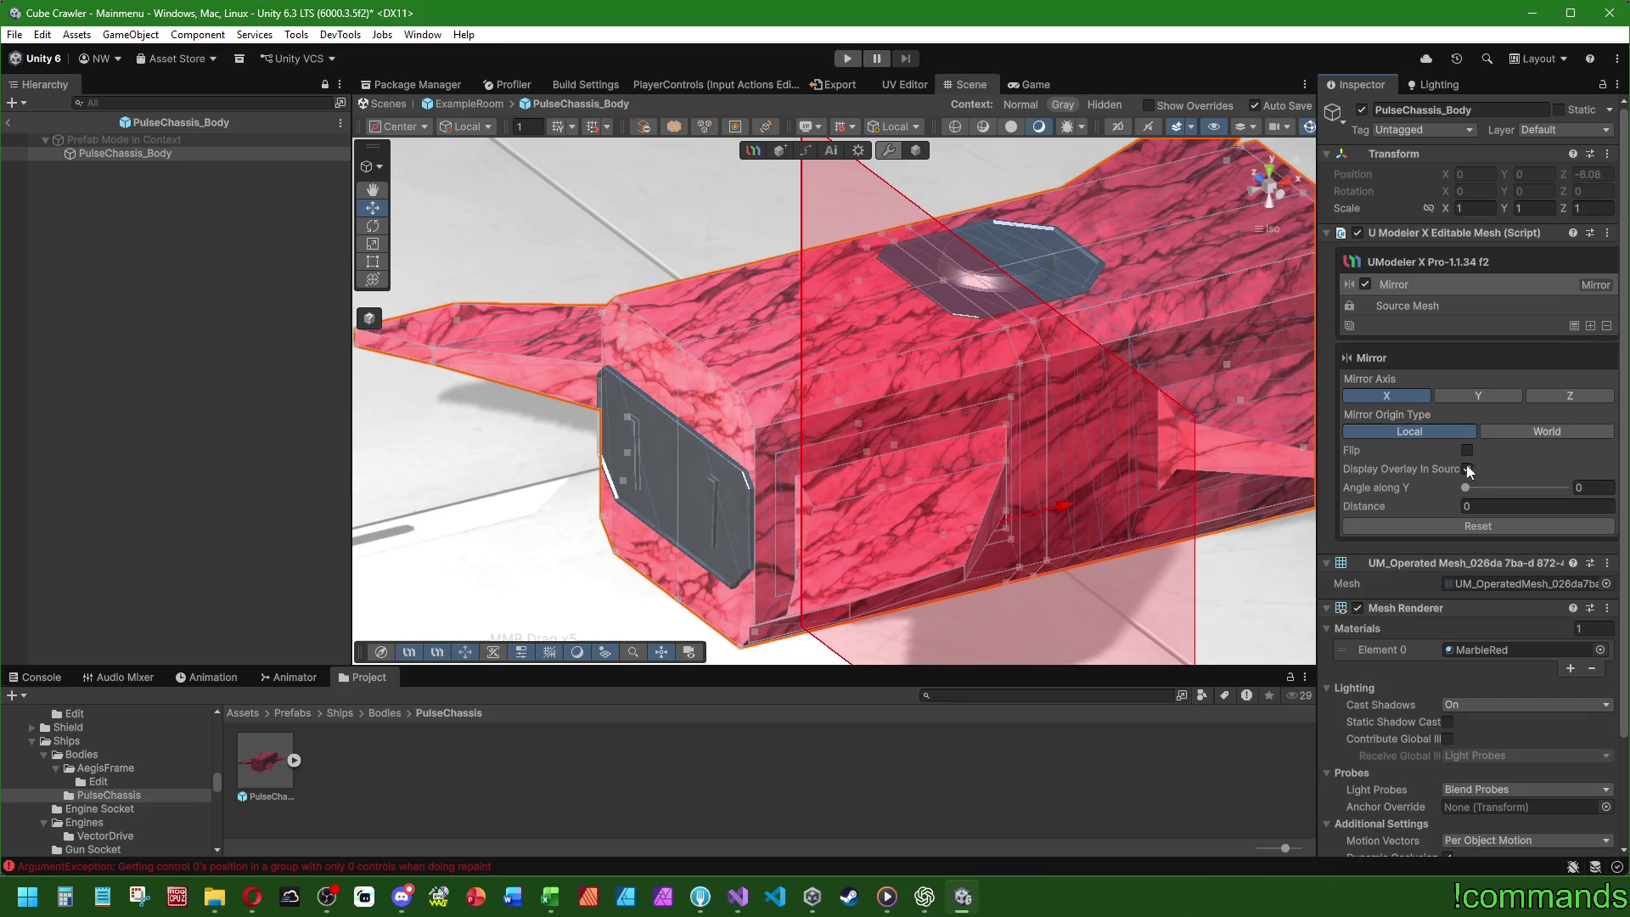
mouse_move(893, 397)
mouse_down()
mouse_move(1035, 346)
mouse_move(976, 348)
mouse_move(1189, 345)
mouse_up()
click(1406, 307)
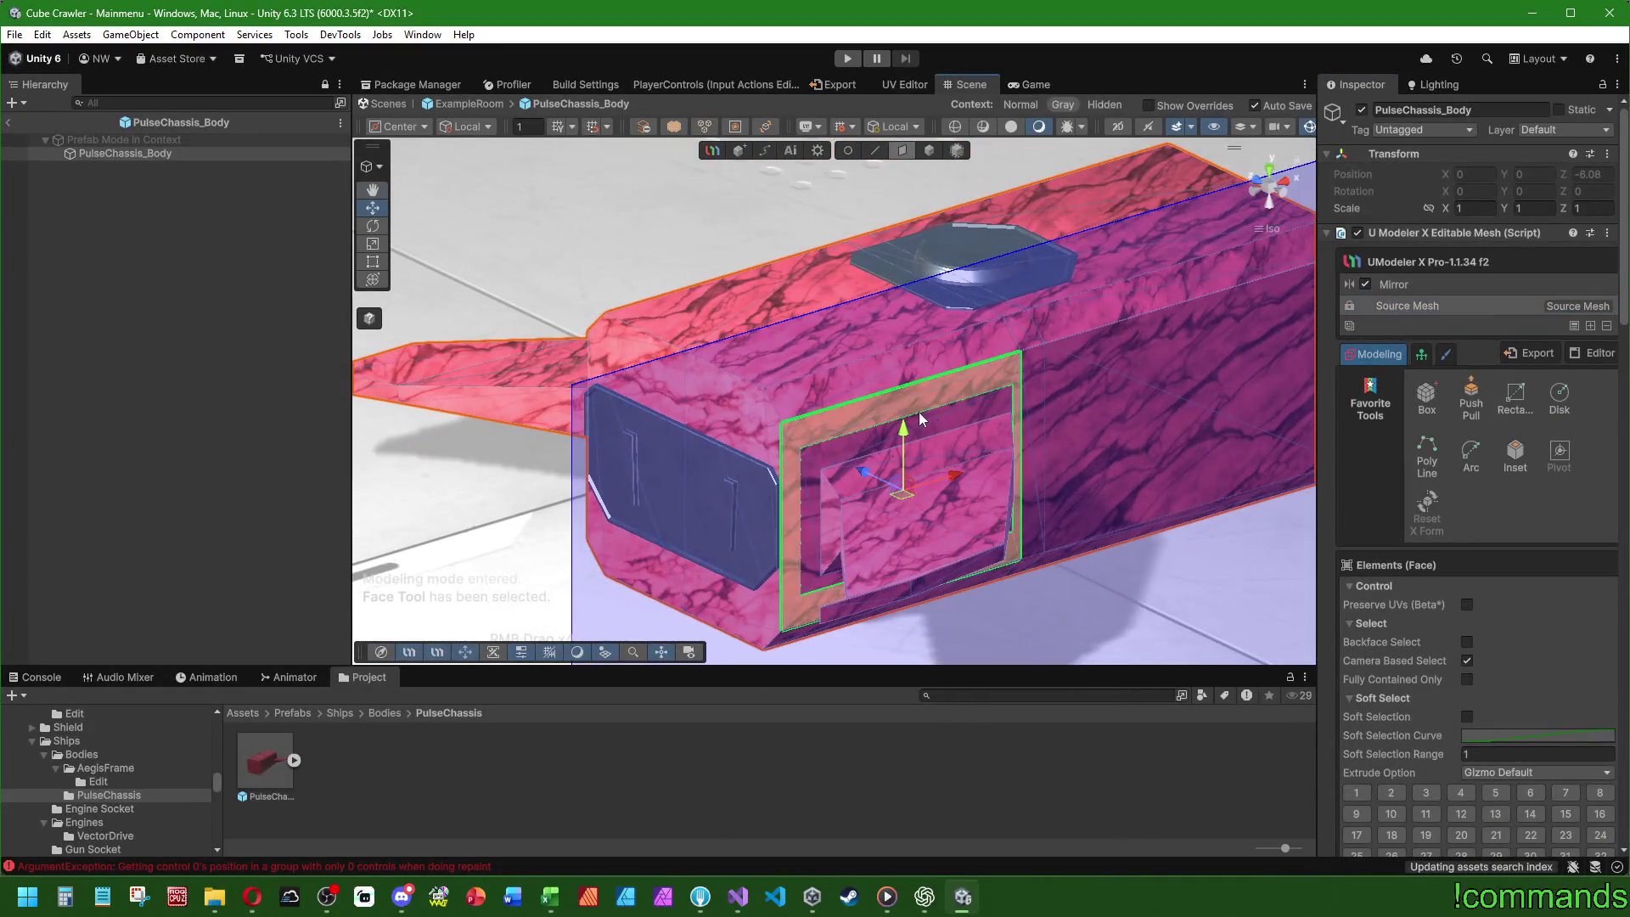
click(875, 150)
scroll(942, 420, up, 2)
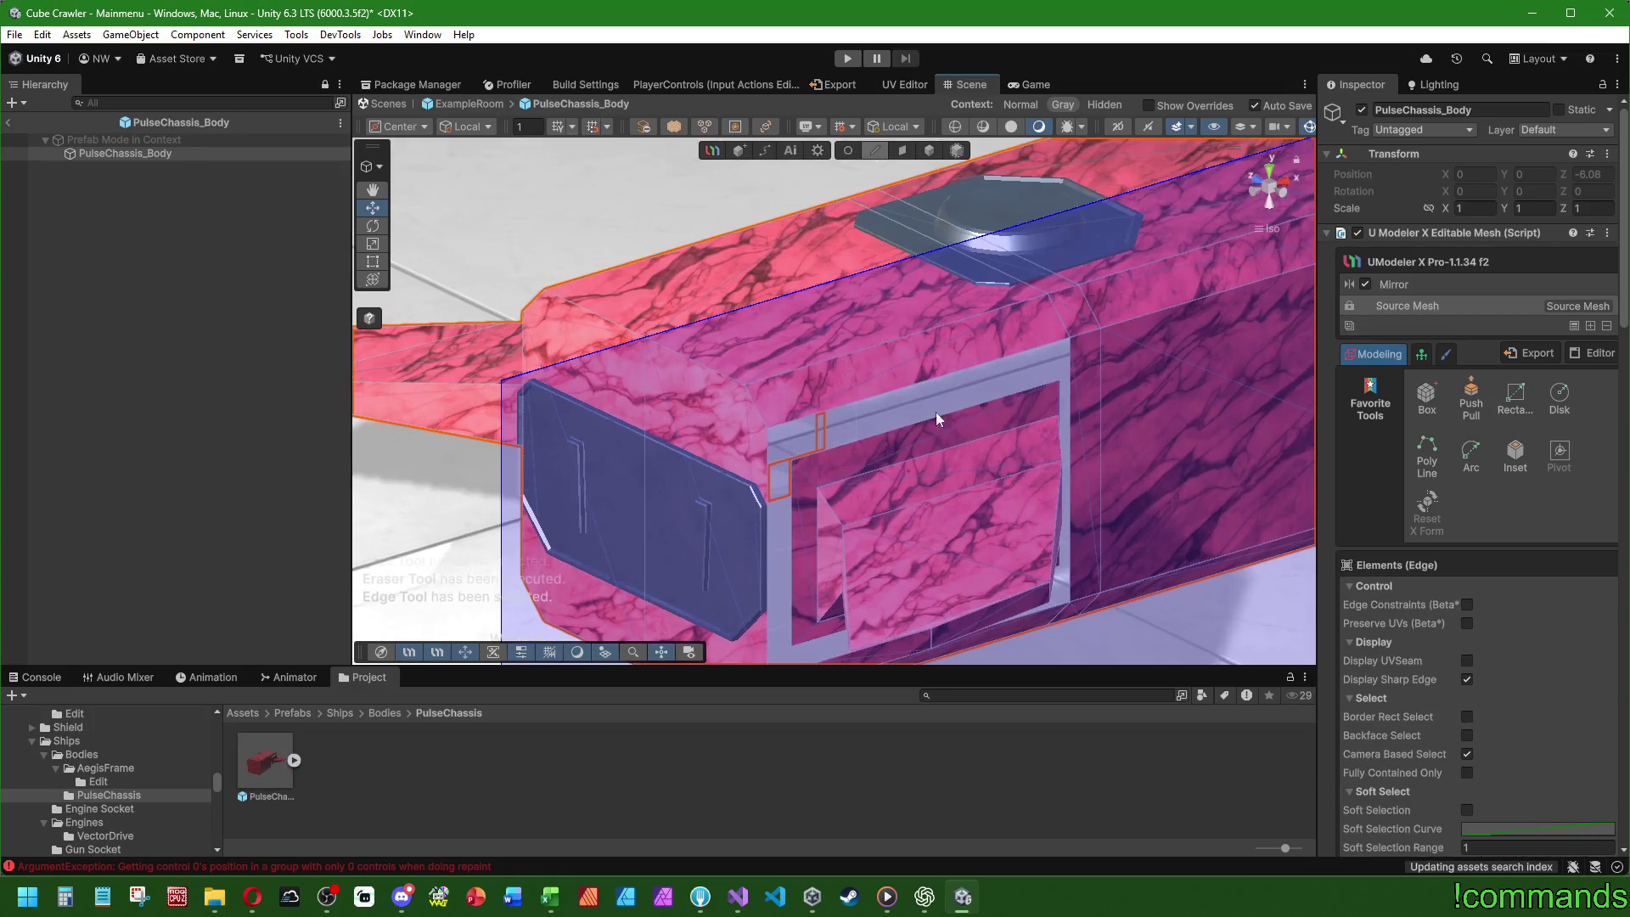
click(935, 428)
key(Delete)
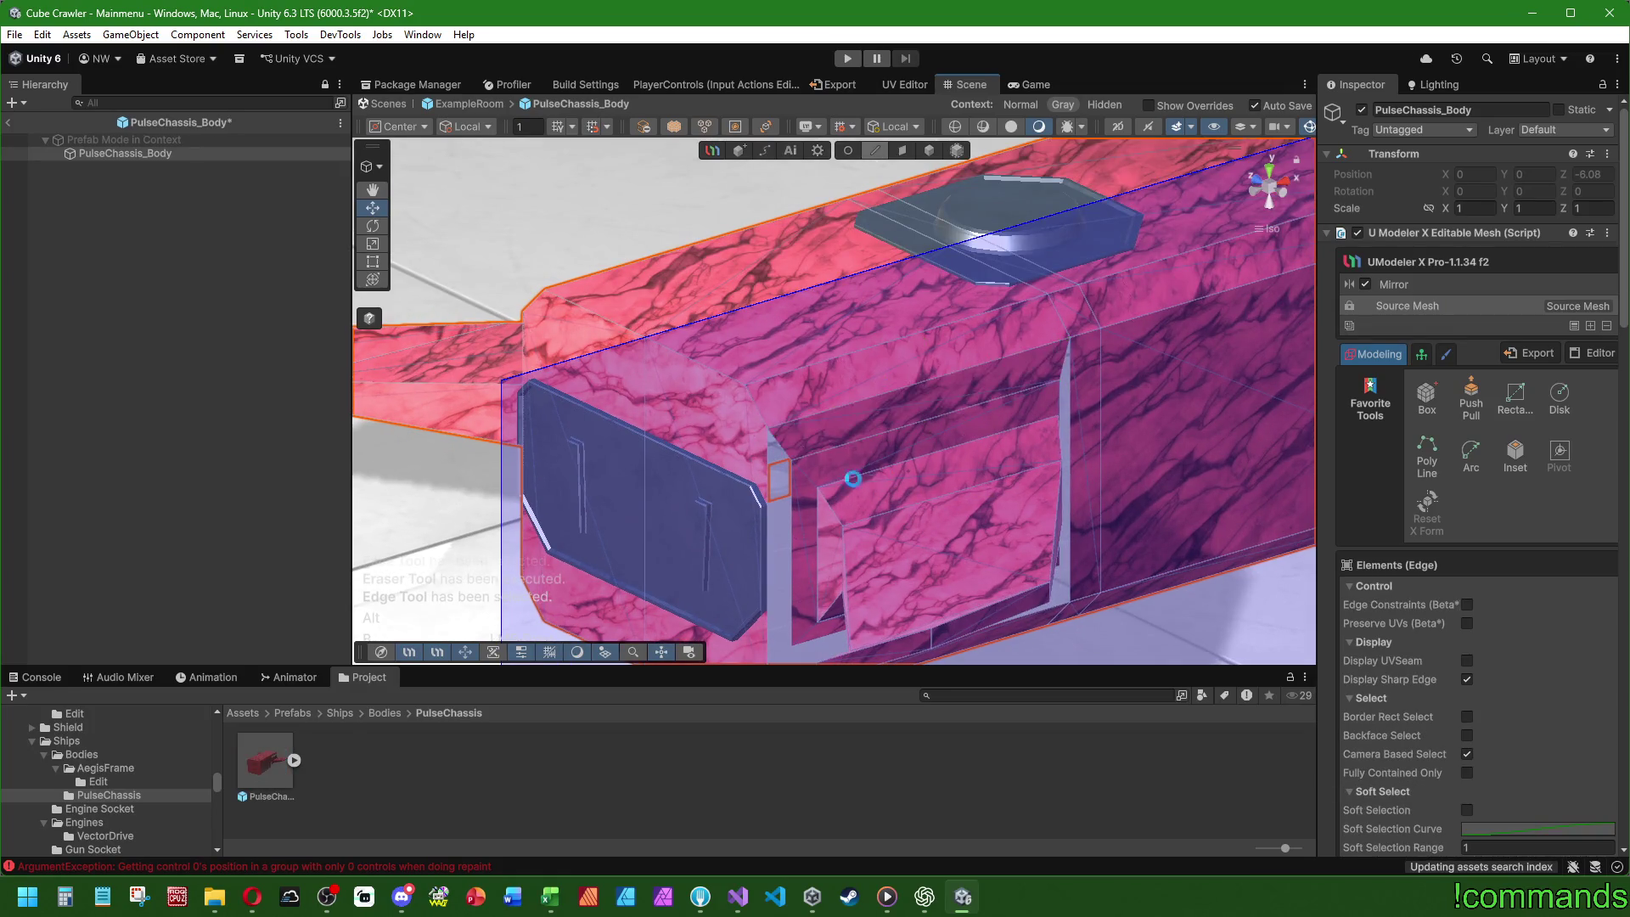
- Erase the recess ring face and refill the open top strip of the recess
click(765, 455)
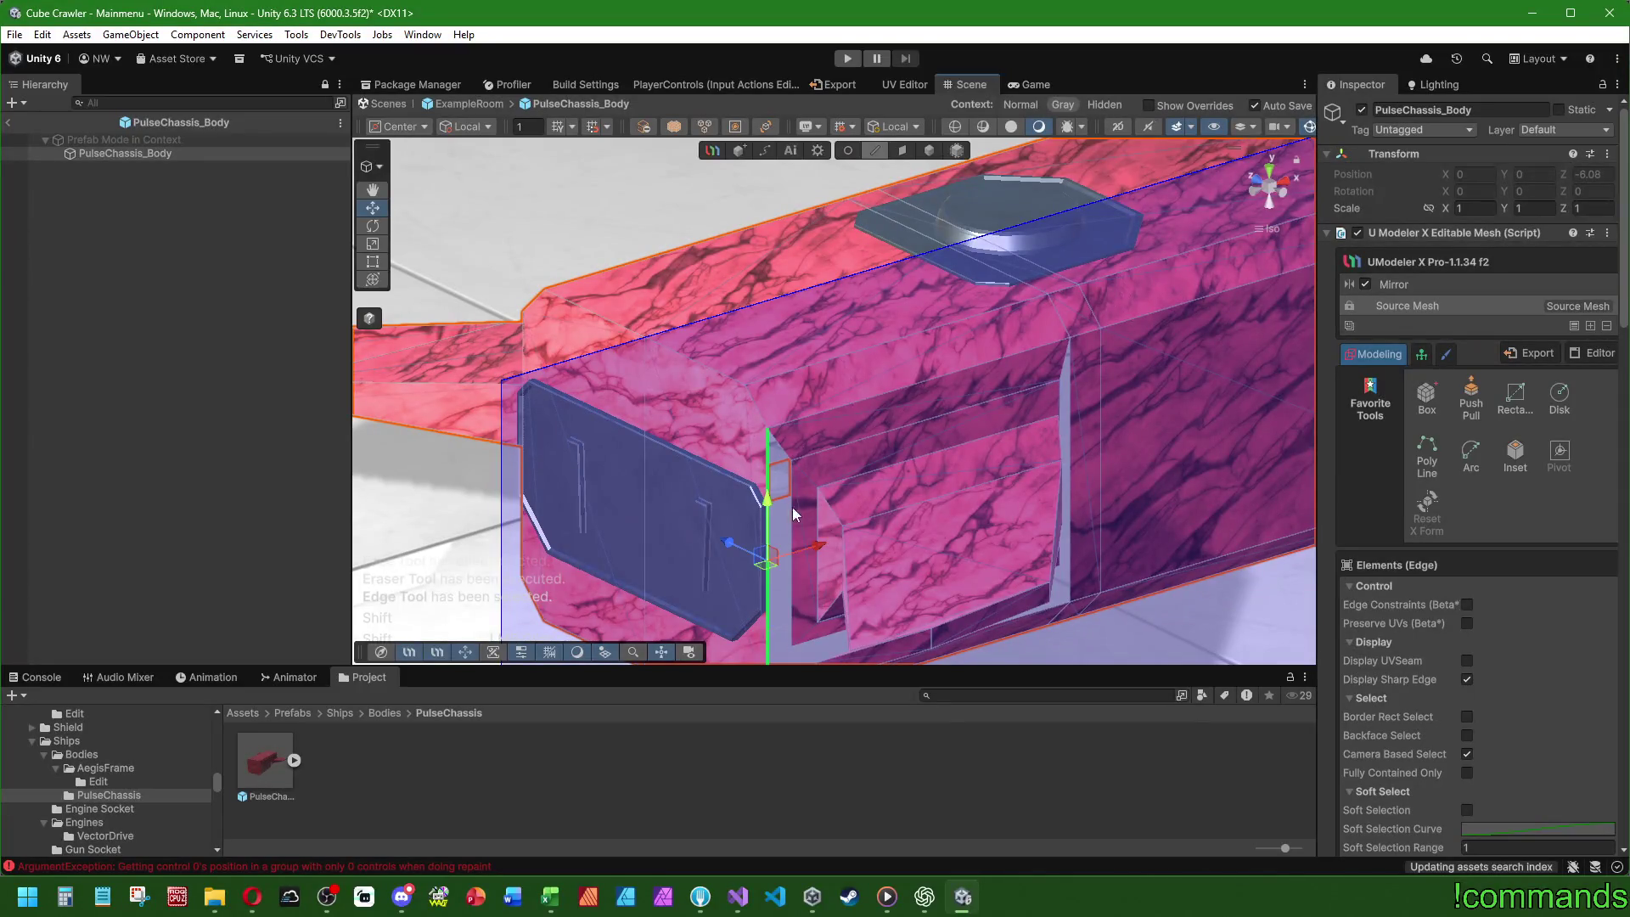
drag(828, 516, 837, 430)
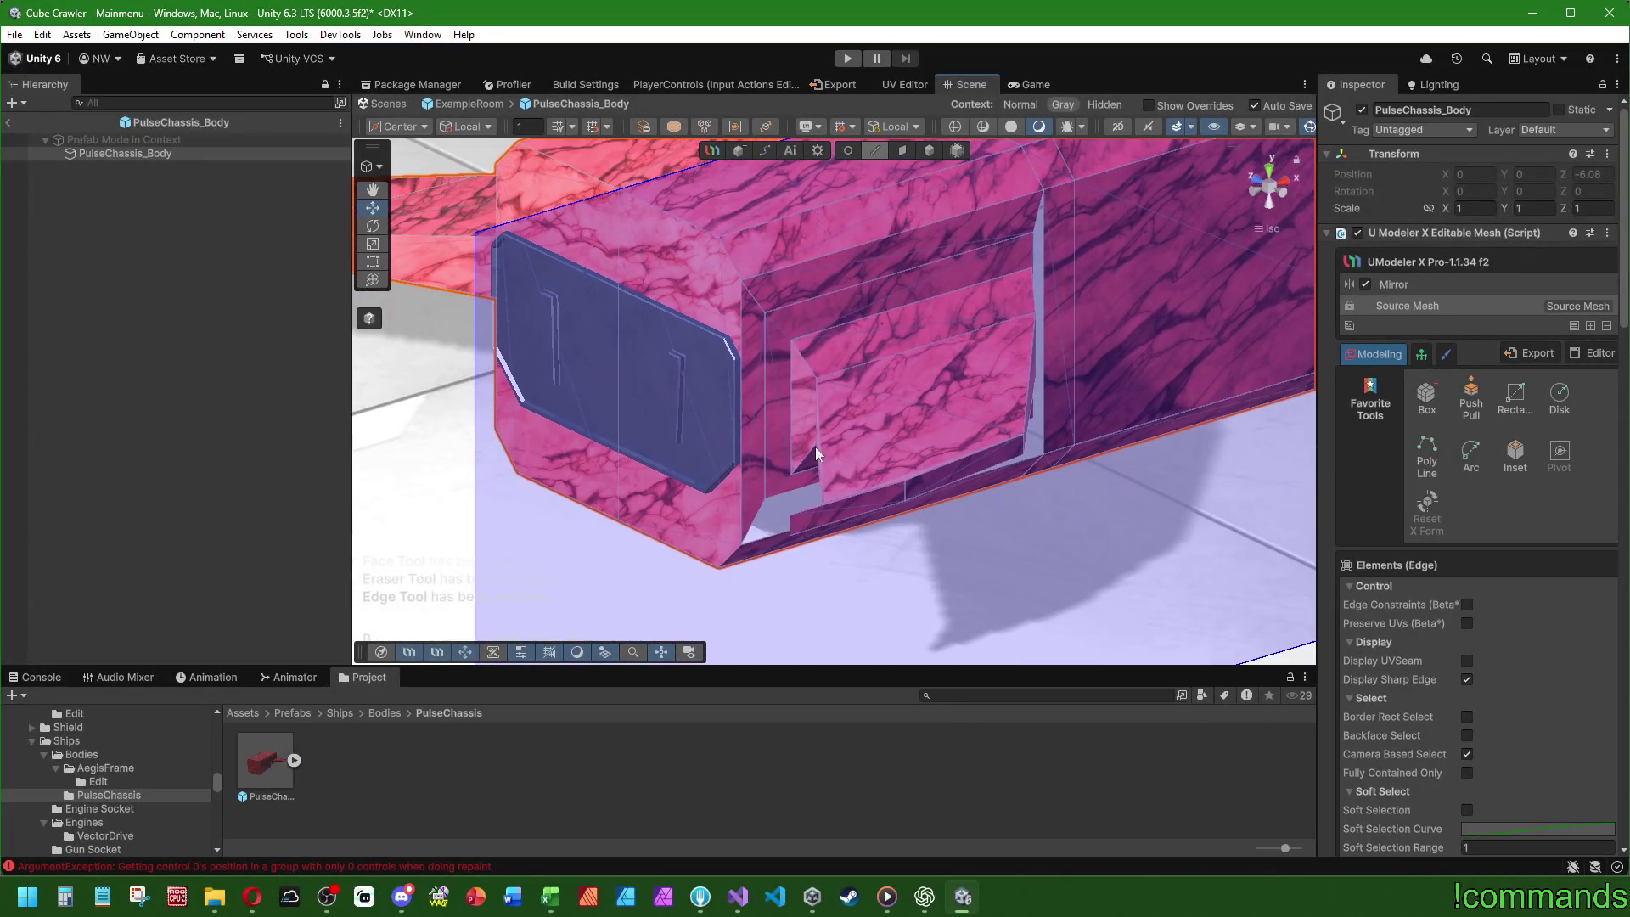
mouse_move(935, 549)
mouse_down()
mouse_move(907, 432)
mouse_move(798, 456)
mouse_up()
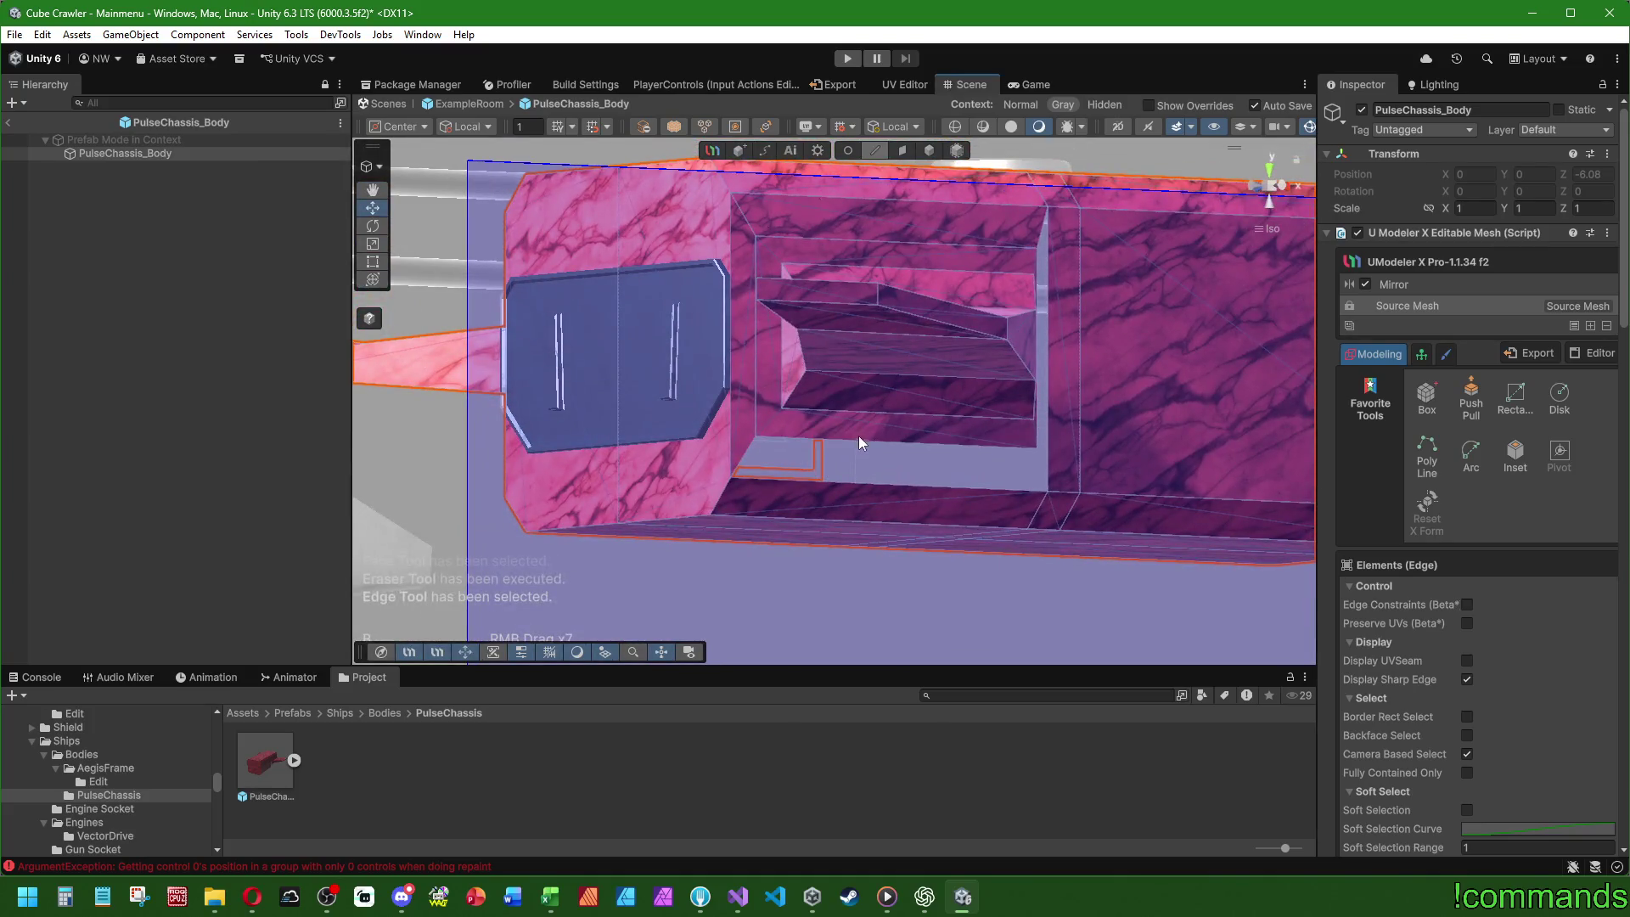
click(905, 491)
mouse_move(1026, 478)
mouse_down()
mouse_move(1002, 379)
mouse_move(858, 408)
mouse_up()
click(900, 161)
click(874, 302)
key(Delete)
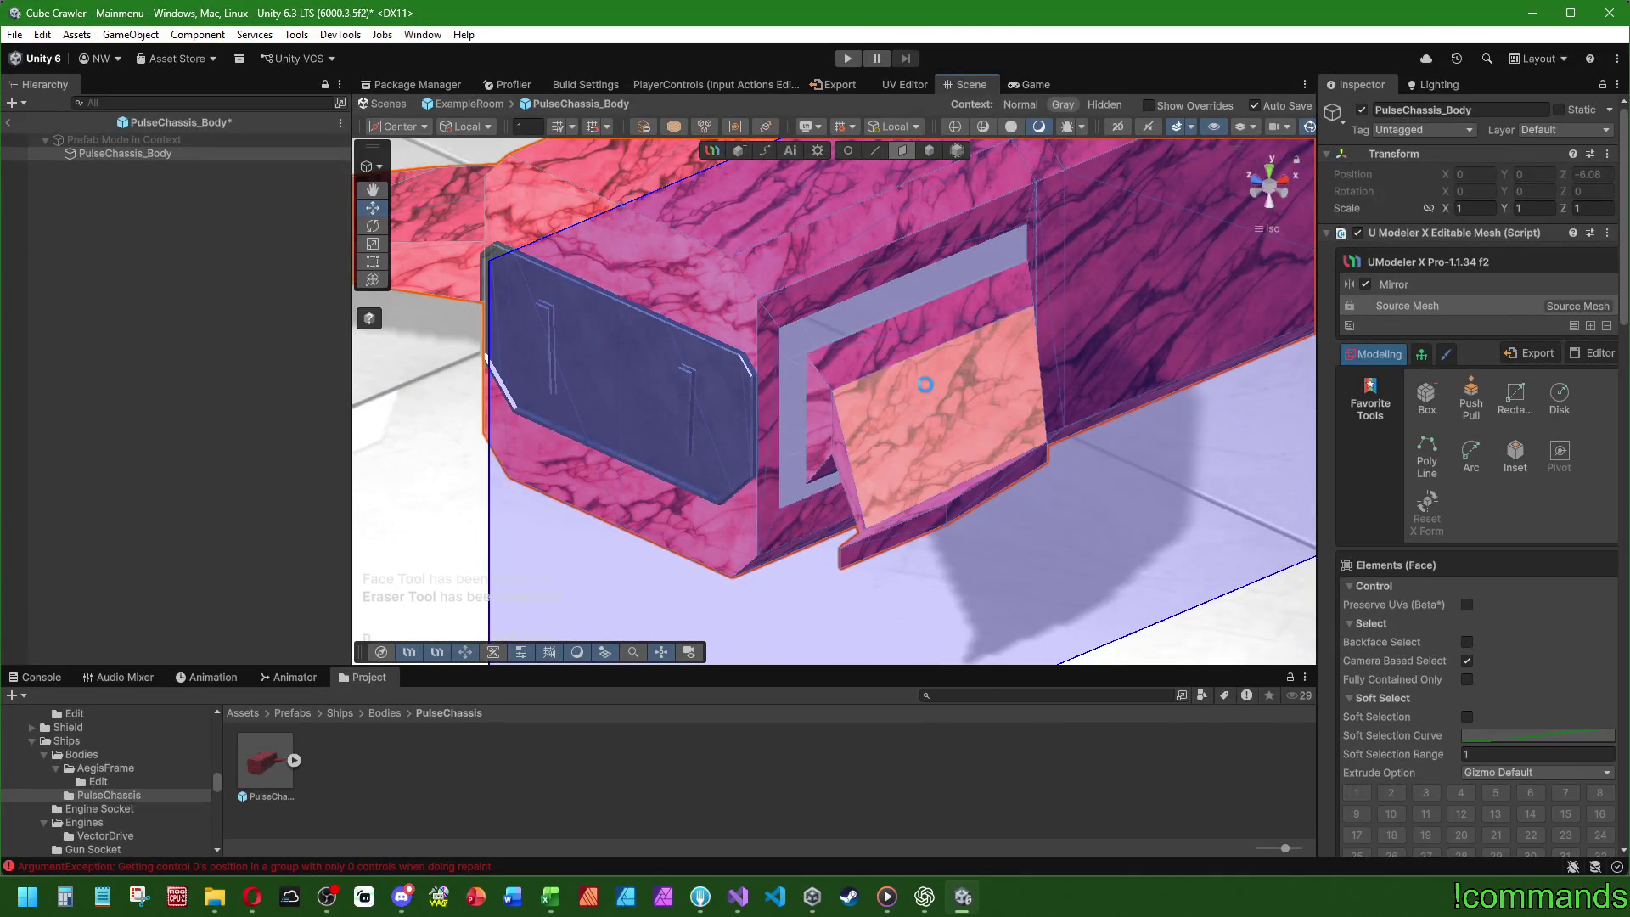
click(905, 335)
- Inspect the reworked recess and underside slab, then return to editing the source mesh
drag(878, 493, 818, 328)
click(925, 425)
mouse_move(926, 424)
mouse_down()
mouse_move(971, 404)
mouse_move(950, 350)
mouse_up()
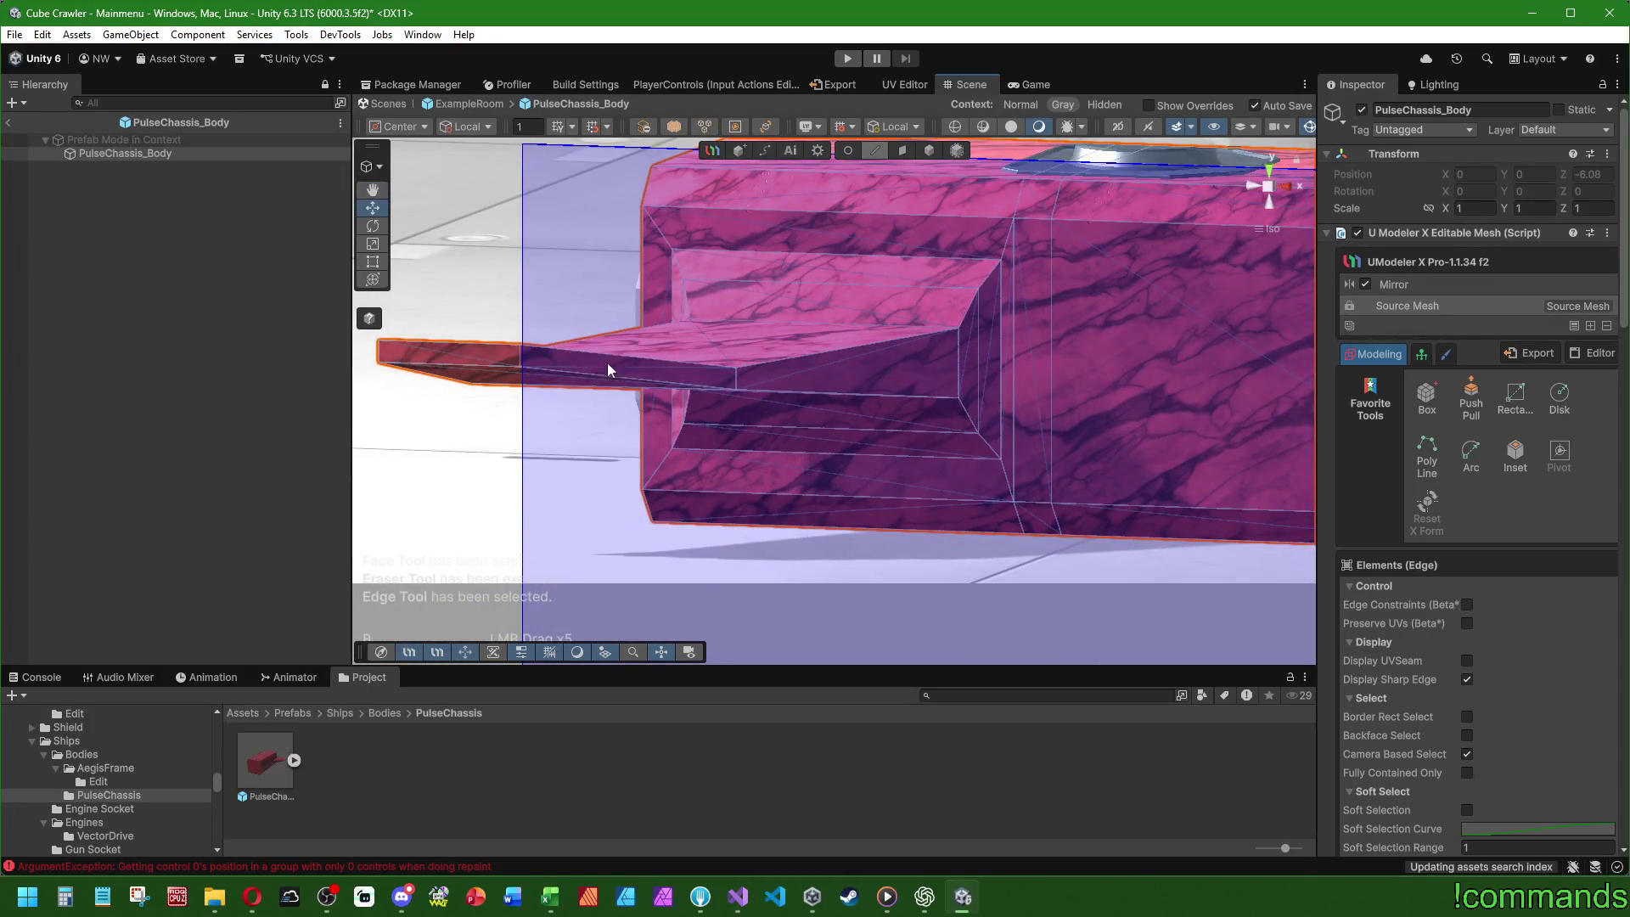
drag(594, 360, 920, 480)
click(906, 150)
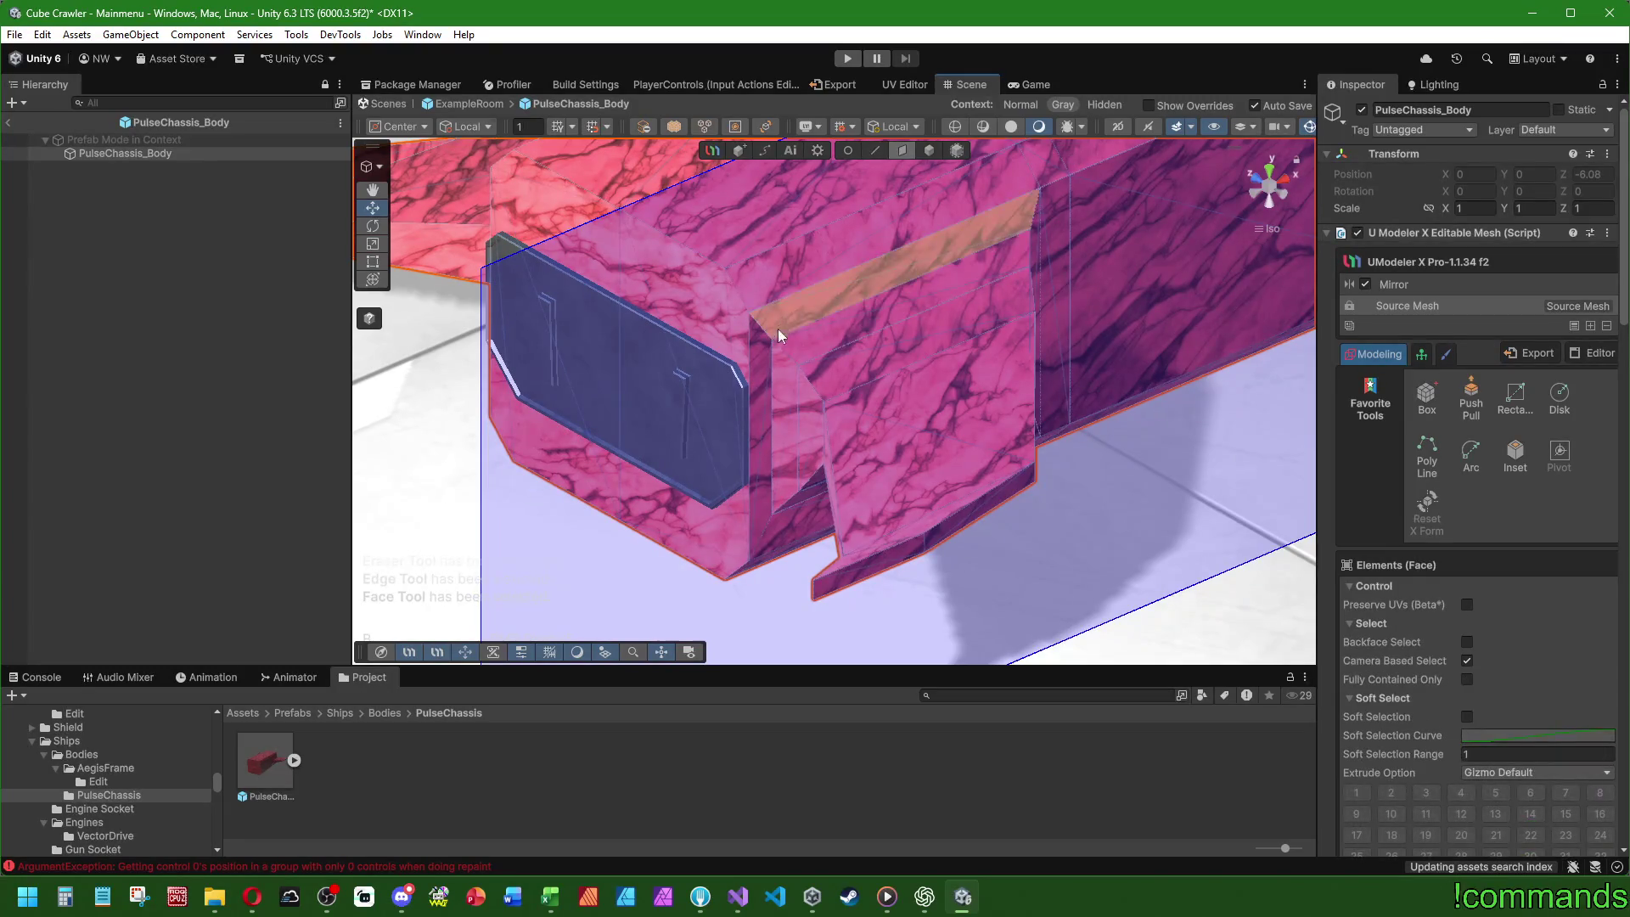
drag(850, 313, 772, 436)
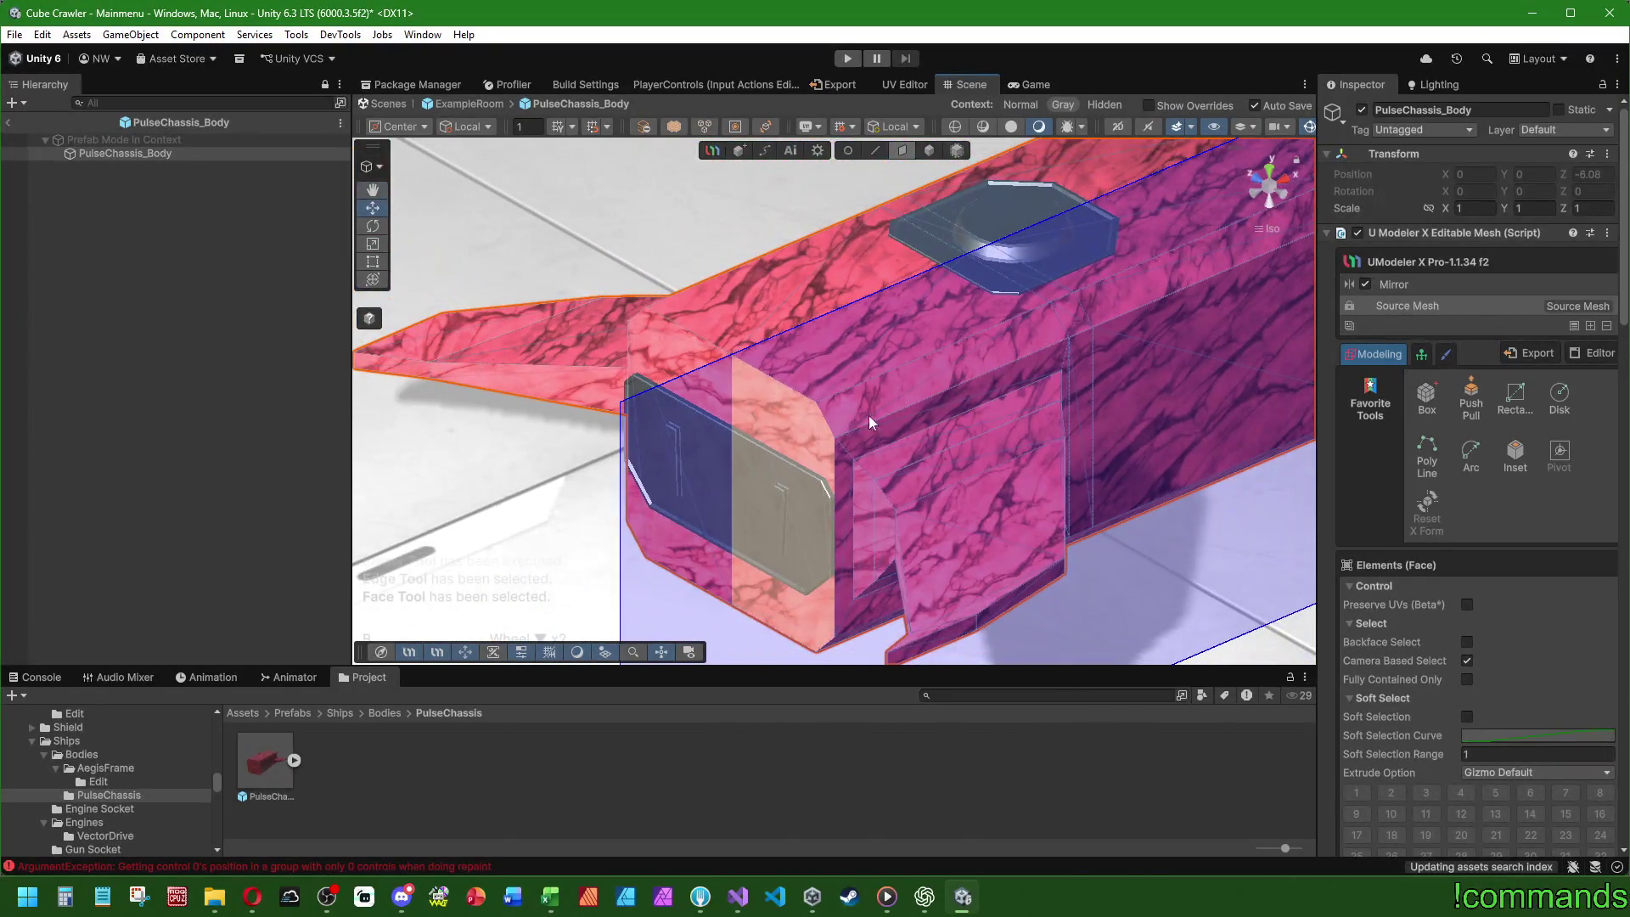
mouse_move(491, 338)
alt+mouse_down()
mouse_move(849, 357)
mouse_move(797, 466)
mouse_move(900, 399)
alt+mouse_up()
click(1444, 285)
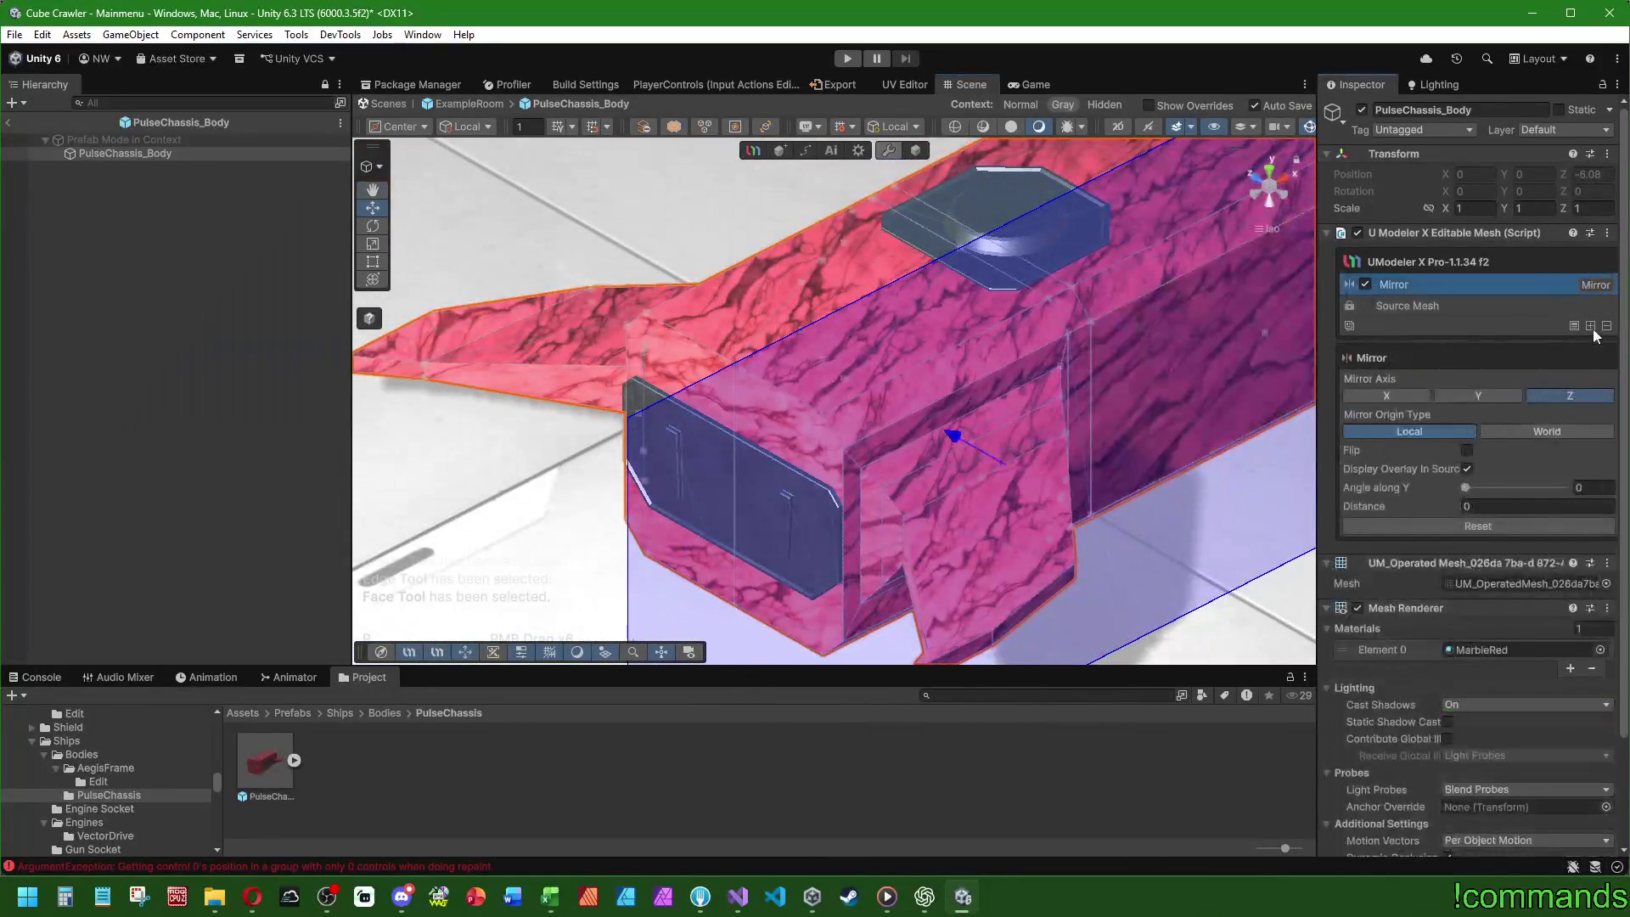
click(1573, 326)
mouse_move(850, 399)
alt+mouse_down()
mouse_move(767, 411)
mouse_move(809, 455)
alt+mouse_up()
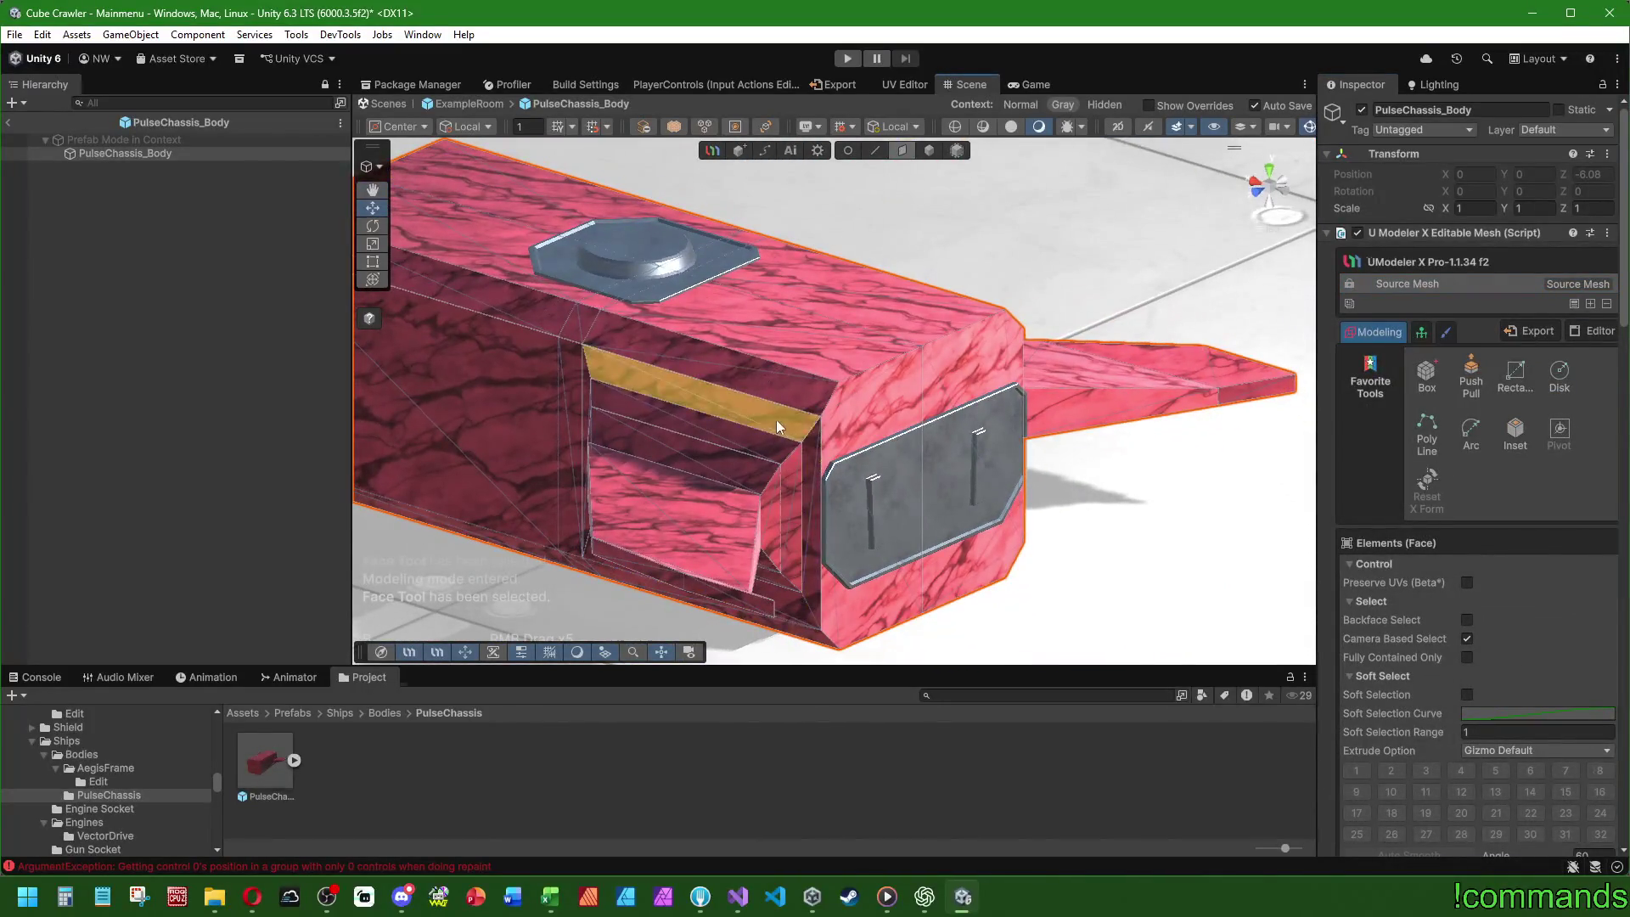
- Add a Loop Cut edge loop around the chassis nose
alt+drag(993, 391, 554, 427)
scroll(1403, 621, down, 10)
scroll(1399, 630, down, 5)
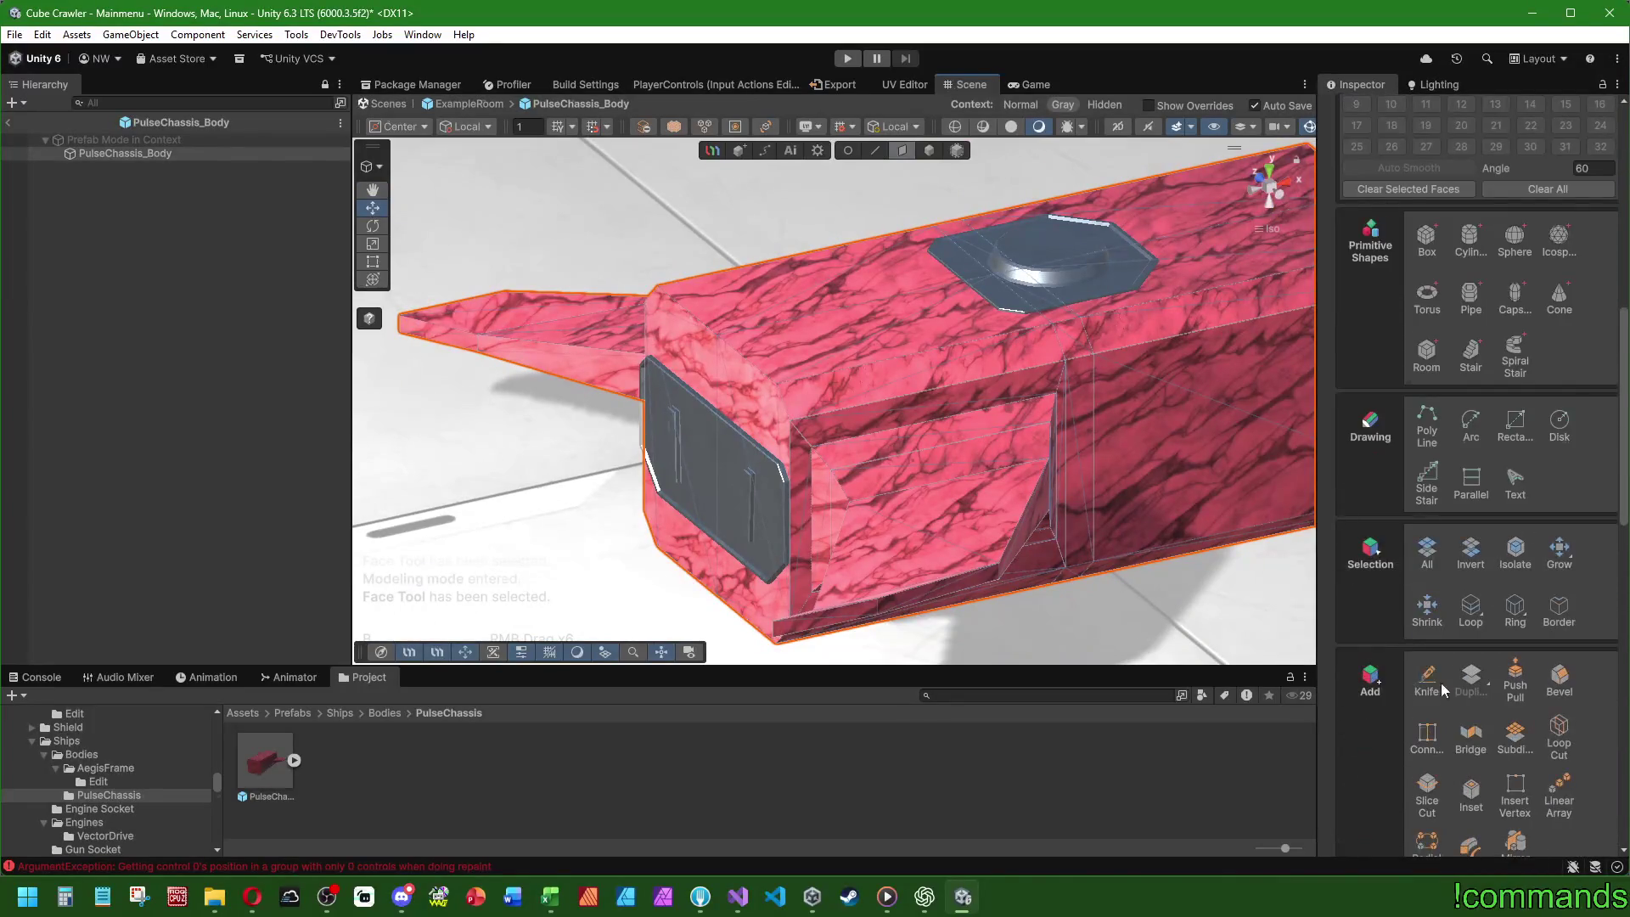
click(1559, 739)
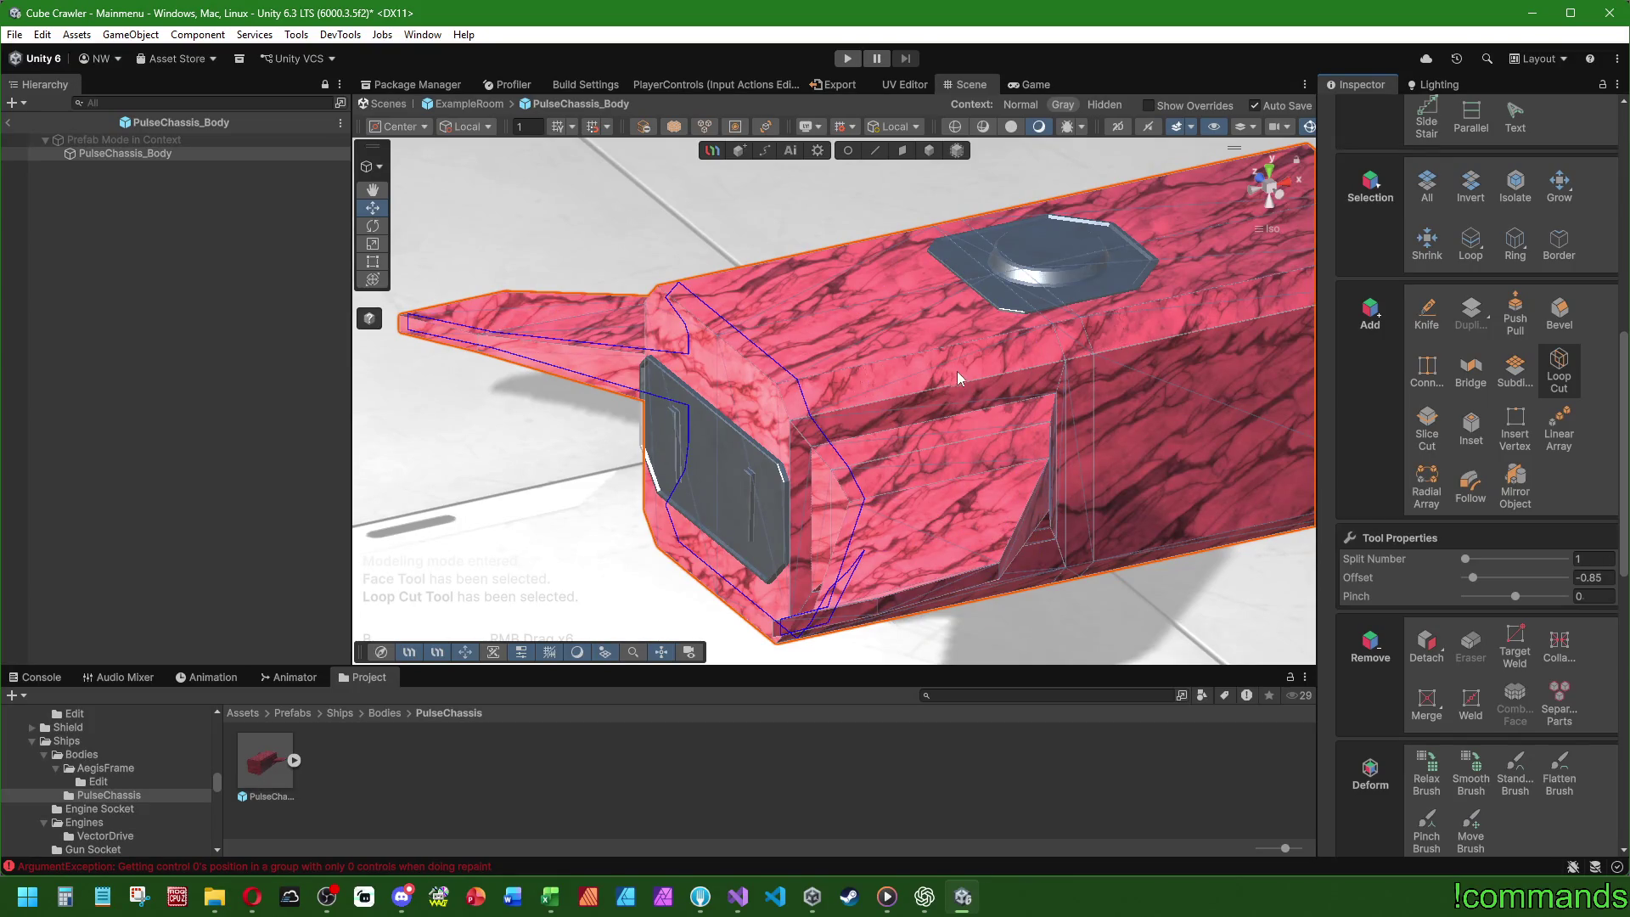
key(alt)
mouse_move(837, 407)
mouse_down()
mouse_move(877, 353)
mouse_move(1048, 404)
mouse_move(732, 358)
mouse_move(900, 399)
mouse_move(917, 259)
mouse_up()
- Select the side wing faces, grow across both wings, then add the front-end faces
click(902, 151)
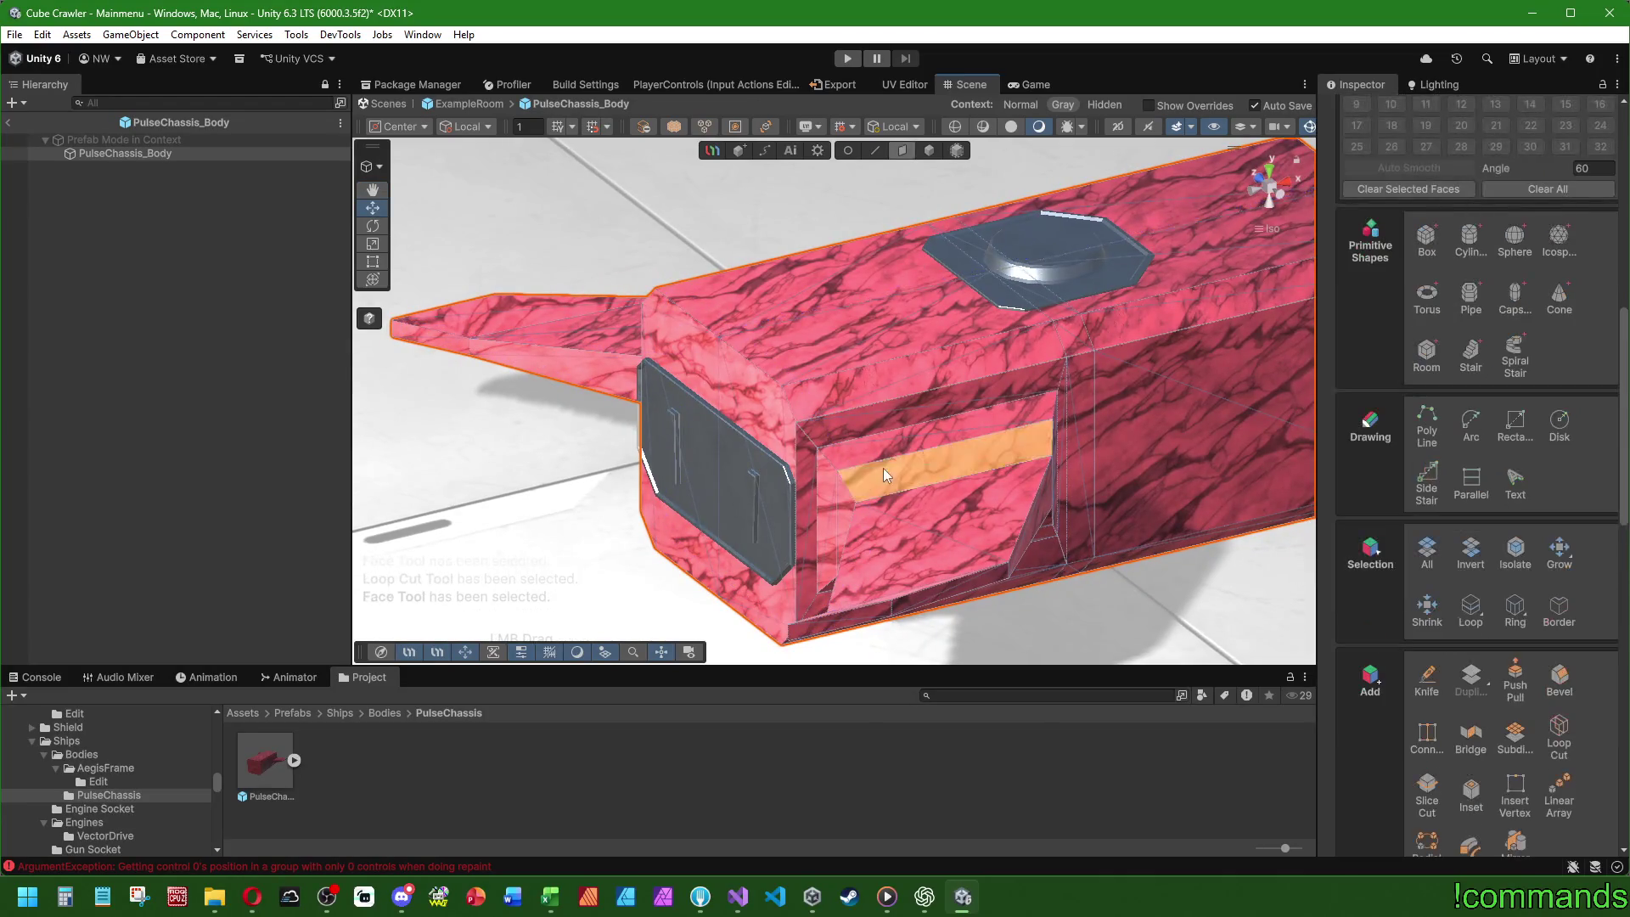
mouse_move(870, 601)
mouse_down()
mouse_move(911, 492)
mouse_move(1019, 476)
mouse_up()
click(915, 528)
click(1560, 552)
click(1560, 552)
mouse_move(1281, 504)
mouse_down()
mouse_move(845, 437)
mouse_move(1013, 345)
mouse_move(1083, 382)
mouse_move(703, 384)
mouse_up()
click(703, 384)
shift+click(807, 394)
mouse_move(808, 394)
mouse_down()
mouse_move(869, 438)
mouse_move(841, 459)
mouse_move(783, 441)
mouse_move(794, 457)
mouse_up()
click(794, 457)
- Orbit around the chassis to inspect the extruded vent and grey side panel
mouse_move(1029, 438)
mouse_down()
mouse_move(1002, 455)
mouse_move(874, 455)
mouse_move(985, 475)
mouse_up()
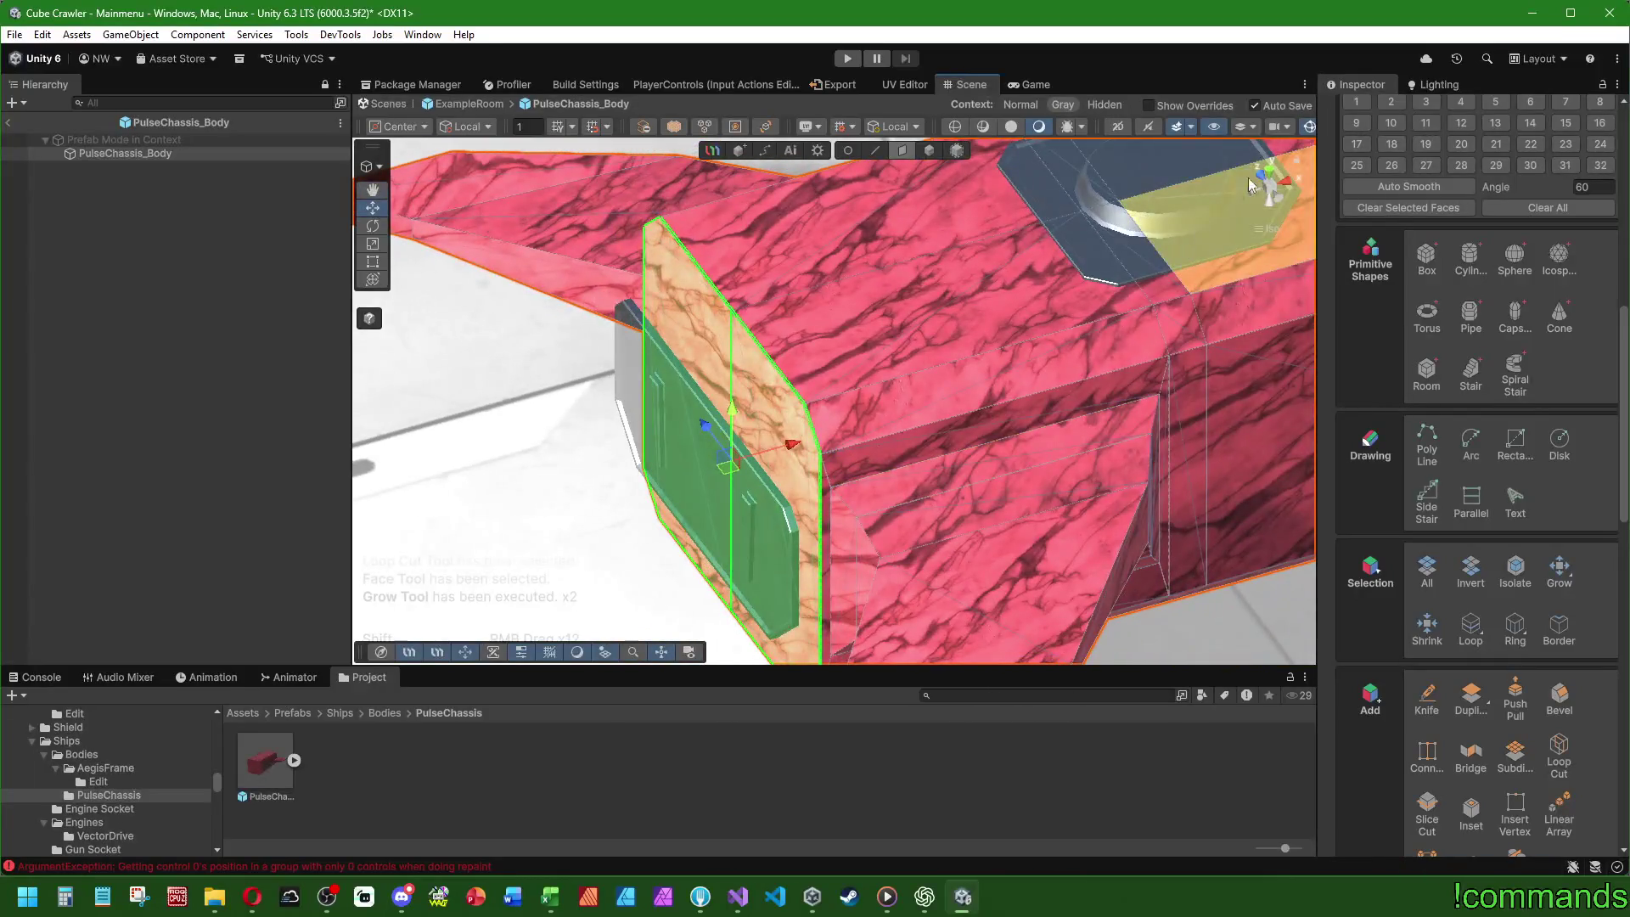
click(1267, 173)
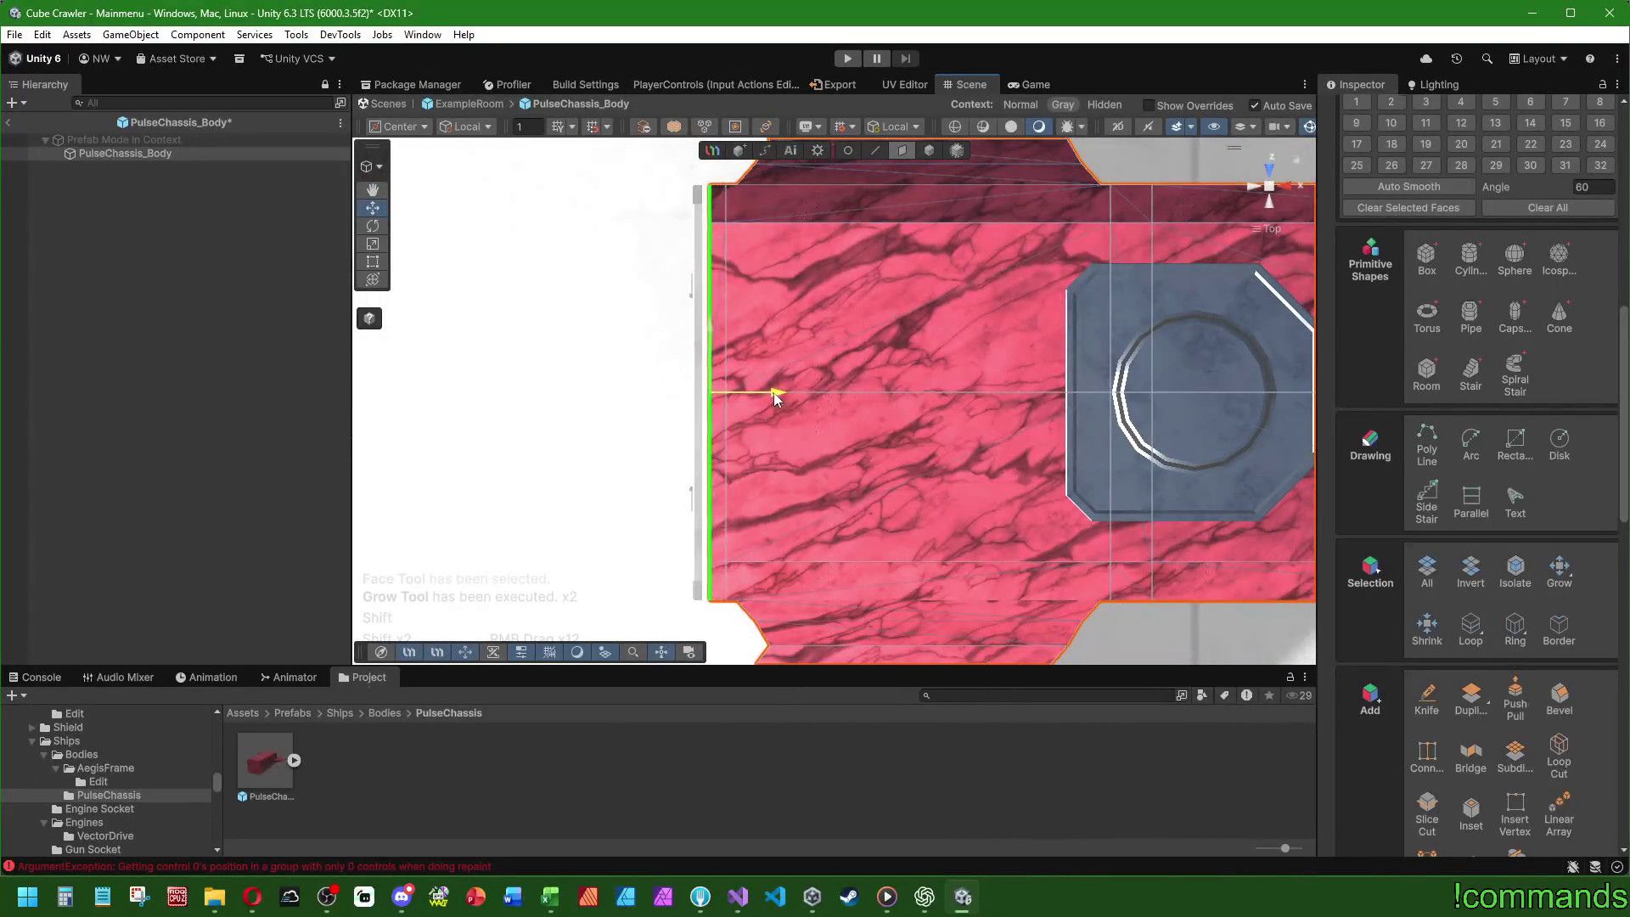
mouse_move(766, 395)
mouse_down()
mouse_move(685, 454)
mouse_move(285, 233)
mouse_up()
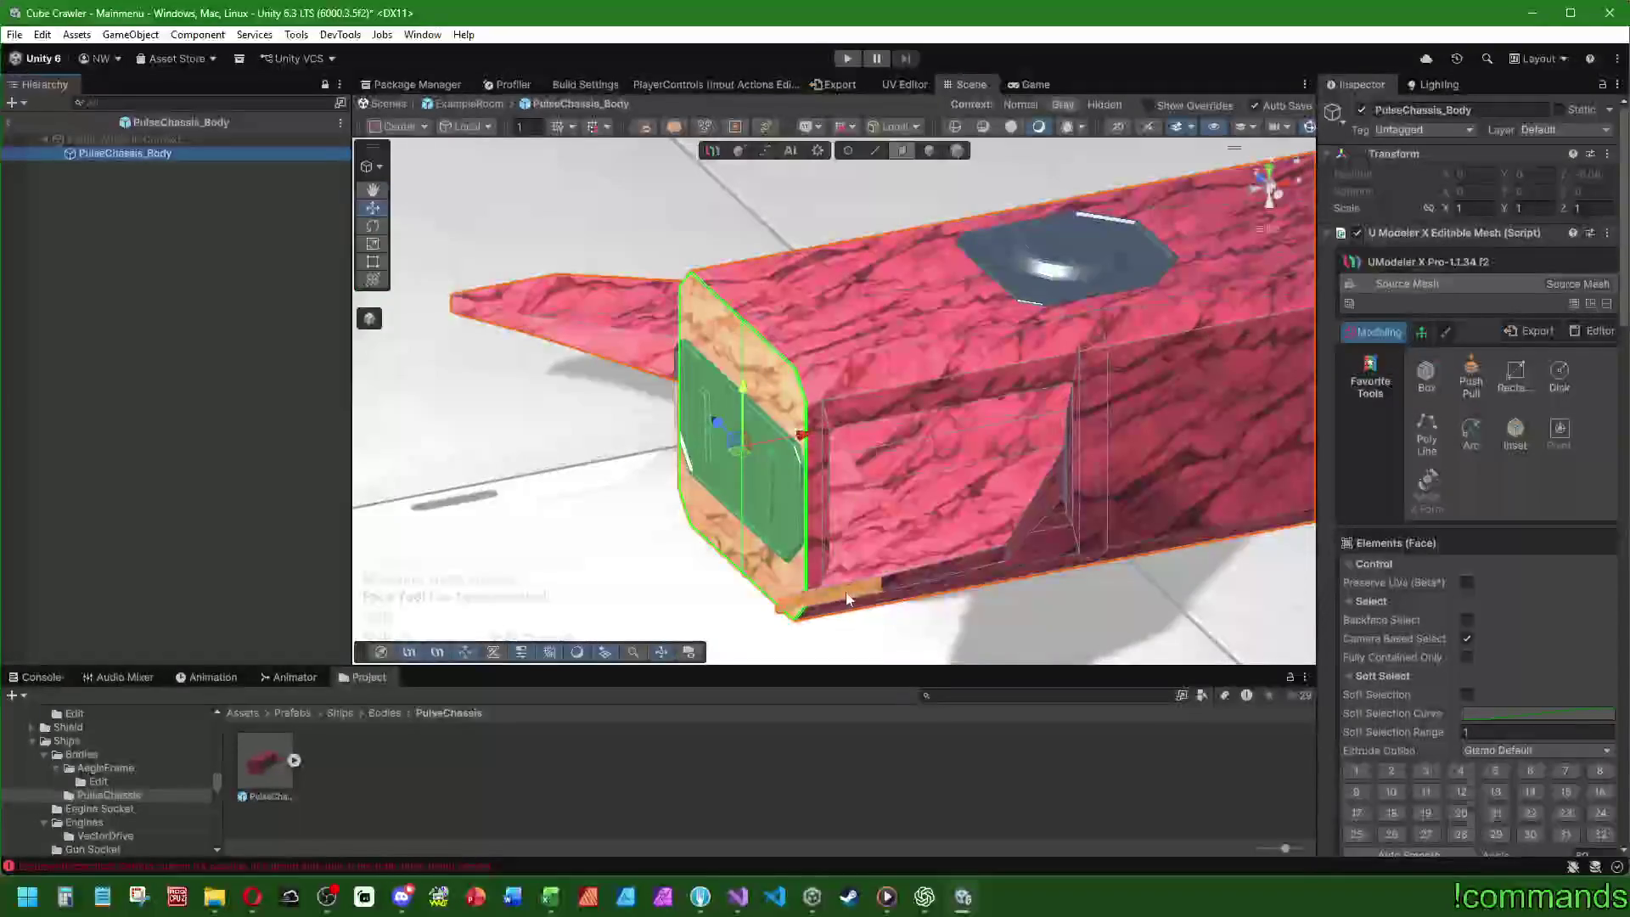
mouse_move(594, 510)
mouse_down()
mouse_move(785, 552)
mouse_move(1062, 552)
mouse_up()
scroll(1499, 645, down, 1)
scroll(1499, 646, down, 8)
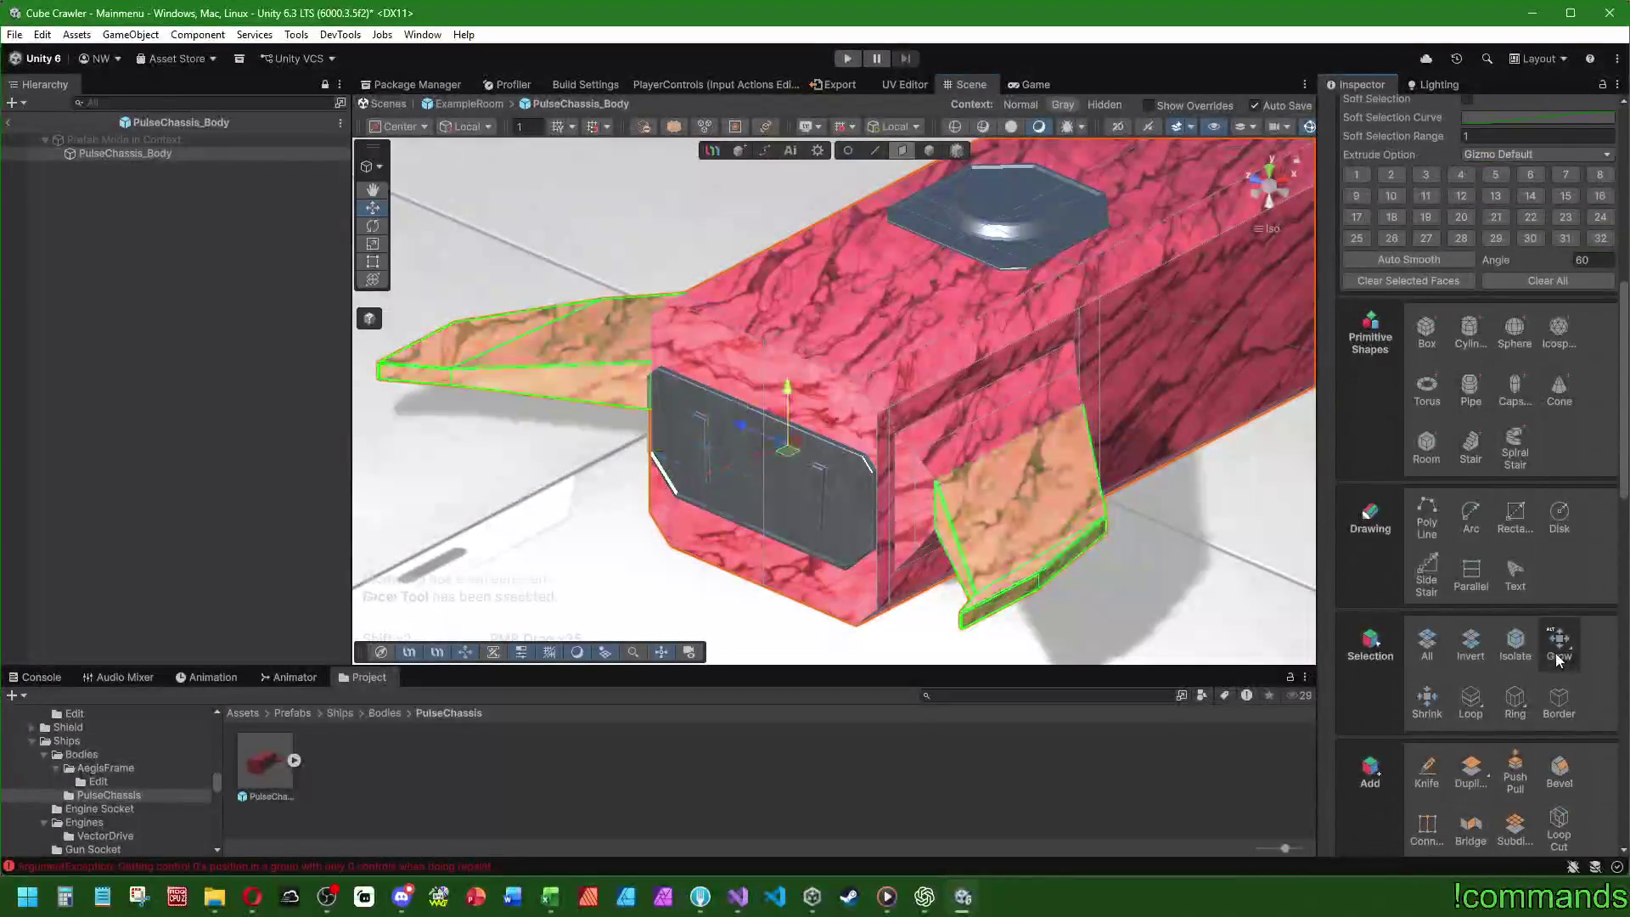
mouse_move(932, 463)
mouse_down()
mouse_move(807, 484)
mouse_move(829, 501)
mouse_move(1073, 431)
mouse_move(841, 456)
mouse_up()
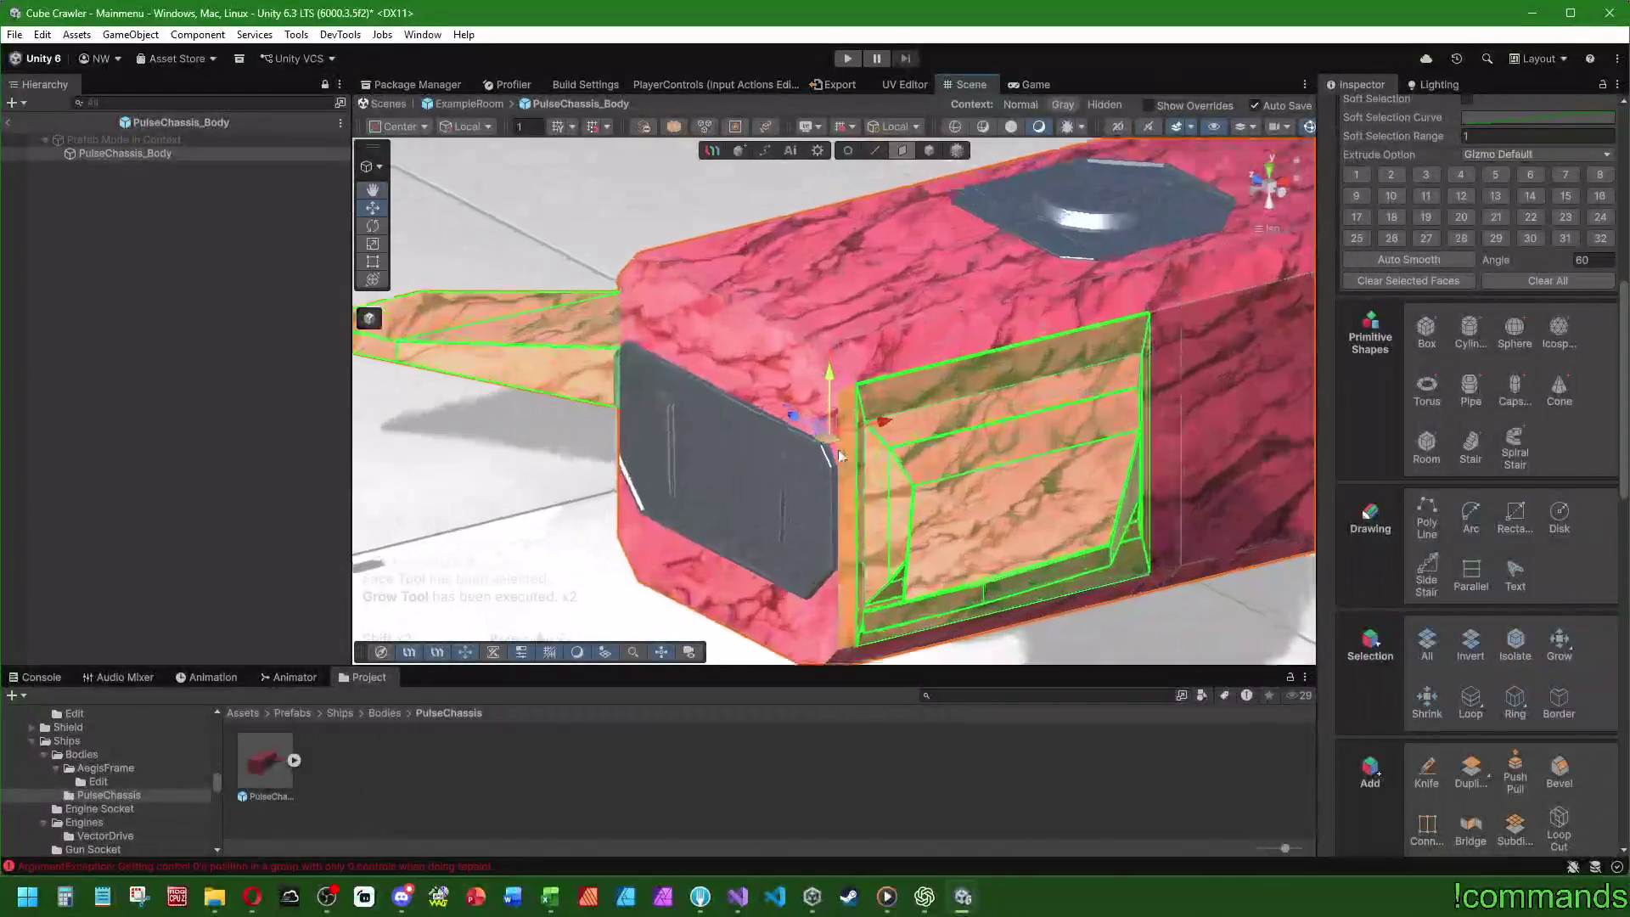
drag(1151, 450, 975, 471)
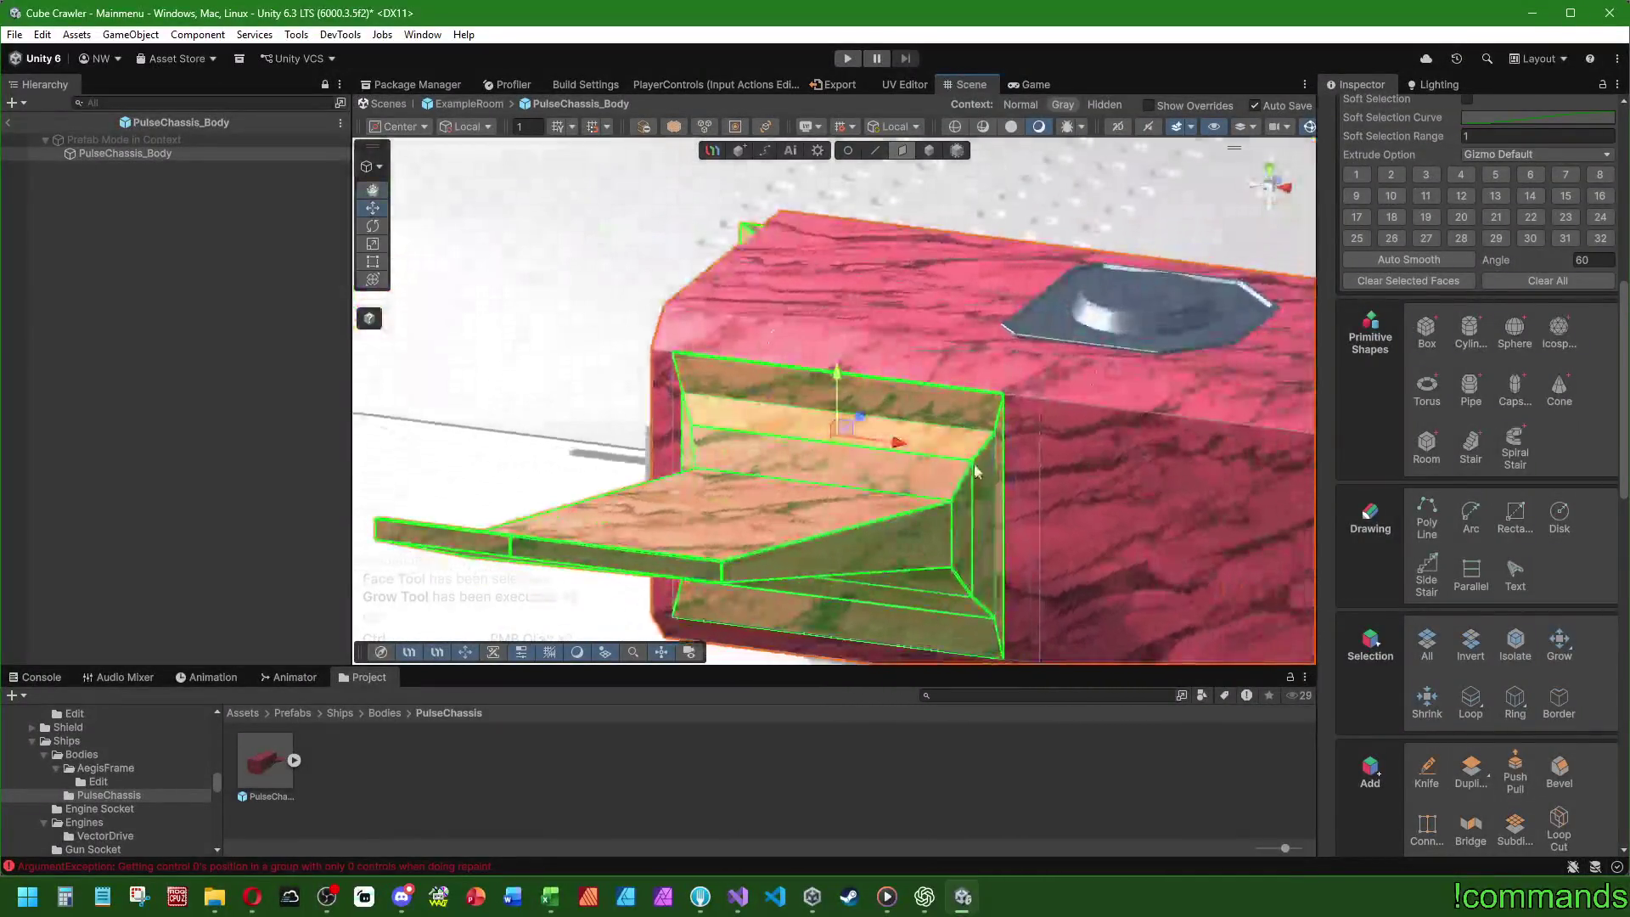
drag(621, 472, 762, 463)
drag(546, 429, 695, 464)
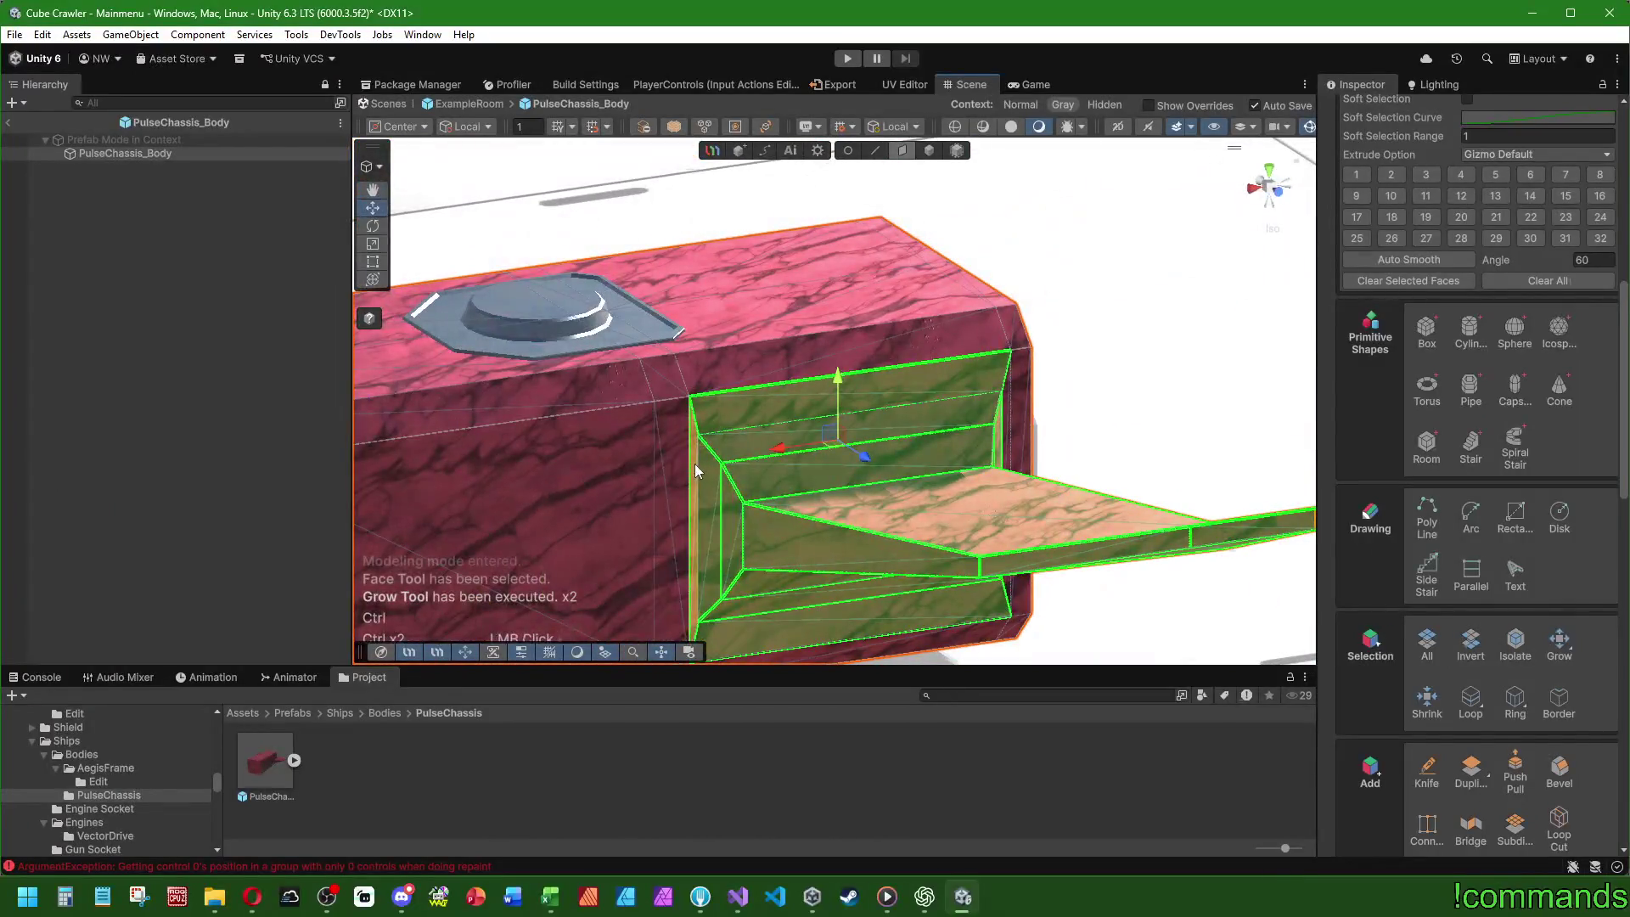
mouse_move(526, 408)
mouse_down()
mouse_move(696, 392)
mouse_move(658, 403)
mouse_move(698, 430)
mouse_move(836, 367)
mouse_move(1005, 324)
mouse_move(1251, 174)
mouse_move(1147, 246)
mouse_move(1048, 270)
mouse_move(1085, 298)
mouse_move(1075, 324)
mouse_move(1117, 353)
mouse_move(1095, 280)
mouse_move(1017, 311)
mouse_move(914, 548)
mouse_up()
- Undo the faces' last accidental move
scroll(914, 547, down, 3)
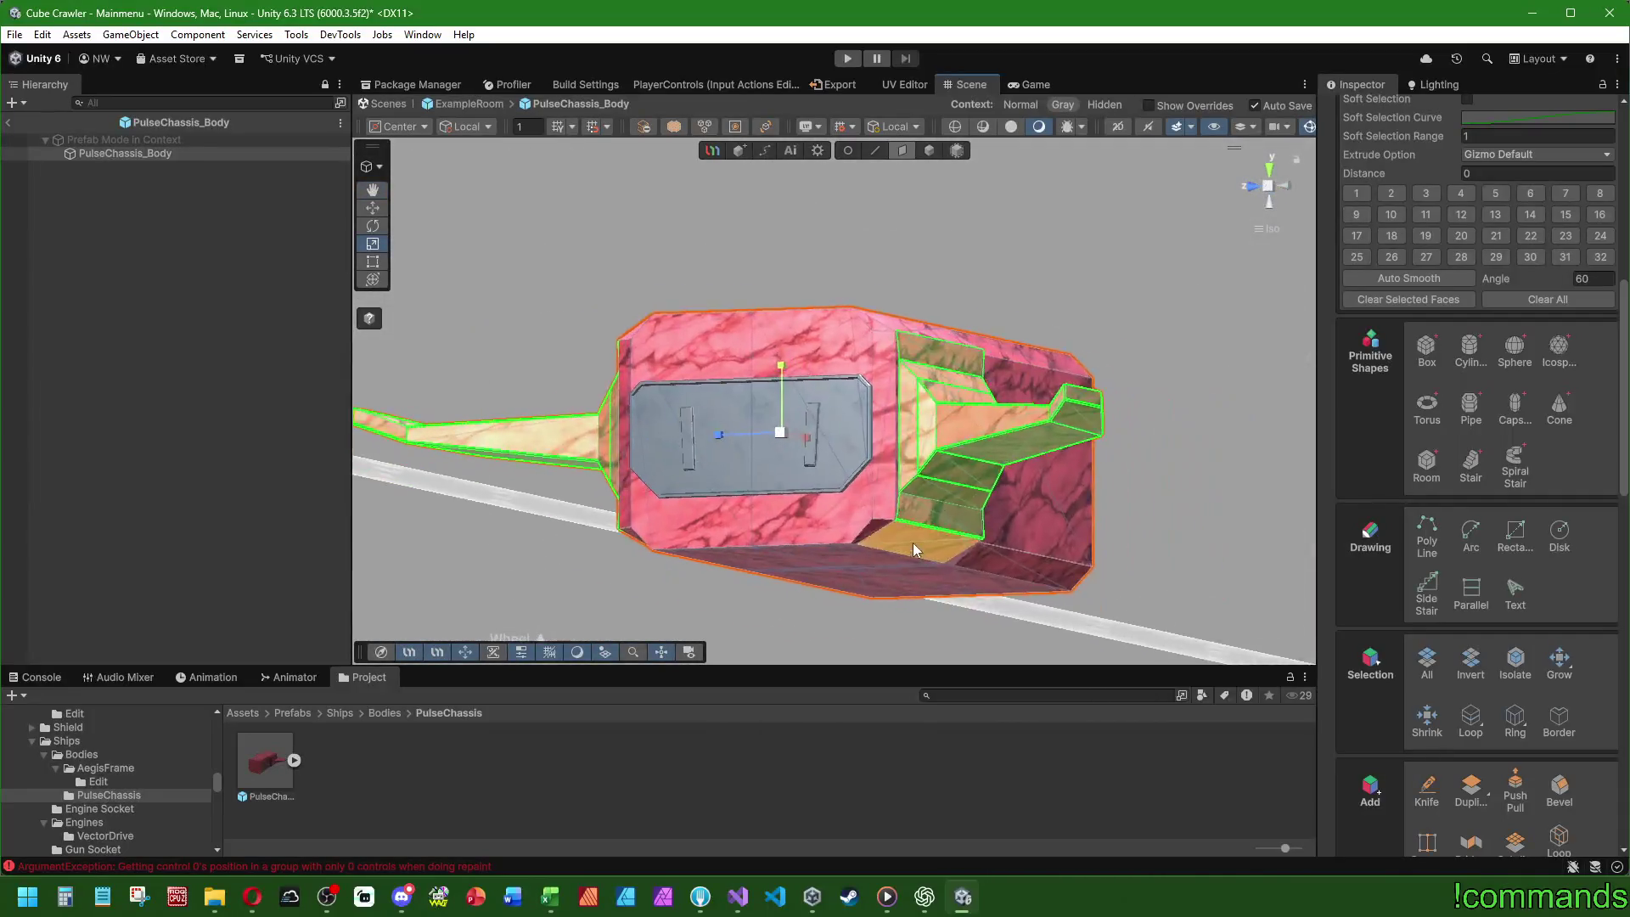
scroll(914, 542, up, 5)
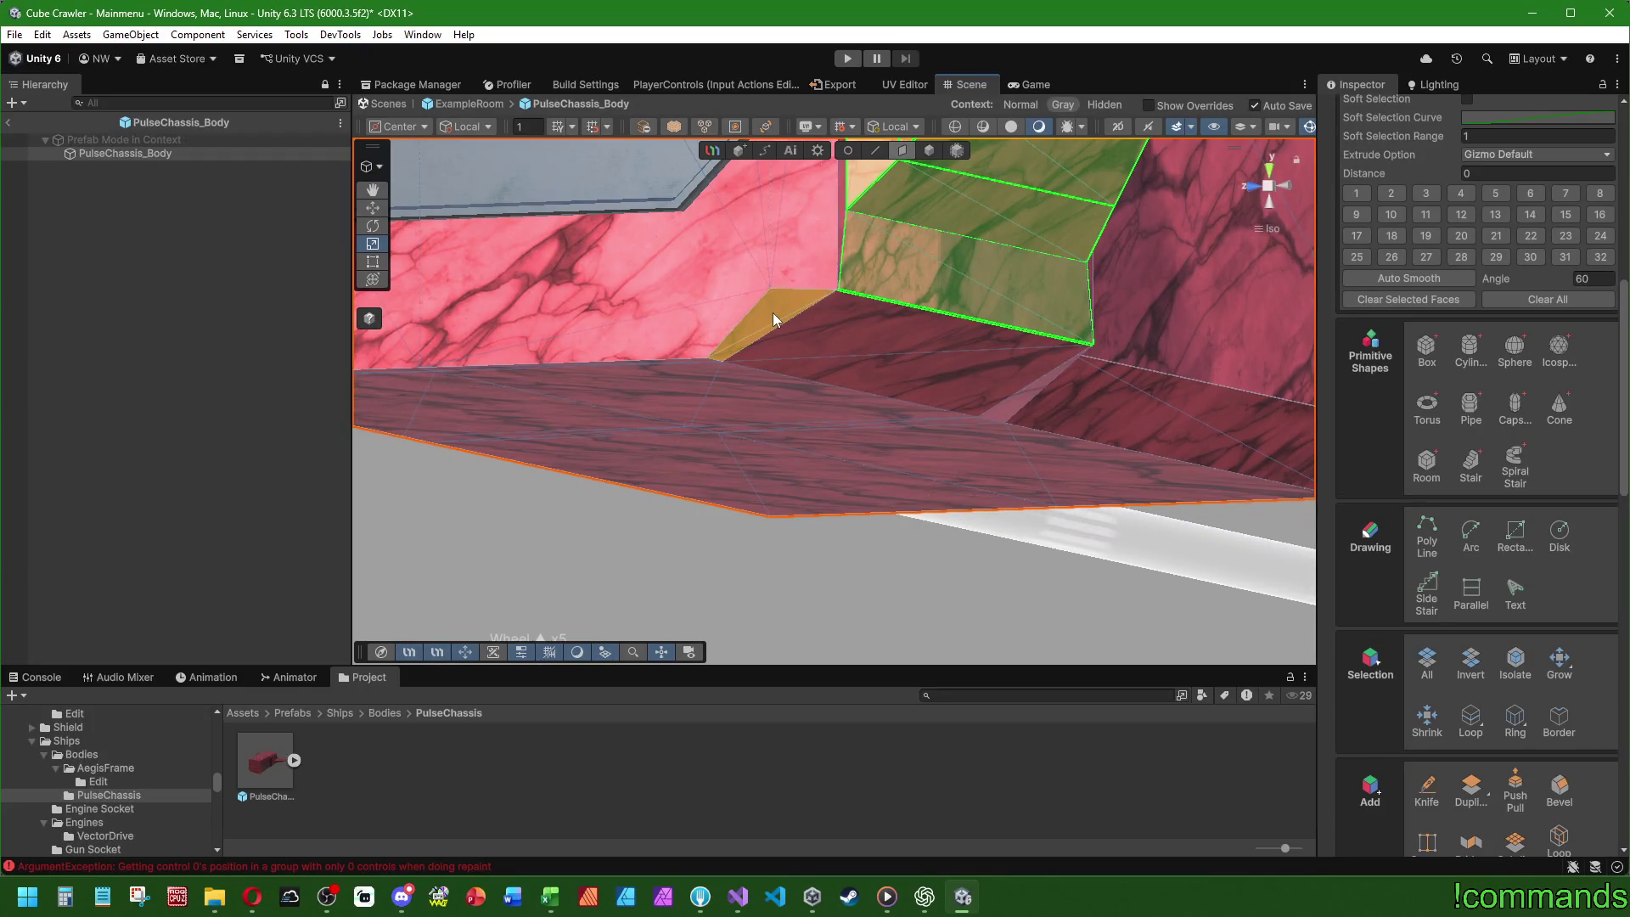
scroll(940, 384, down, 2)
key(ctrl+z)
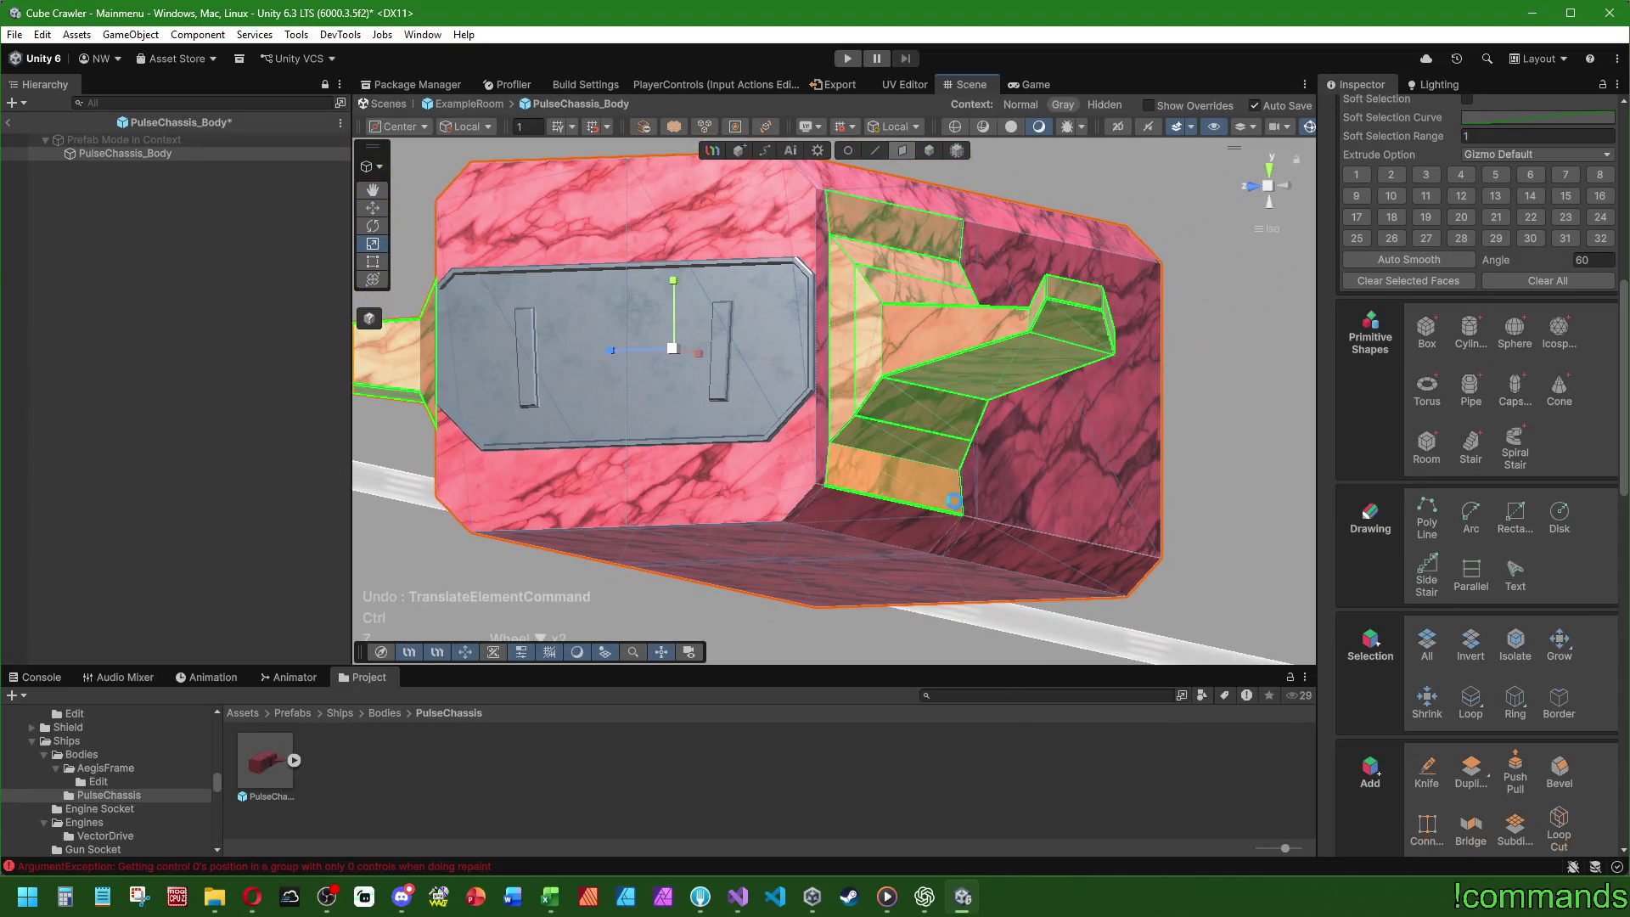
mouse_move(905, 280)
mouse_down()
mouse_move(788, 366)
mouse_move(977, 362)
mouse_move(766, 303)
mouse_move(1288, 307)
mouse_up()
drag(883, 451, 810, 466)
mouse_move(1147, 392)
mouse_down()
mouse_move(689, 348)
mouse_move(976, 390)
mouse_move(792, 396)
mouse_move(688, 446)
mouse_up()
click(614, 338)
scroll(792, 396, down, 2)
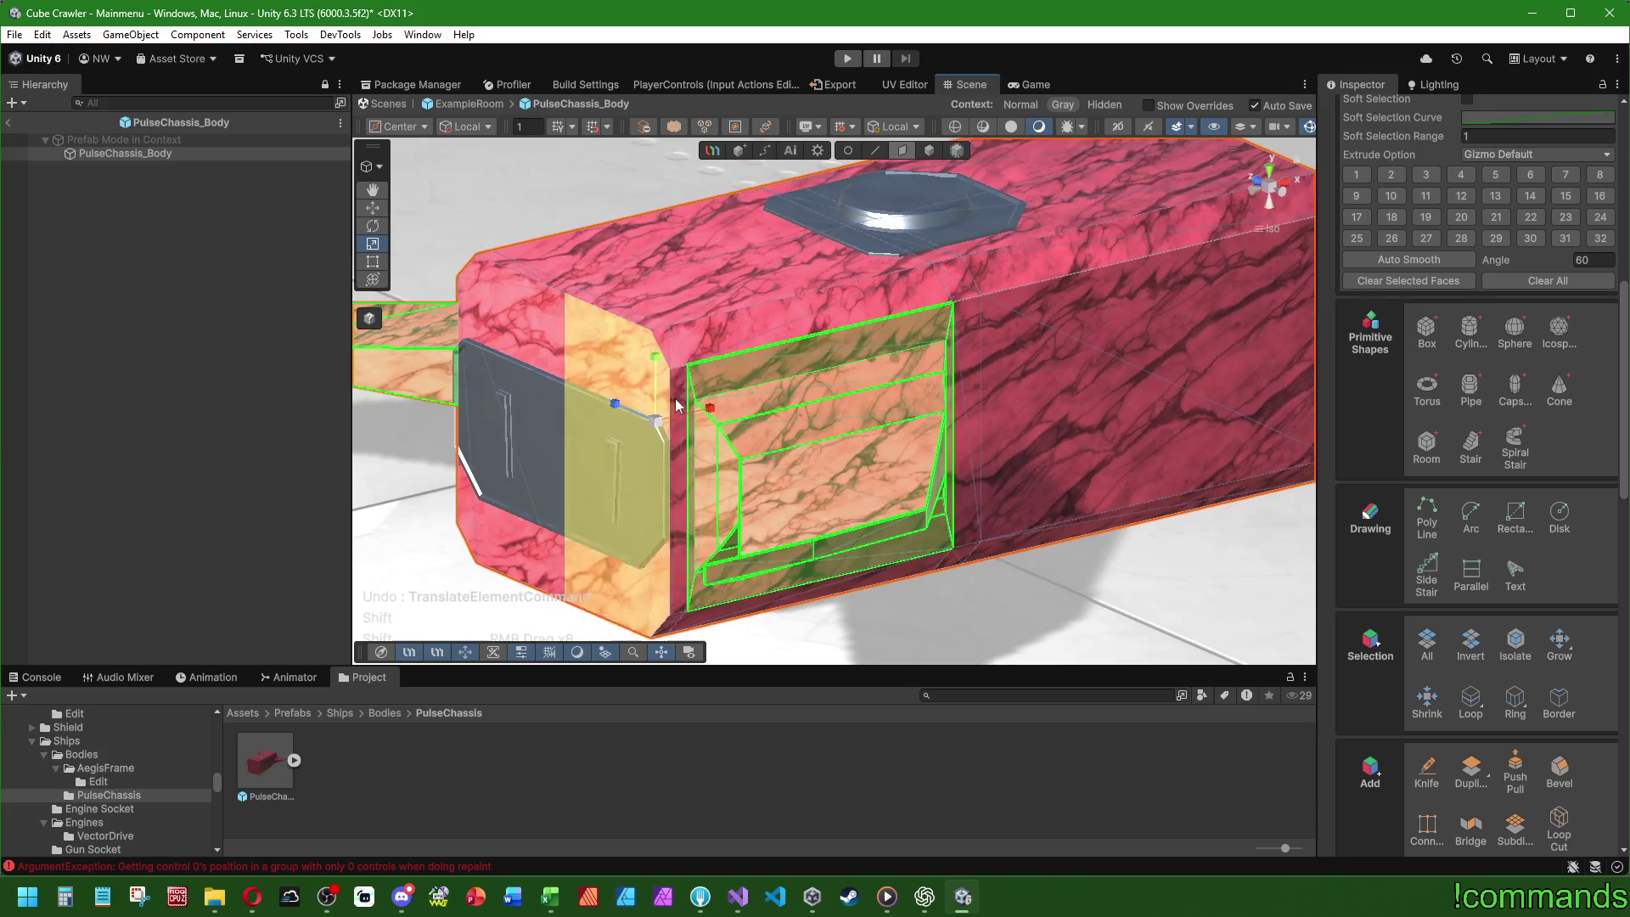
shift+click(947, 424)
drag(947, 425, 879, 410)
shift+click(934, 510)
mouse_move(934, 509)
mouse_down()
mouse_move(588, 437)
mouse_move(655, 478)
mouse_move(1062, 298)
mouse_move(1239, 197)
mouse_up()
scroll(1233, 200, down, 3)
click(1272, 175)
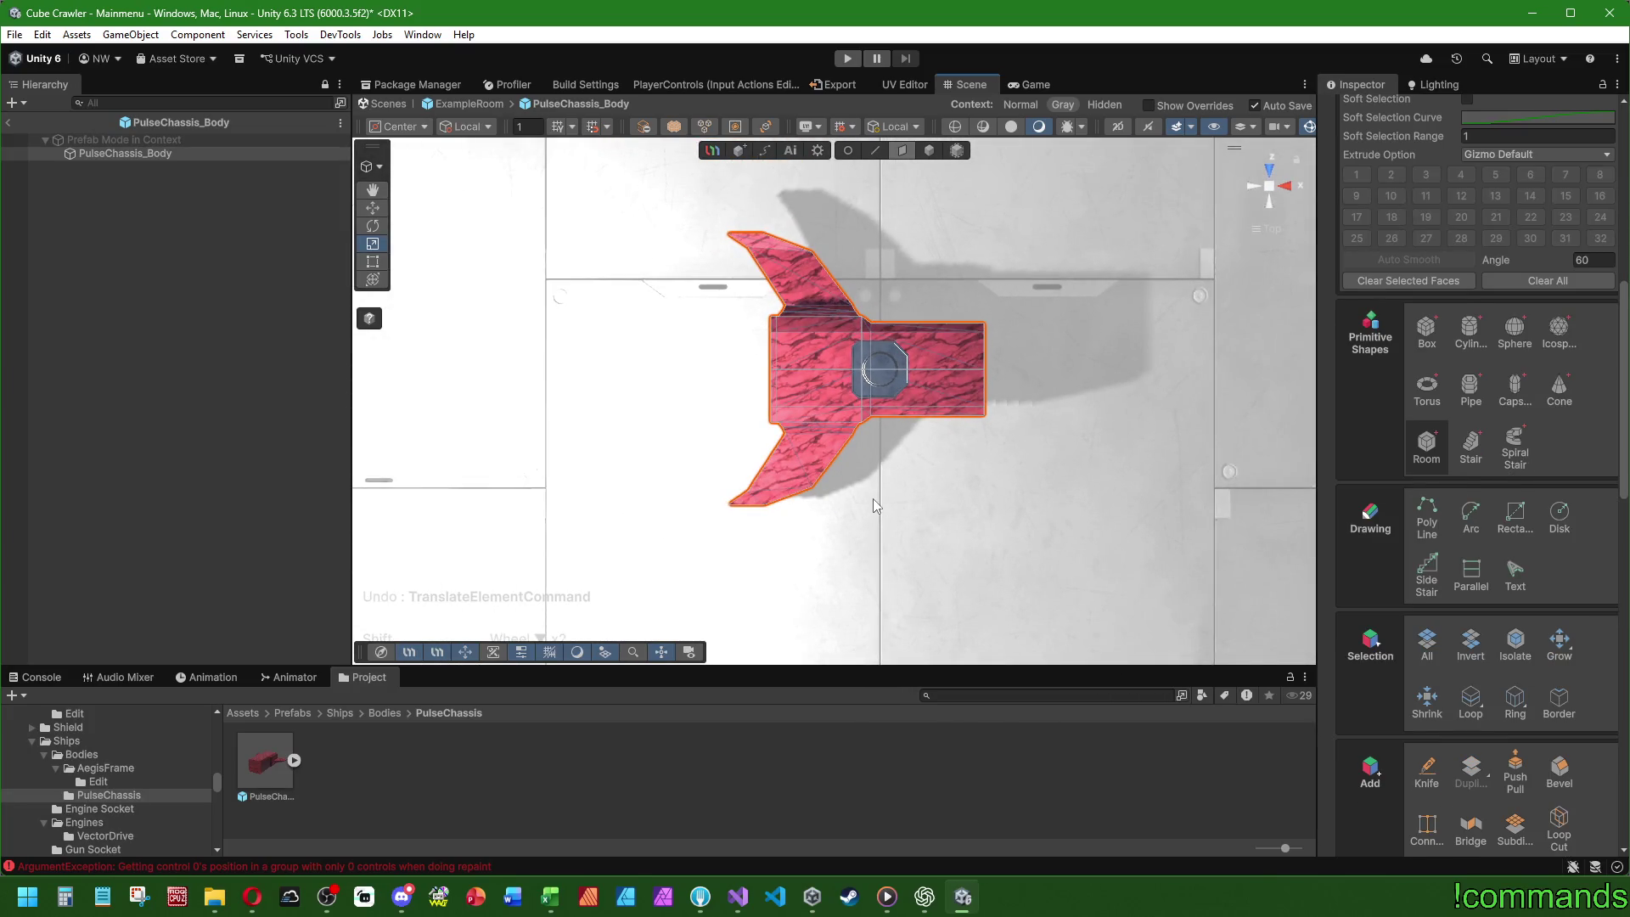
mouse_move(713, 592)
mouse_down()
mouse_move(906, 325)
mouse_move(875, 374)
mouse_move(895, 451)
mouse_move(833, 429)
mouse_move(796, 479)
mouse_up()
scroll(895, 451, up, 3)
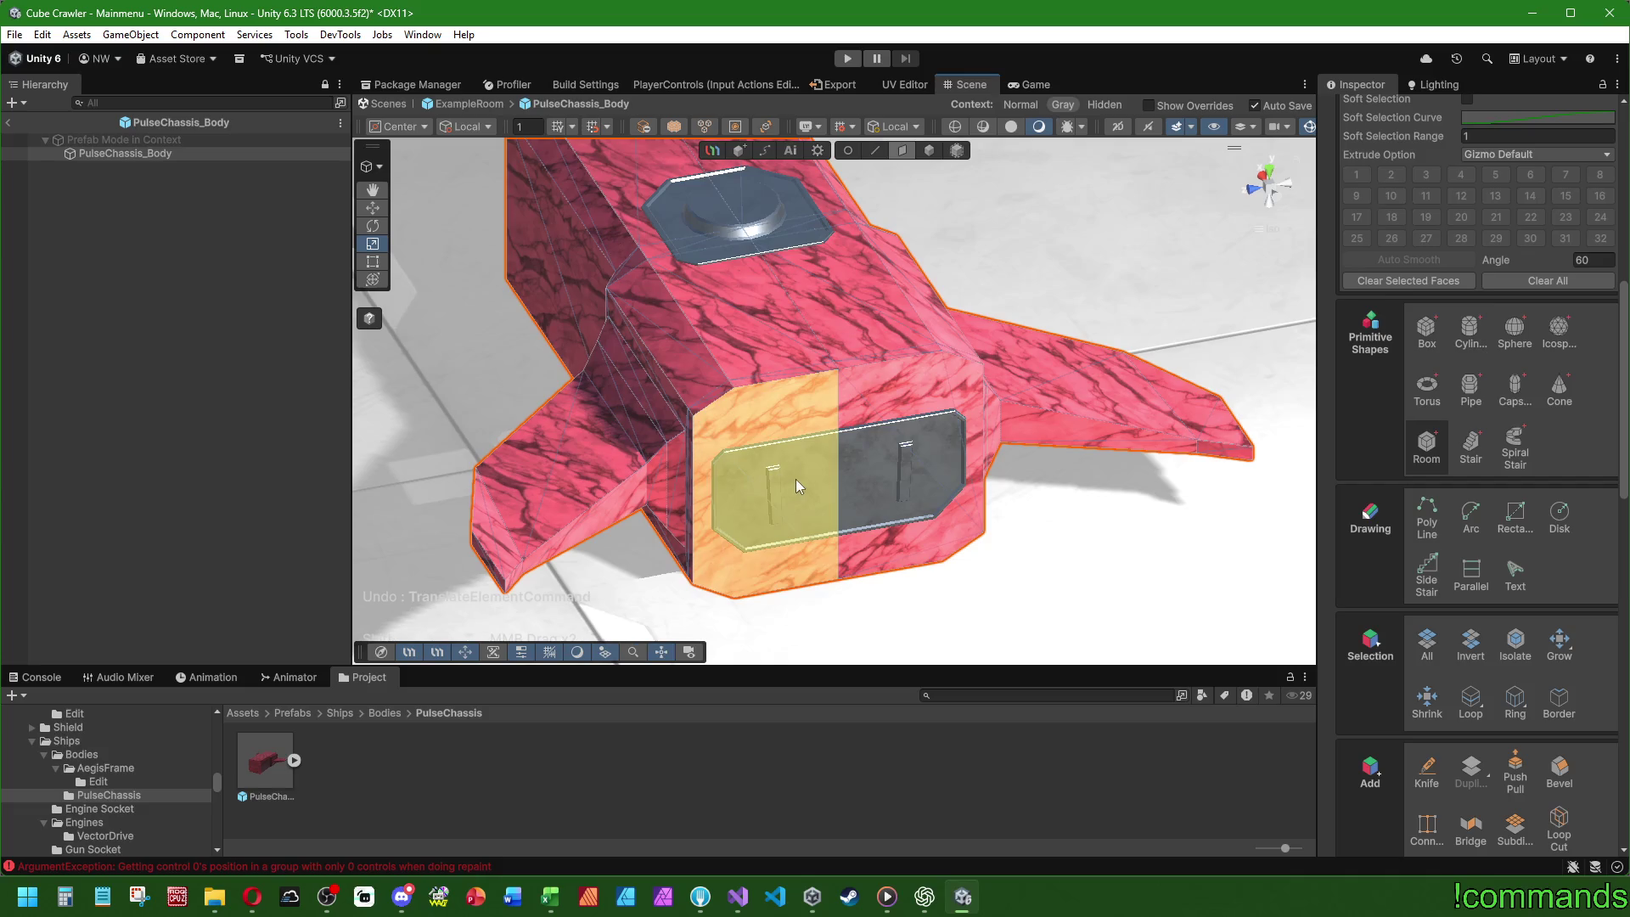
- Select the side intake panel faces and undo a stray vertex move
click(783, 398)
mouse_move(880, 386)
mouse_down()
mouse_move(976, 414)
mouse_move(990, 382)
mouse_up()
scroll(994, 349, up, 2)
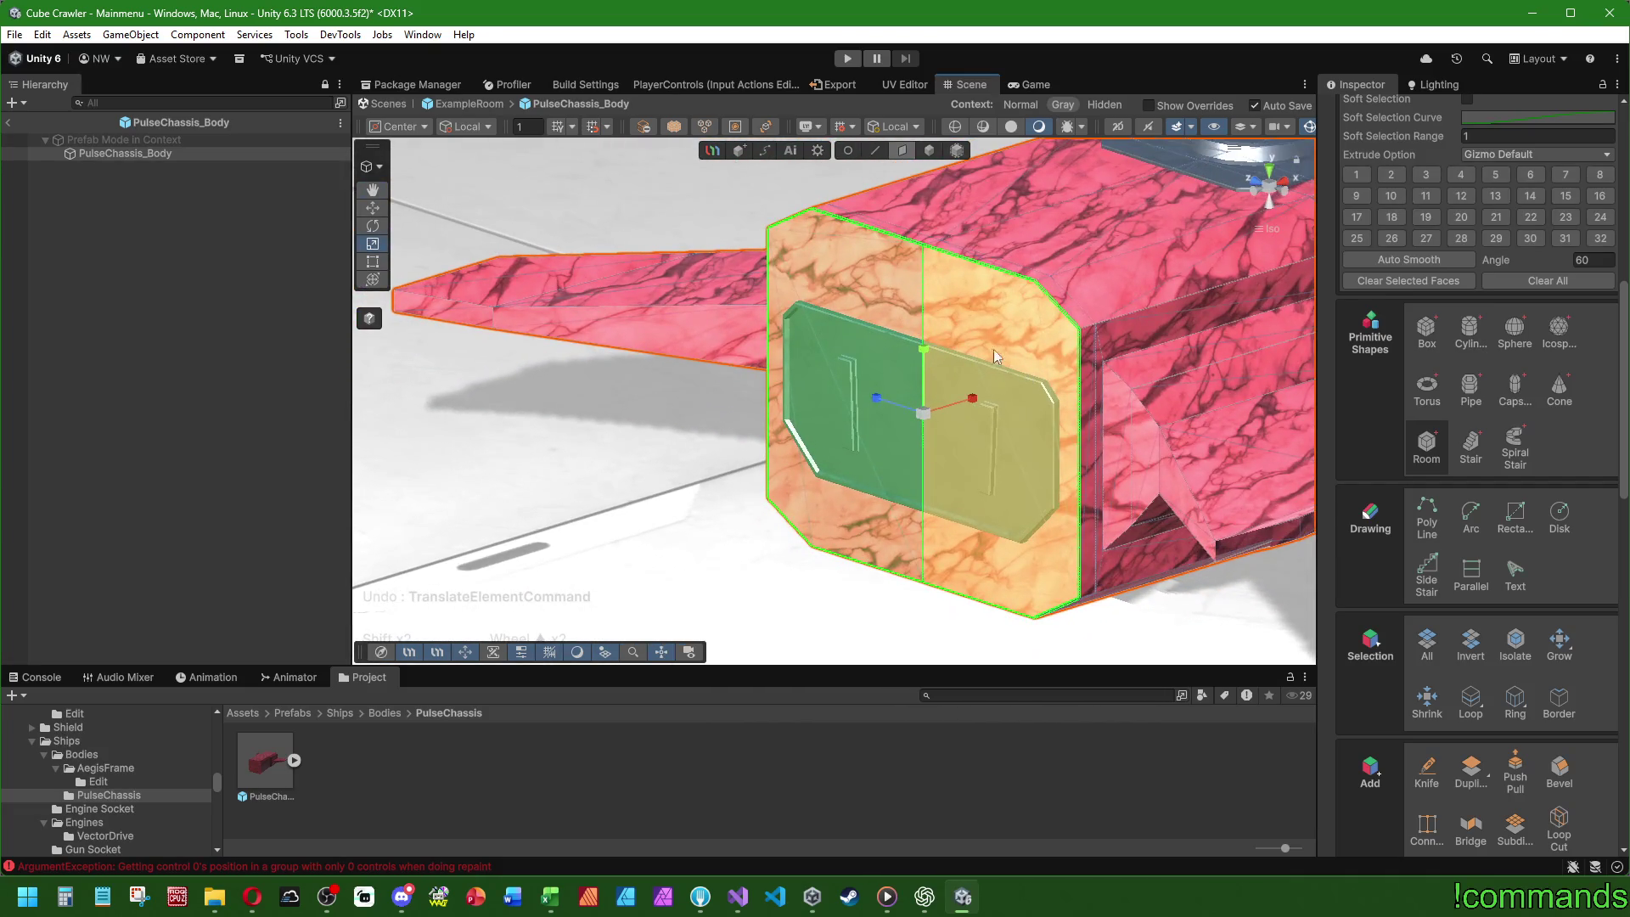
click(922, 351)
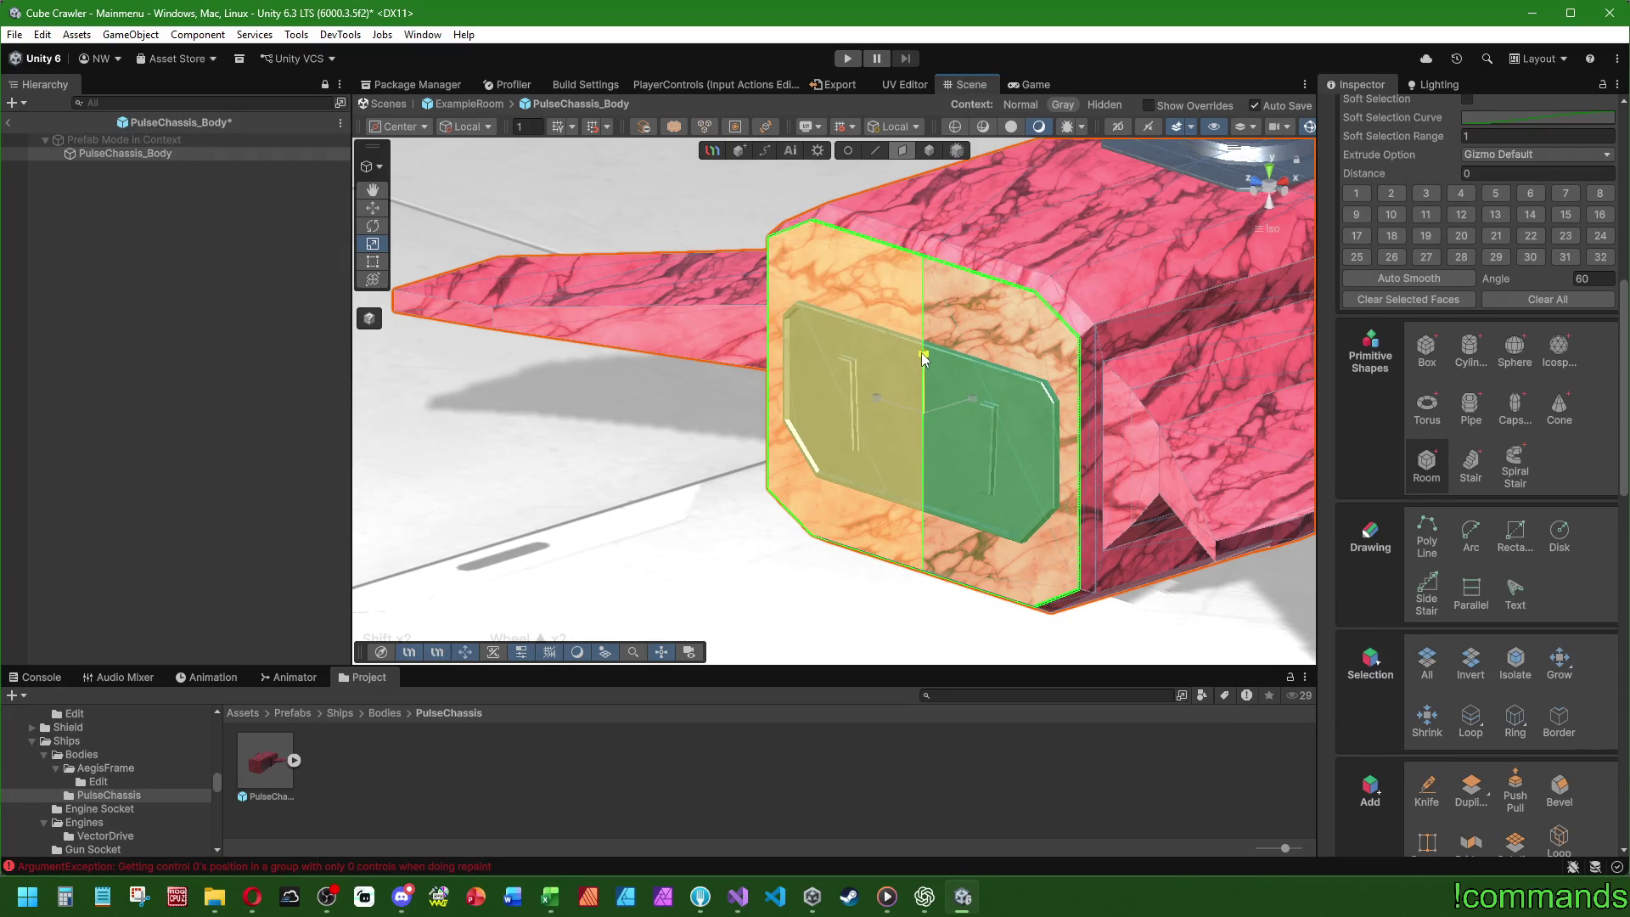
key(ctrl+z)
- Select the top bevel strip of the panel surround from an overhead view
mouse_move(922, 353)
mouse_down()
mouse_move(829, 391)
mouse_move(902, 341)
mouse_move(890, 369)
mouse_move(892, 340)
mouse_up()
mouse_move(979, 408)
mouse_down()
mouse_move(934, 399)
mouse_move(1058, 384)
mouse_move(1186, 289)
mouse_move(925, 523)
mouse_up()
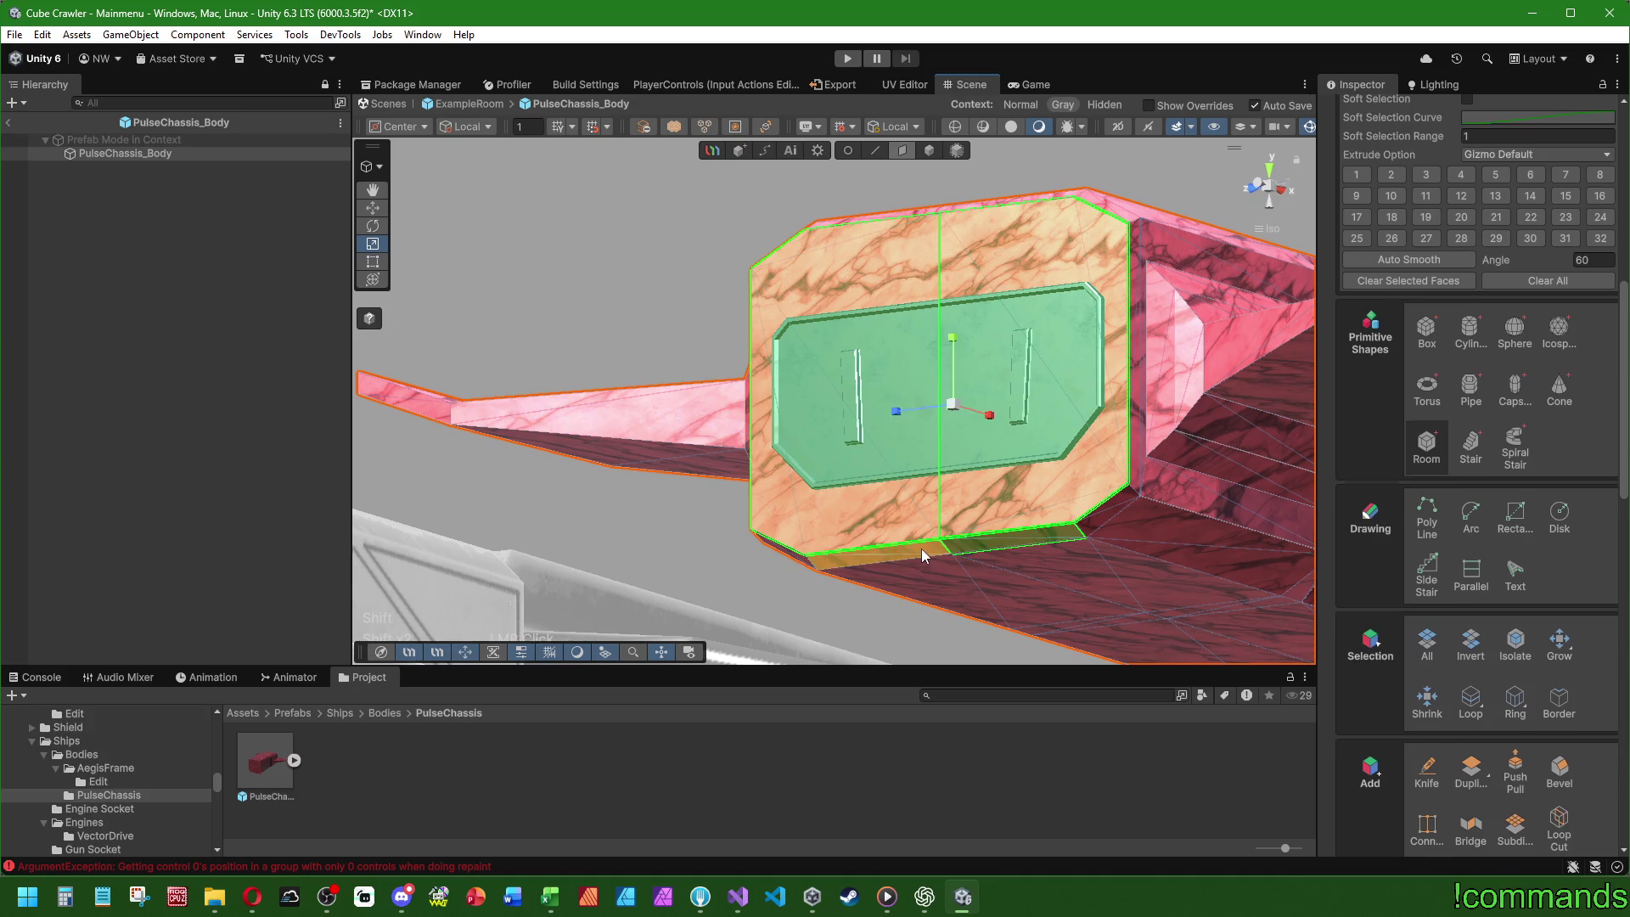
drag(1009, 192, 914, 323)
shift+click(914, 316)
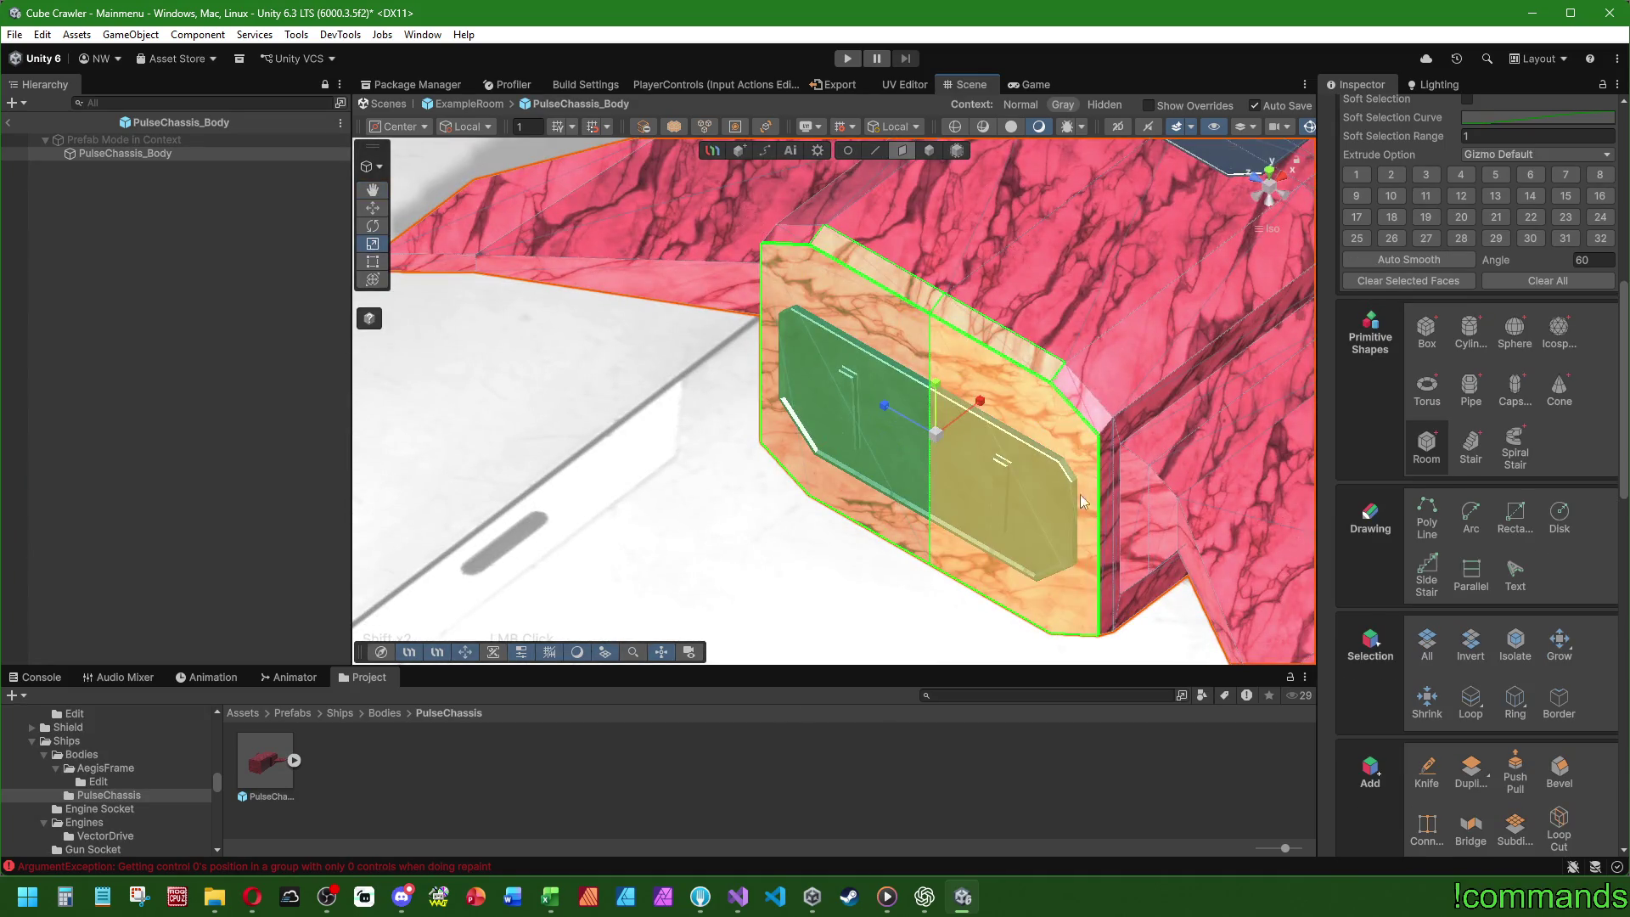
drag(1033, 482, 945, 469)
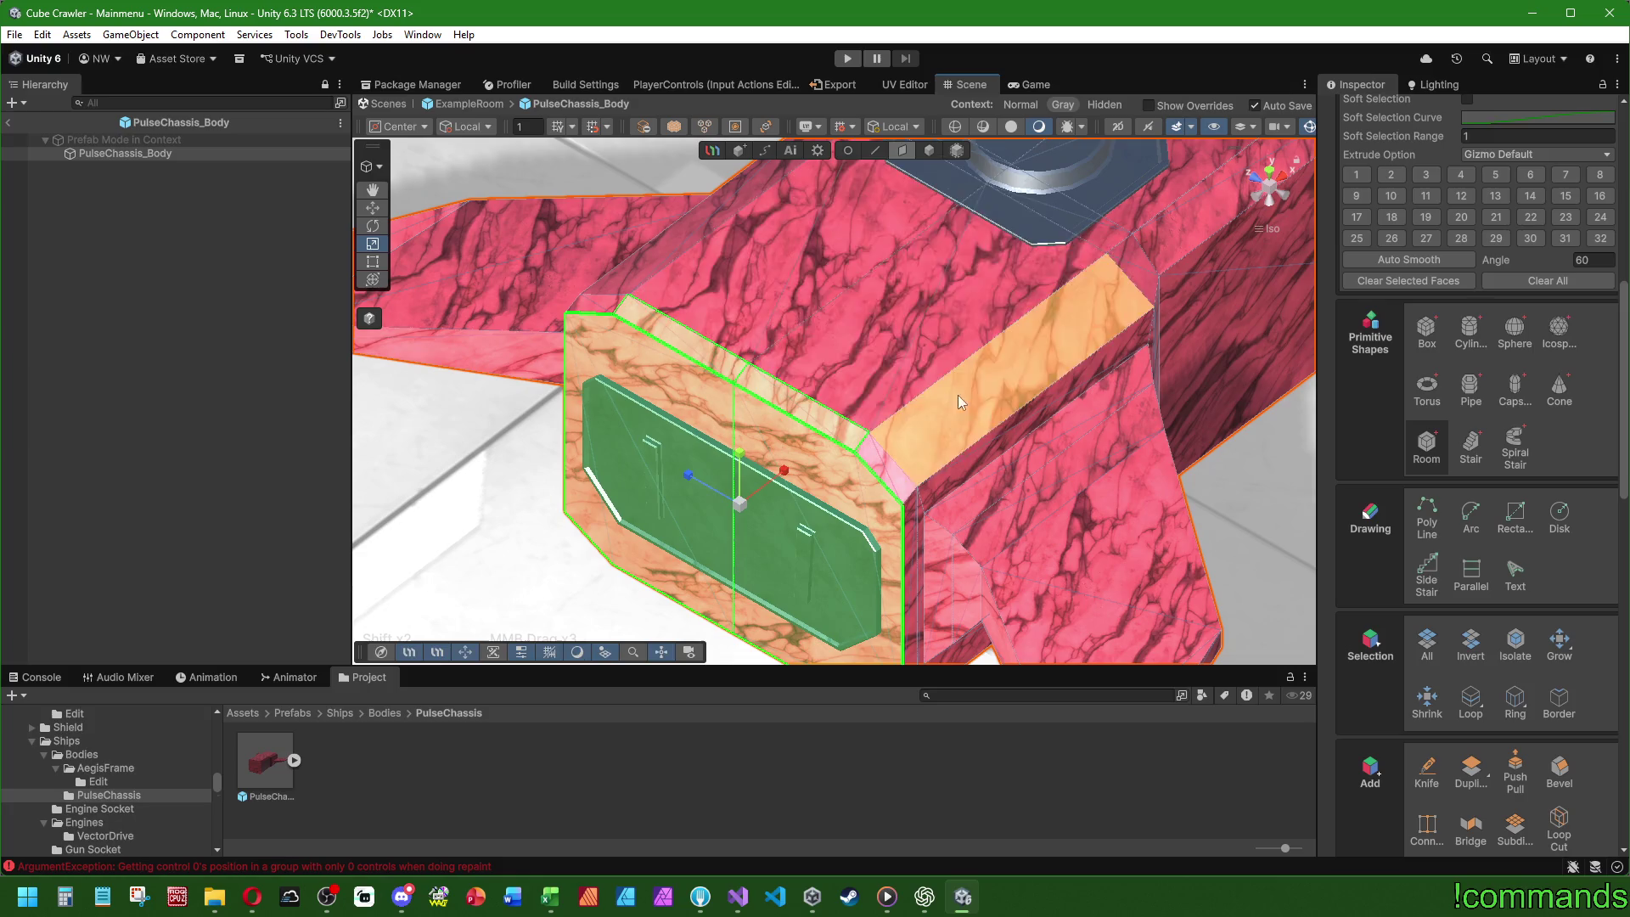
scroll(742, 244, down, 2)
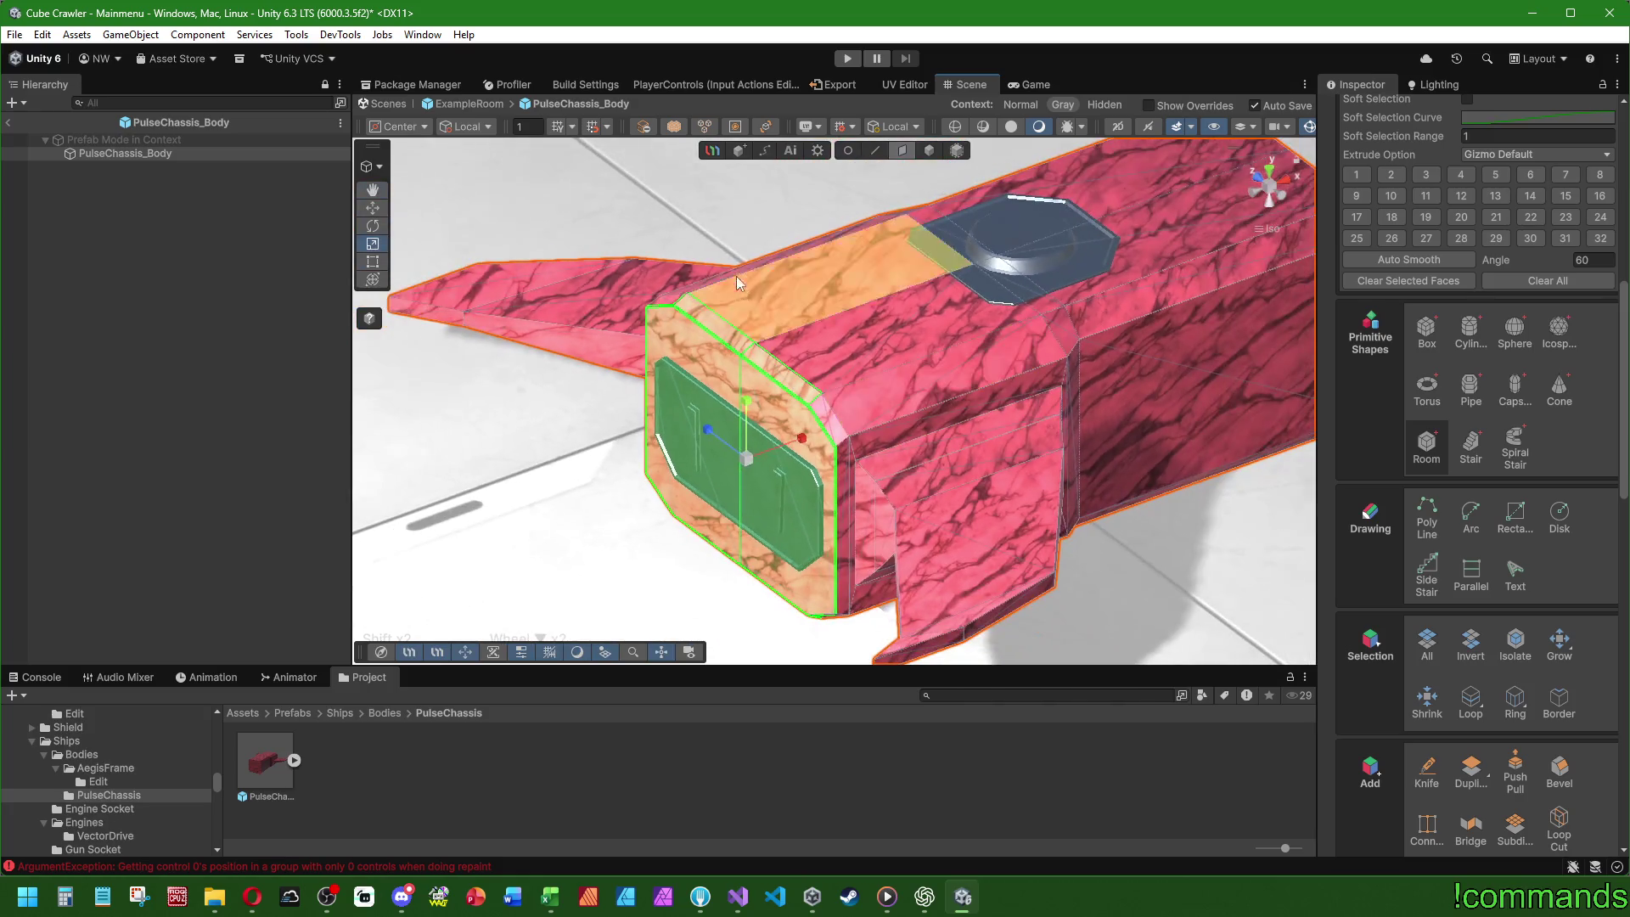
drag(900, 462, 890, 336)
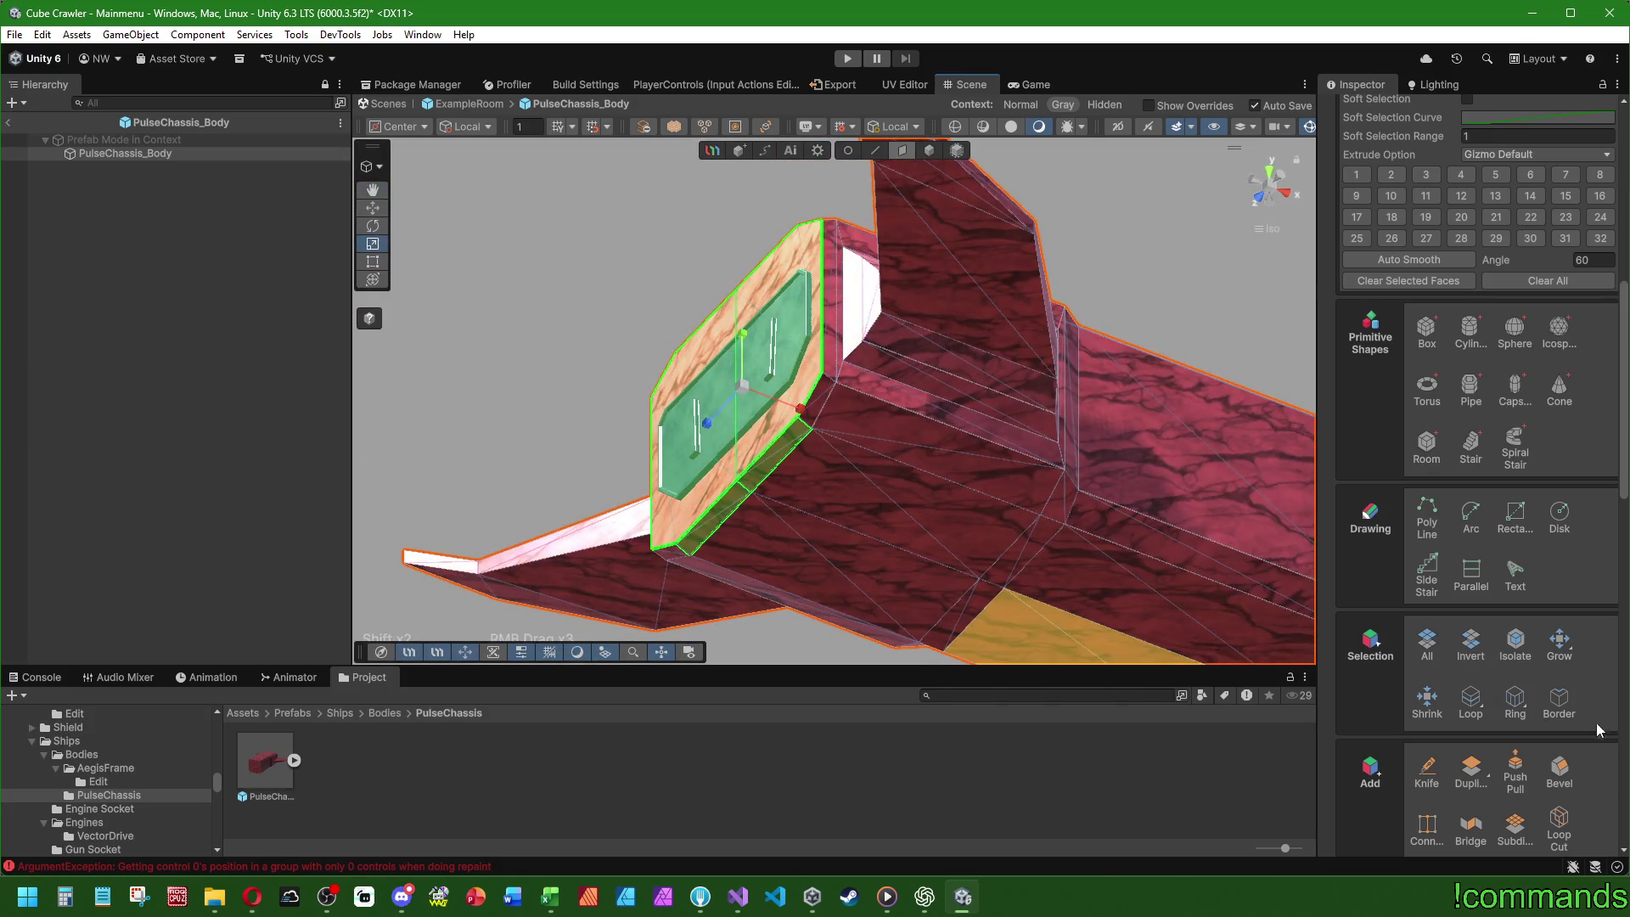
mouse_move(815, 499)
mouse_down()
mouse_move(866, 546)
mouse_move(803, 610)
mouse_move(884, 686)
mouse_up()
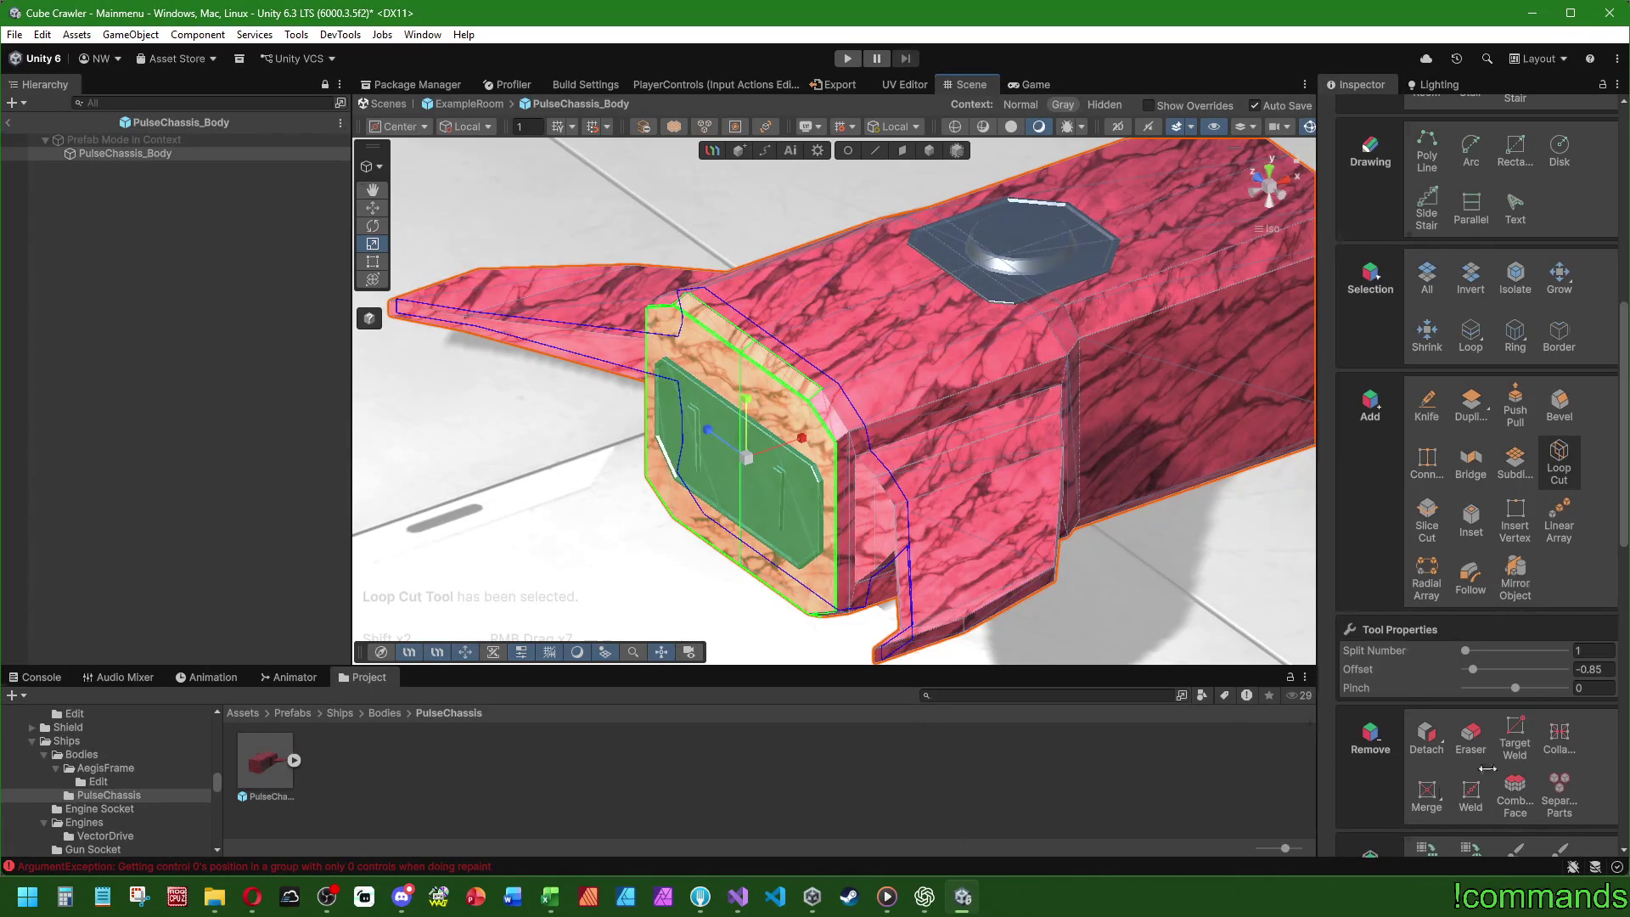
- Commit the loop cut behind the intake panel at offset -0.7
drag(1477, 668, 1484, 668)
click(1610, 670)
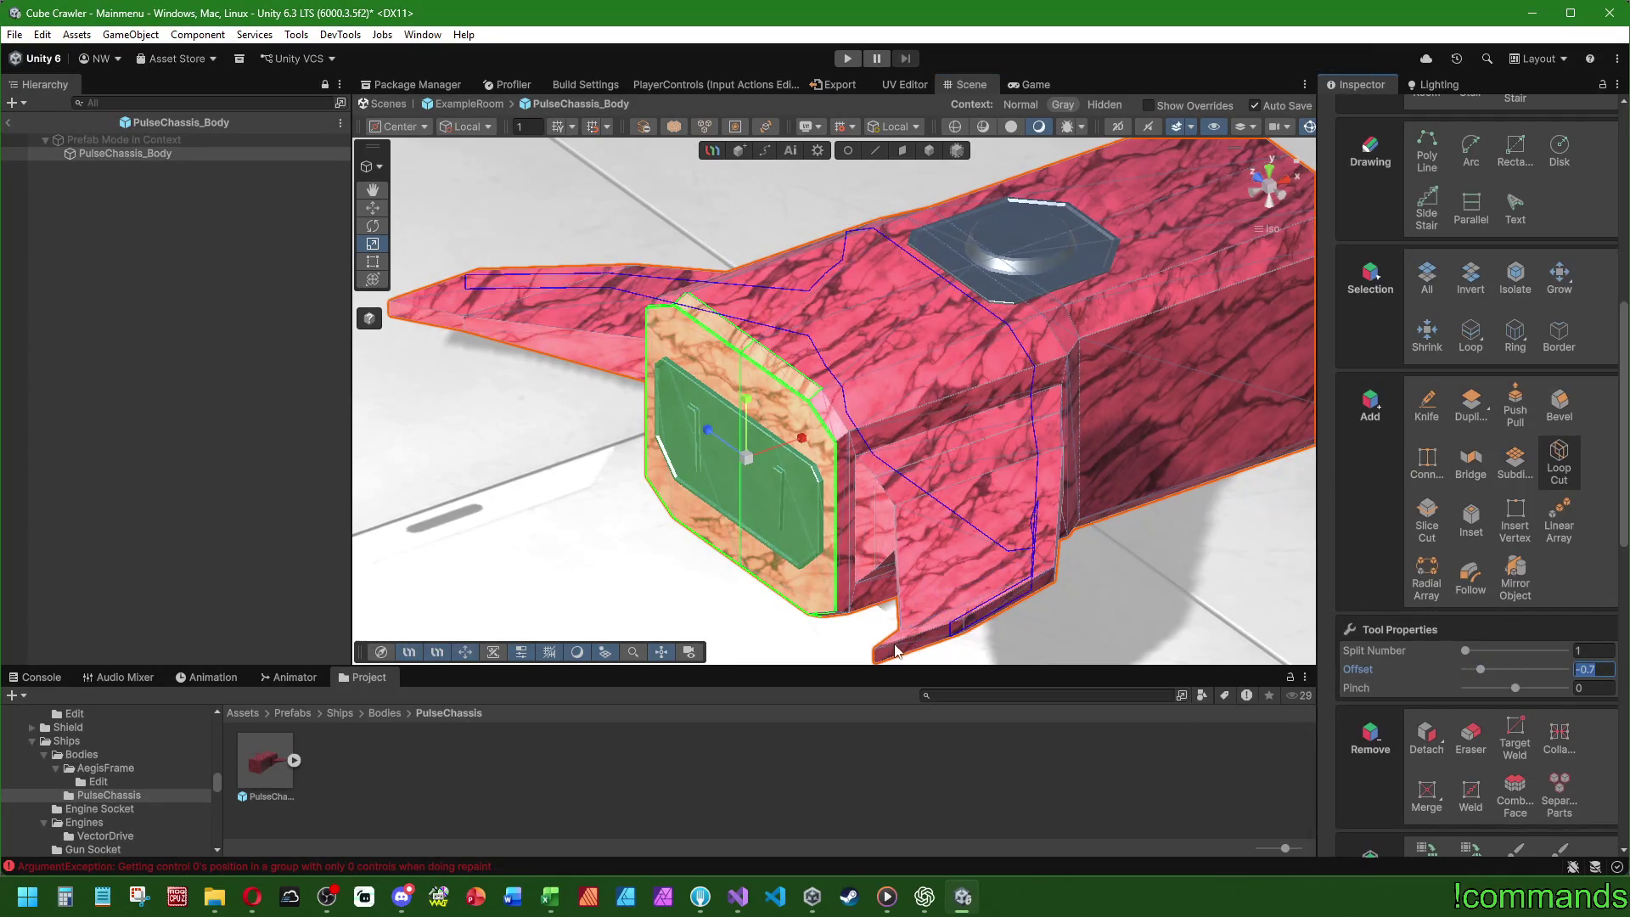
click(870, 428)
- Select the two front faces of the intake panel
click(903, 153)
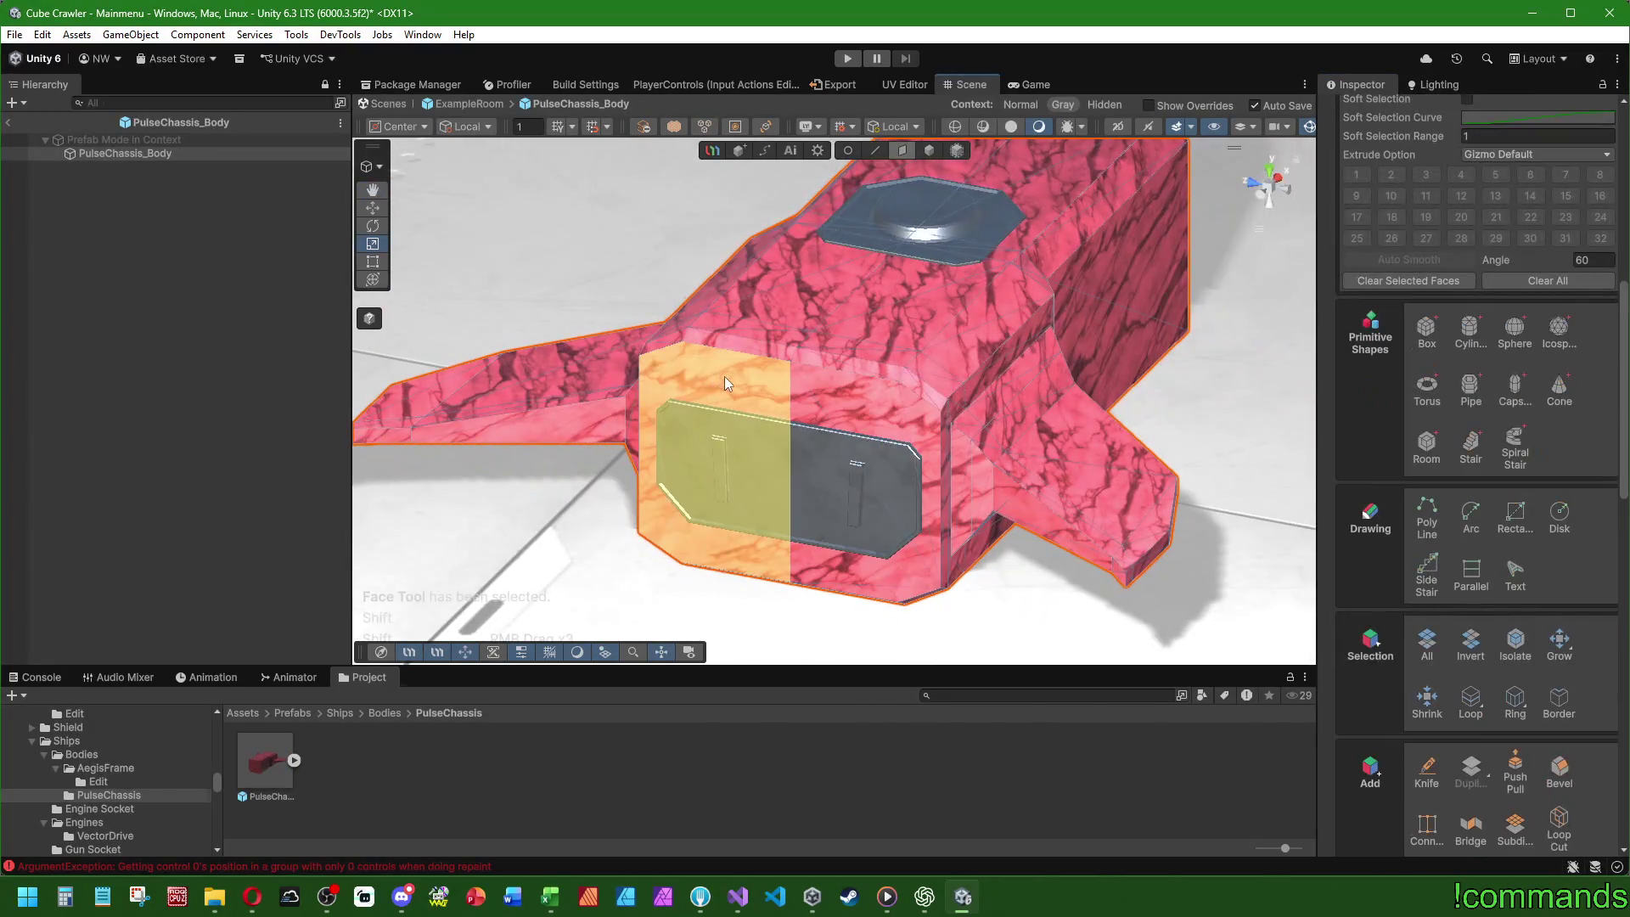
shift+click(725, 375)
shift+click(831, 390)
mouse_move(831, 367)
mouse_down()
mouse_move(786, 430)
mouse_move(816, 553)
mouse_move(857, 509)
mouse_up()
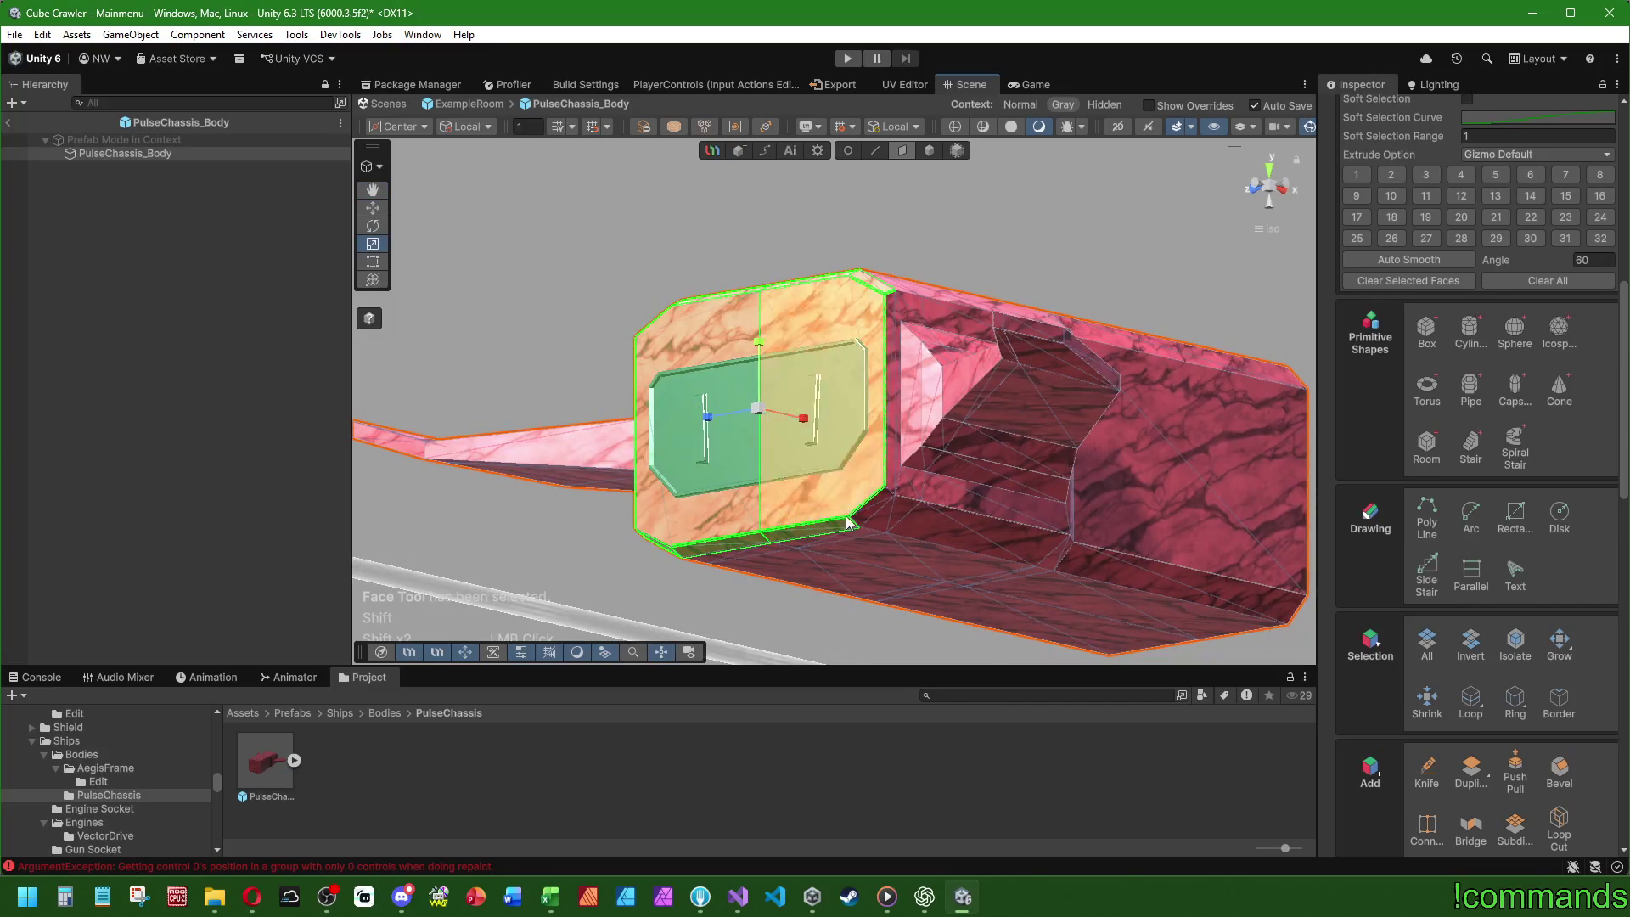
scroll(833, 304, up, 3)
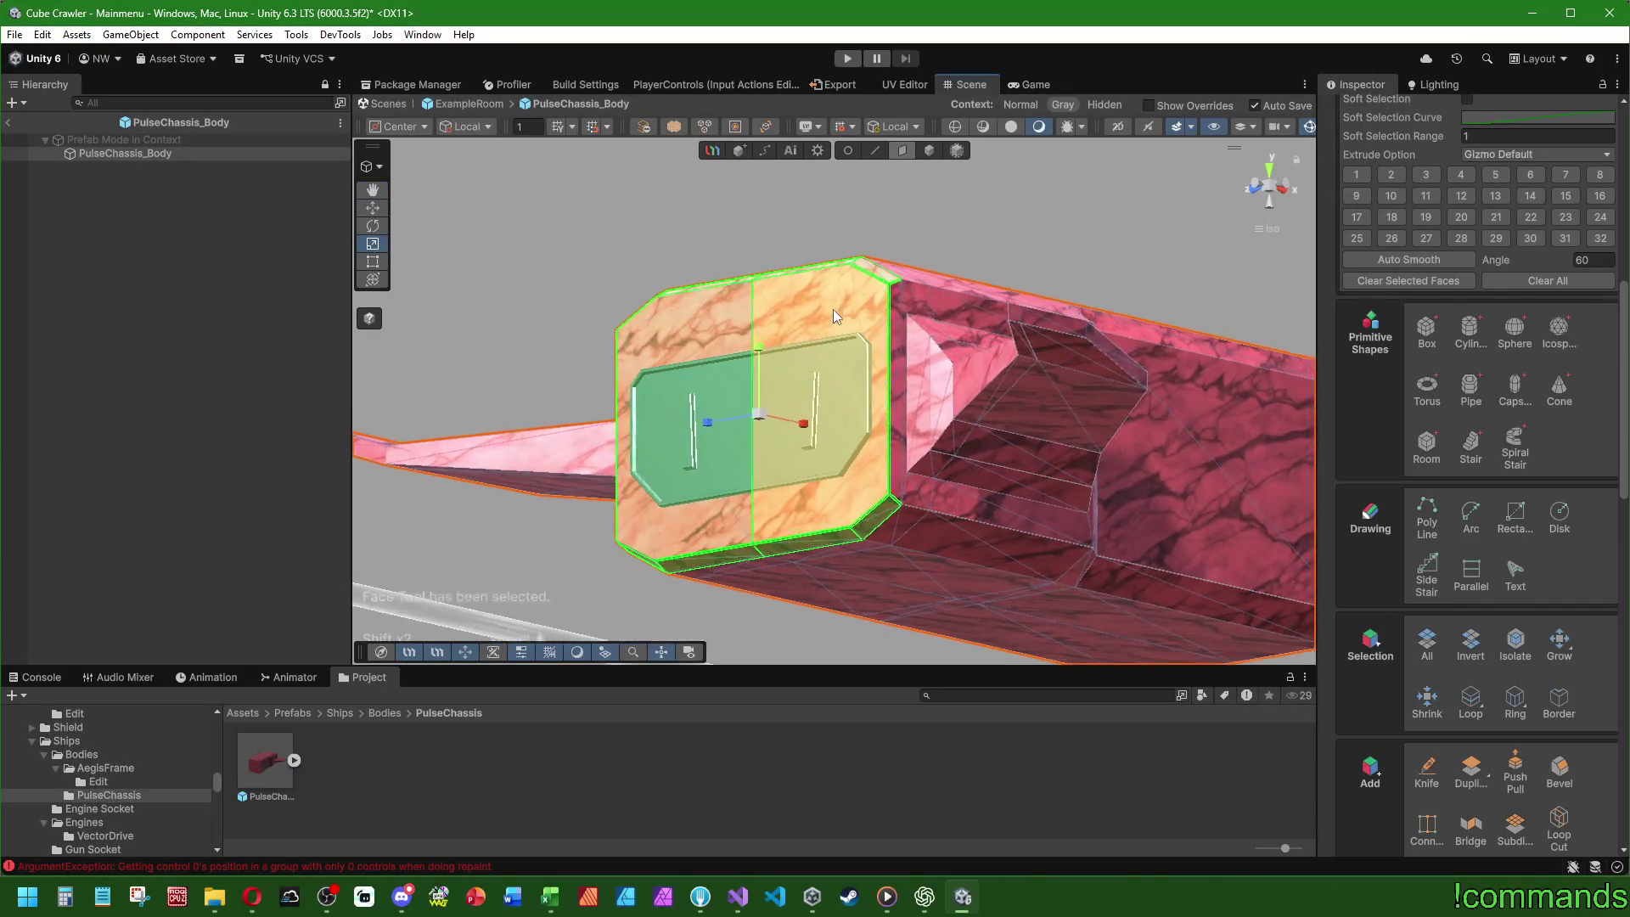
mouse_move(833, 299)
mouse_down()
mouse_move(654, 277)
mouse_move(767, 313)
mouse_move(716, 373)
mouse_up()
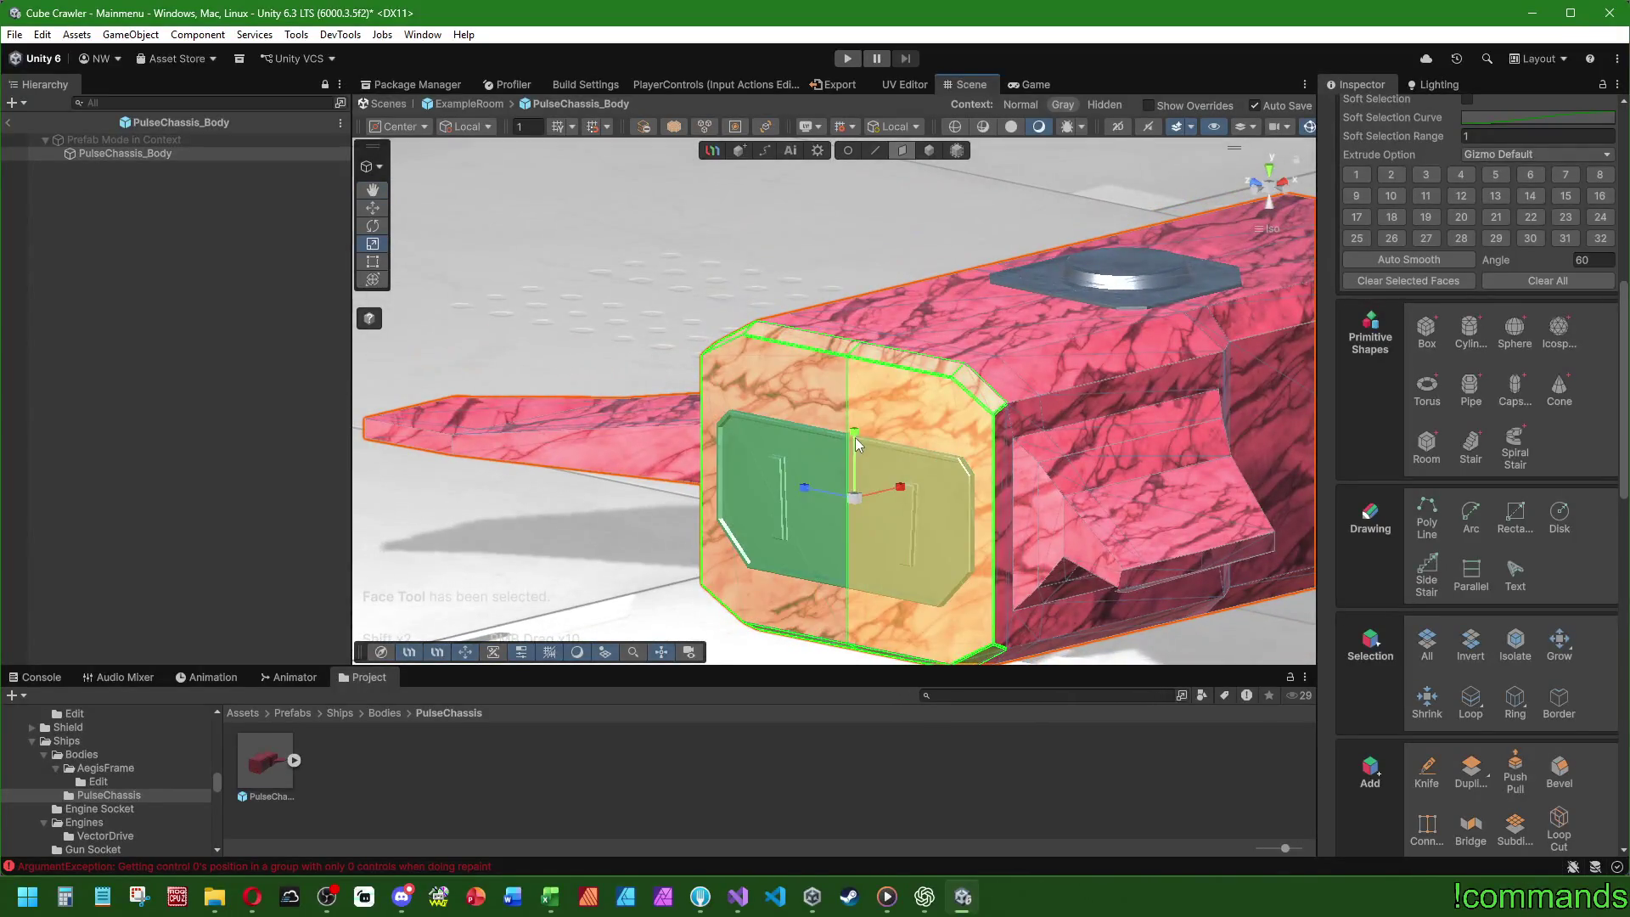
- Undo a trial scale of the panel faces, then nudge them about 0.019 with Move
key(r)
drag(853, 443, 852, 445)
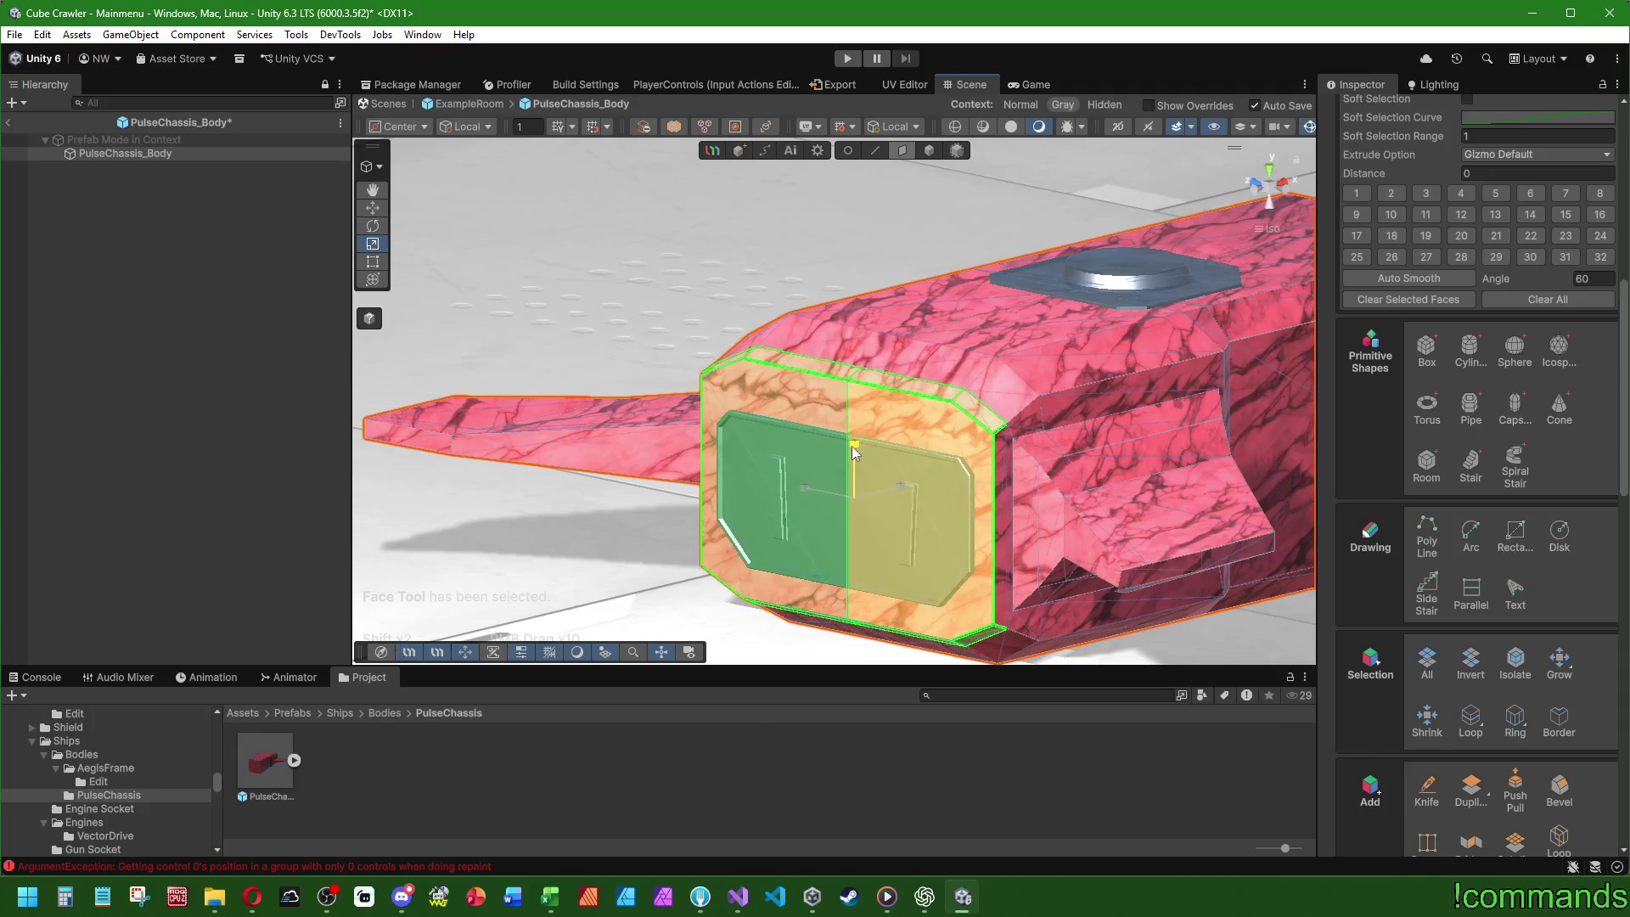
key(ctrl+z)
drag(853, 446, 605, 469)
click(374, 208)
drag(848, 426, 844, 433)
mouse_move(1132, 448)
mouse_down()
mouse_move(955, 443)
mouse_move(825, 303)
mouse_move(875, 355)
mouse_up()
click(883, 150)
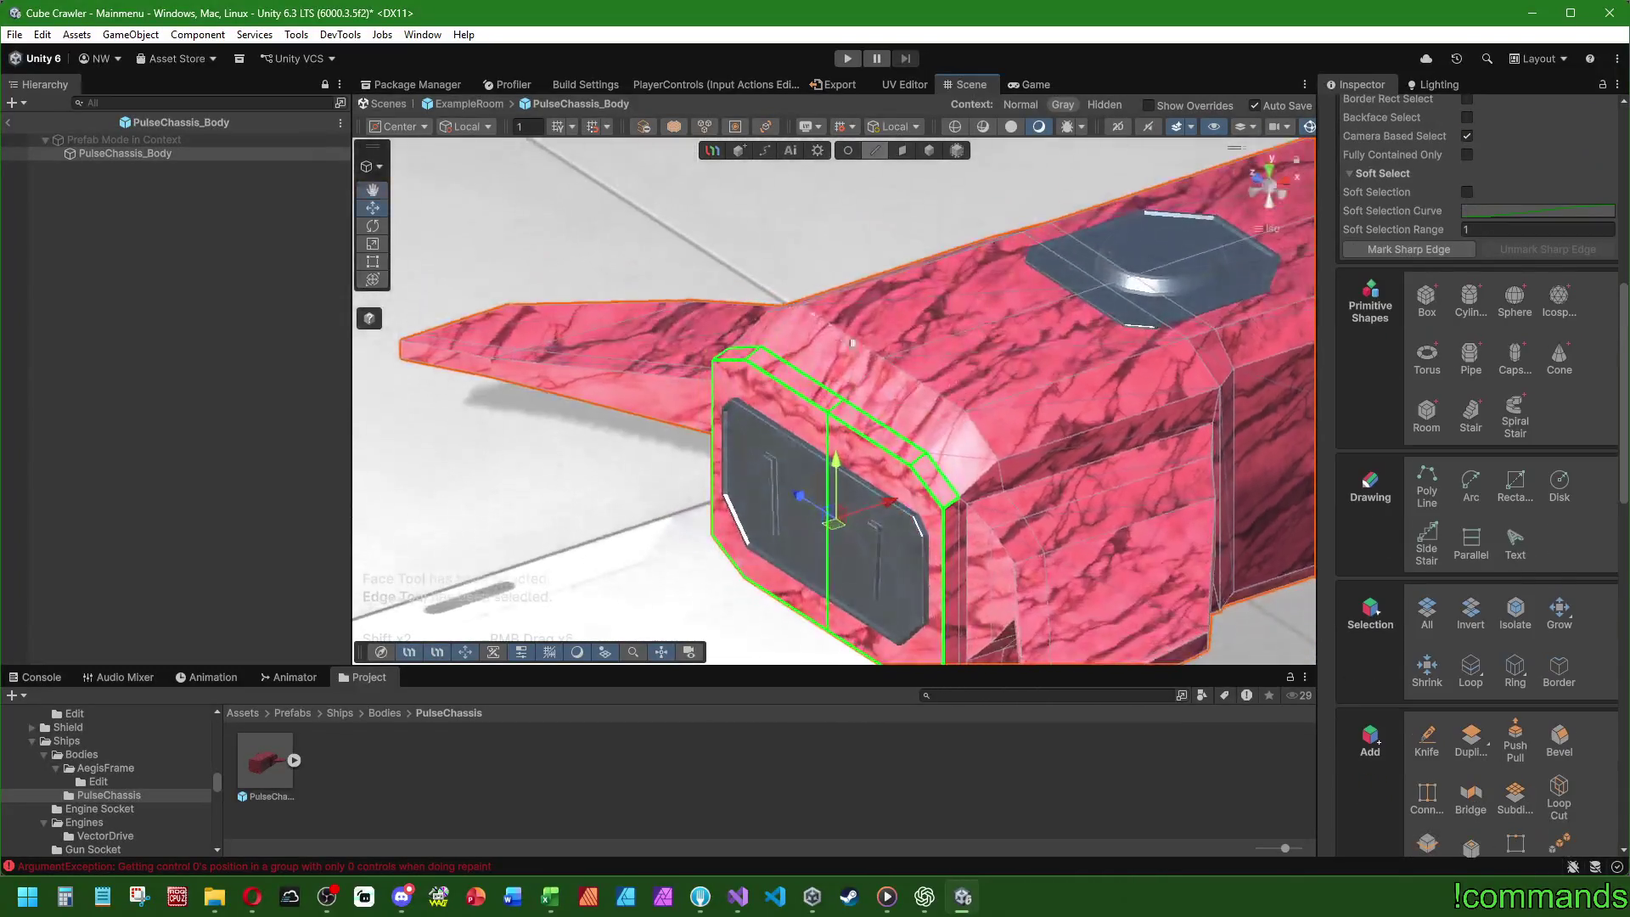
- Select the two long underside edges and raise them about 0.029, then 0.009
click(930, 350)
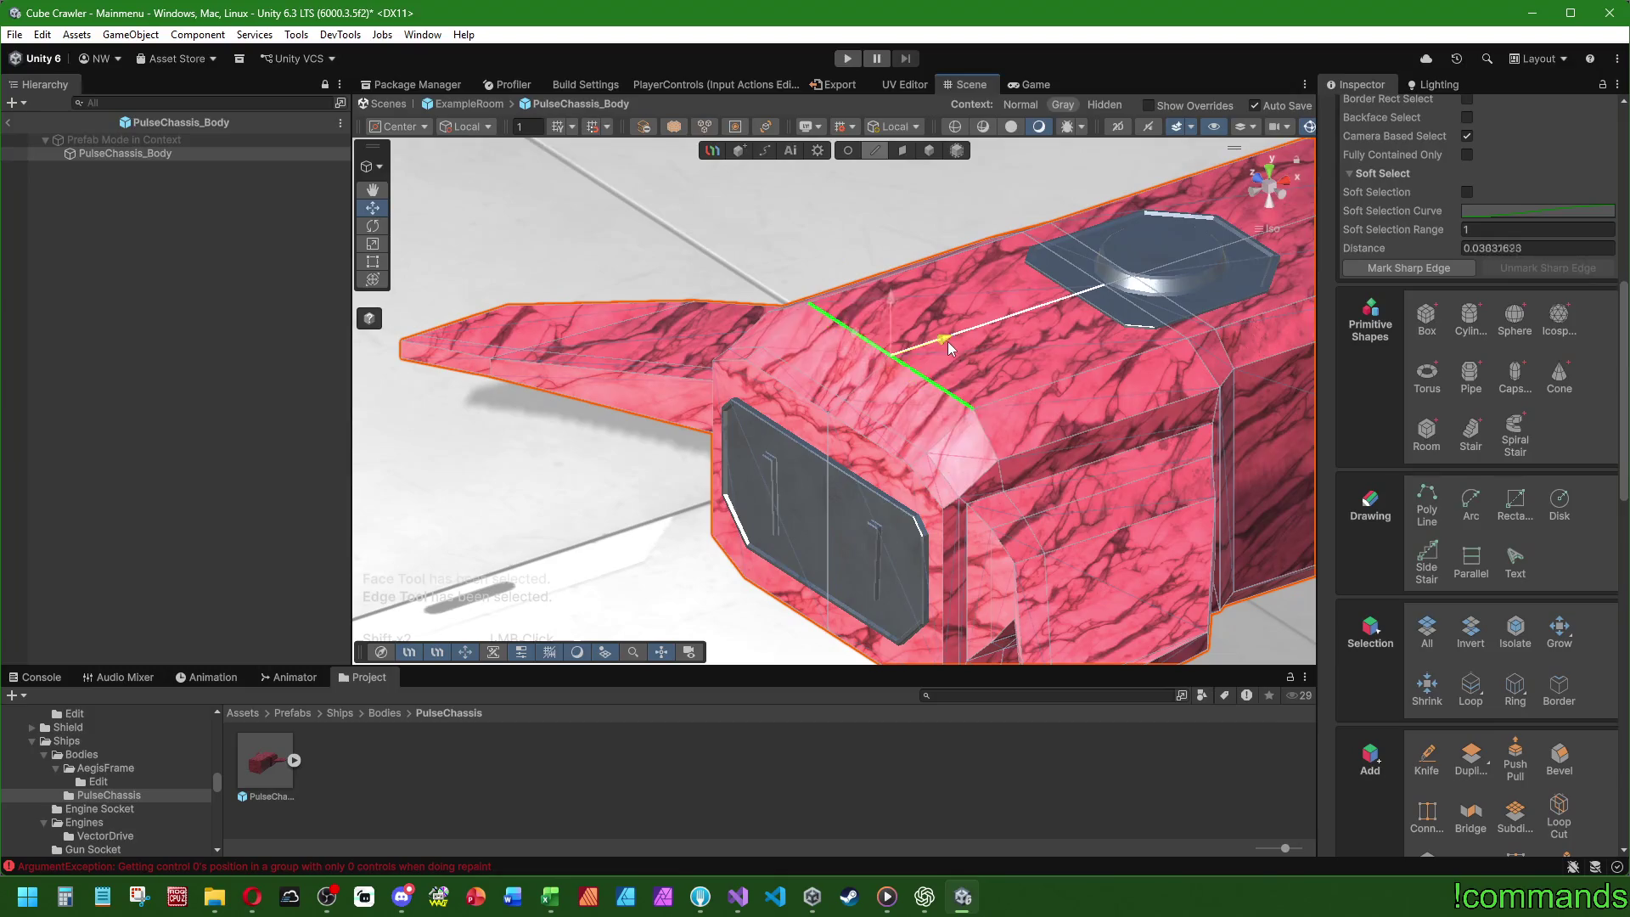
mouse_move(850, 316)
mouse_down()
mouse_move(945, 338)
mouse_move(839, 255)
mouse_move(586, 281)
mouse_move(758, 346)
mouse_move(976, 386)
mouse_move(940, 468)
mouse_move(829, 467)
mouse_move(818, 293)
mouse_up()
shift+click(853, 416)
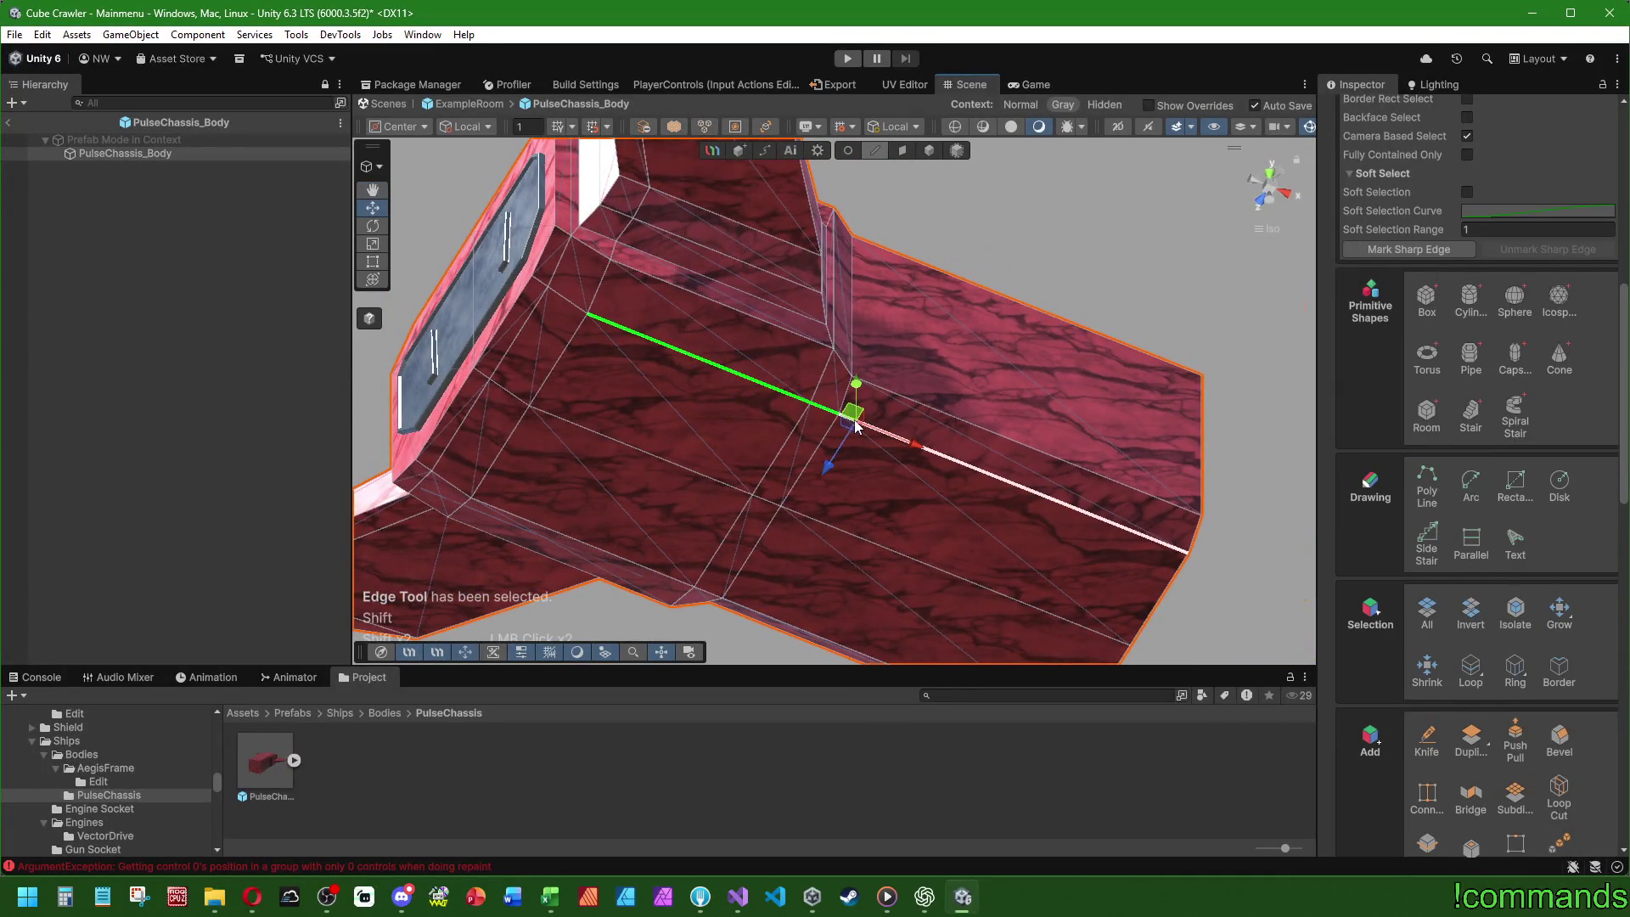
drag(854, 415, 694, 461)
shift+click(751, 542)
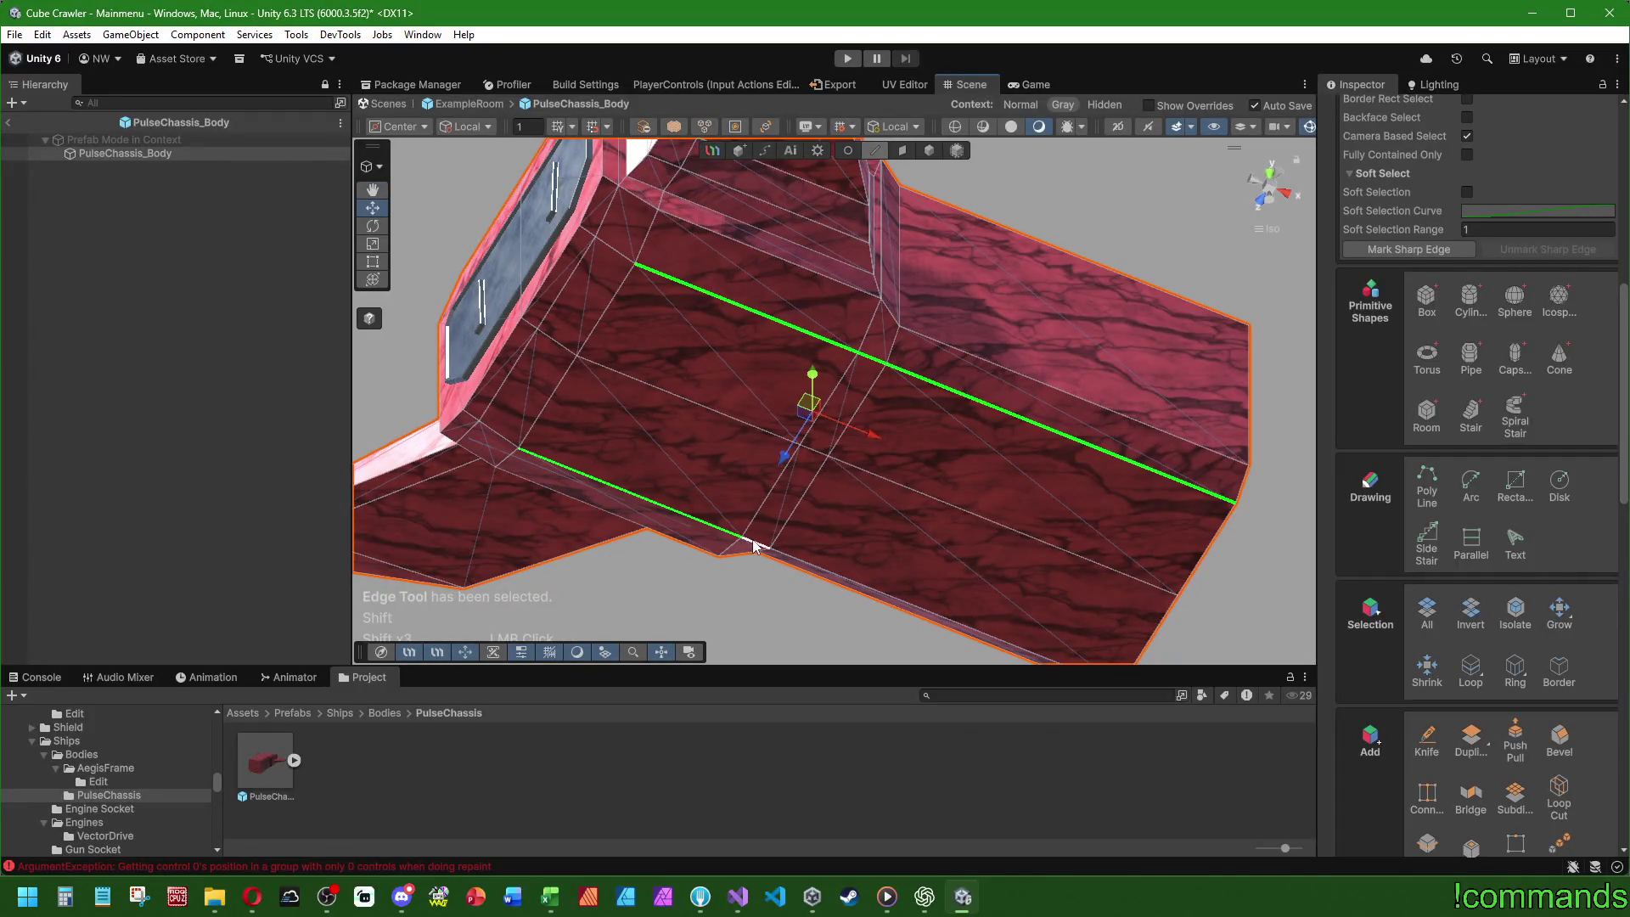
mouse_move(796, 566)
mouse_down()
mouse_move(772, 597)
mouse_move(753, 590)
mouse_move(772, 425)
mouse_move(769, 451)
mouse_move(793, 466)
mouse_move(746, 466)
mouse_move(773, 459)
mouse_up()
mouse_move(1189, 561)
mouse_down()
mouse_move(977, 551)
mouse_move(951, 535)
mouse_up()
mouse_move(839, 410)
mouse_down()
mouse_move(580, 282)
mouse_move(747, 459)
mouse_move(633, 546)
mouse_move(1201, 473)
mouse_move(694, 336)
mouse_move(1223, 408)
mouse_move(865, 426)
mouse_move(905, 377)
mouse_up()
scroll(758, 477, down, 2)
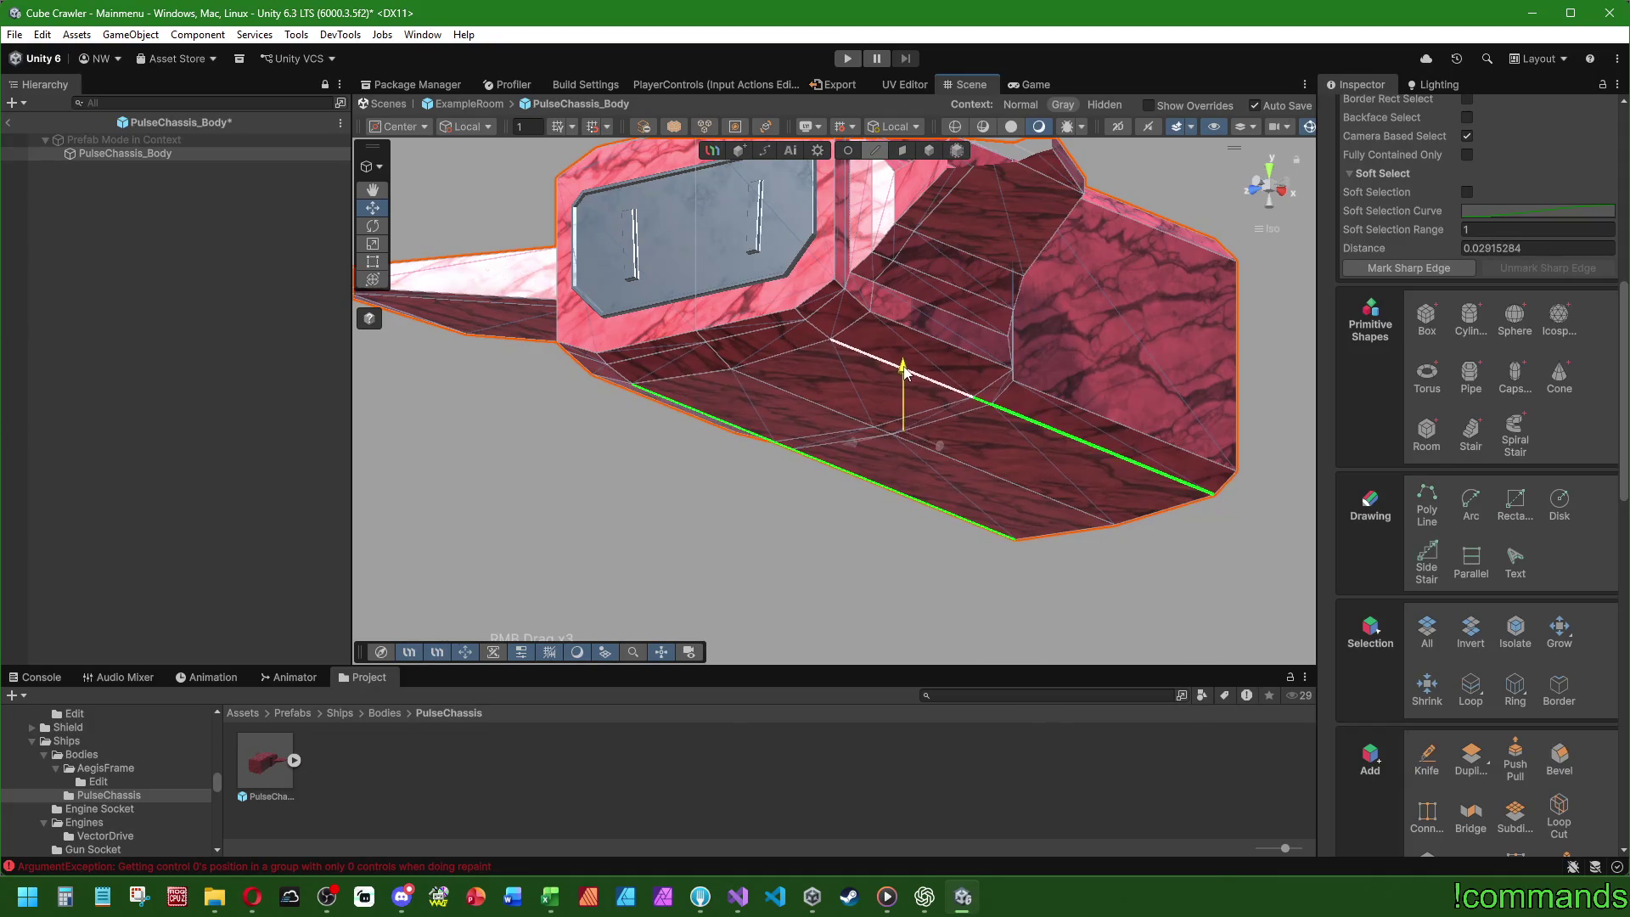
drag(916, 456, 902, 439)
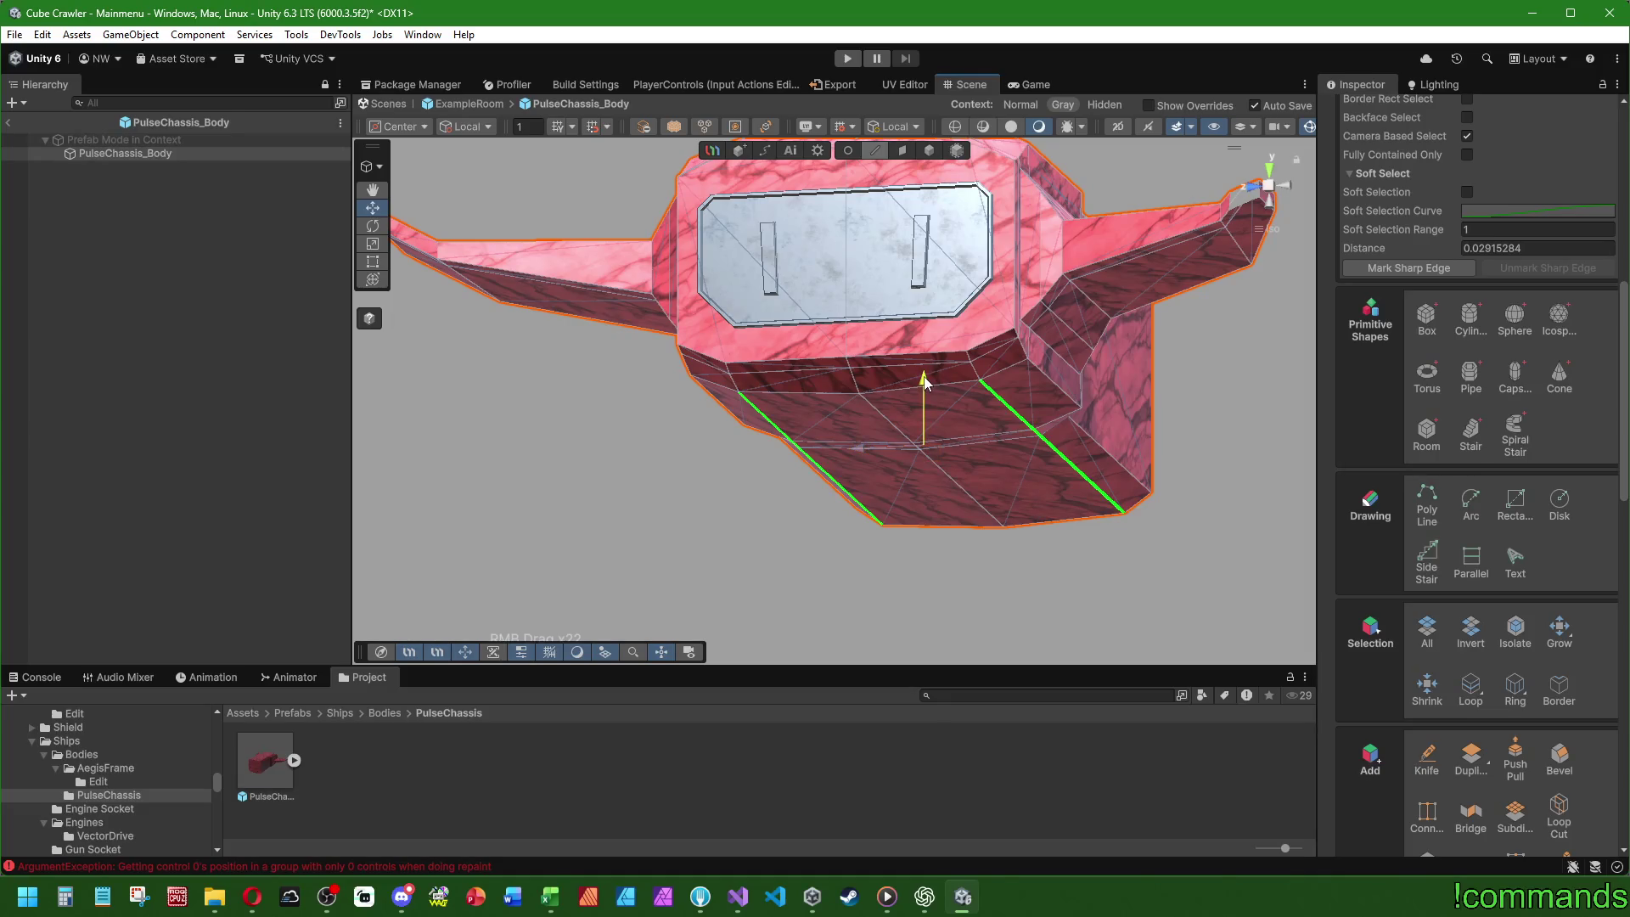
mouse_move(924, 374)
mouse_down()
mouse_move(867, 393)
mouse_move(949, 374)
mouse_move(691, 357)
mouse_move(685, 411)
mouse_move(935, 374)
mouse_move(888, 403)
mouse_move(844, 374)
mouse_move(959, 374)
mouse_move(716, 167)
mouse_up()
scroll(788, 409, up, 5)
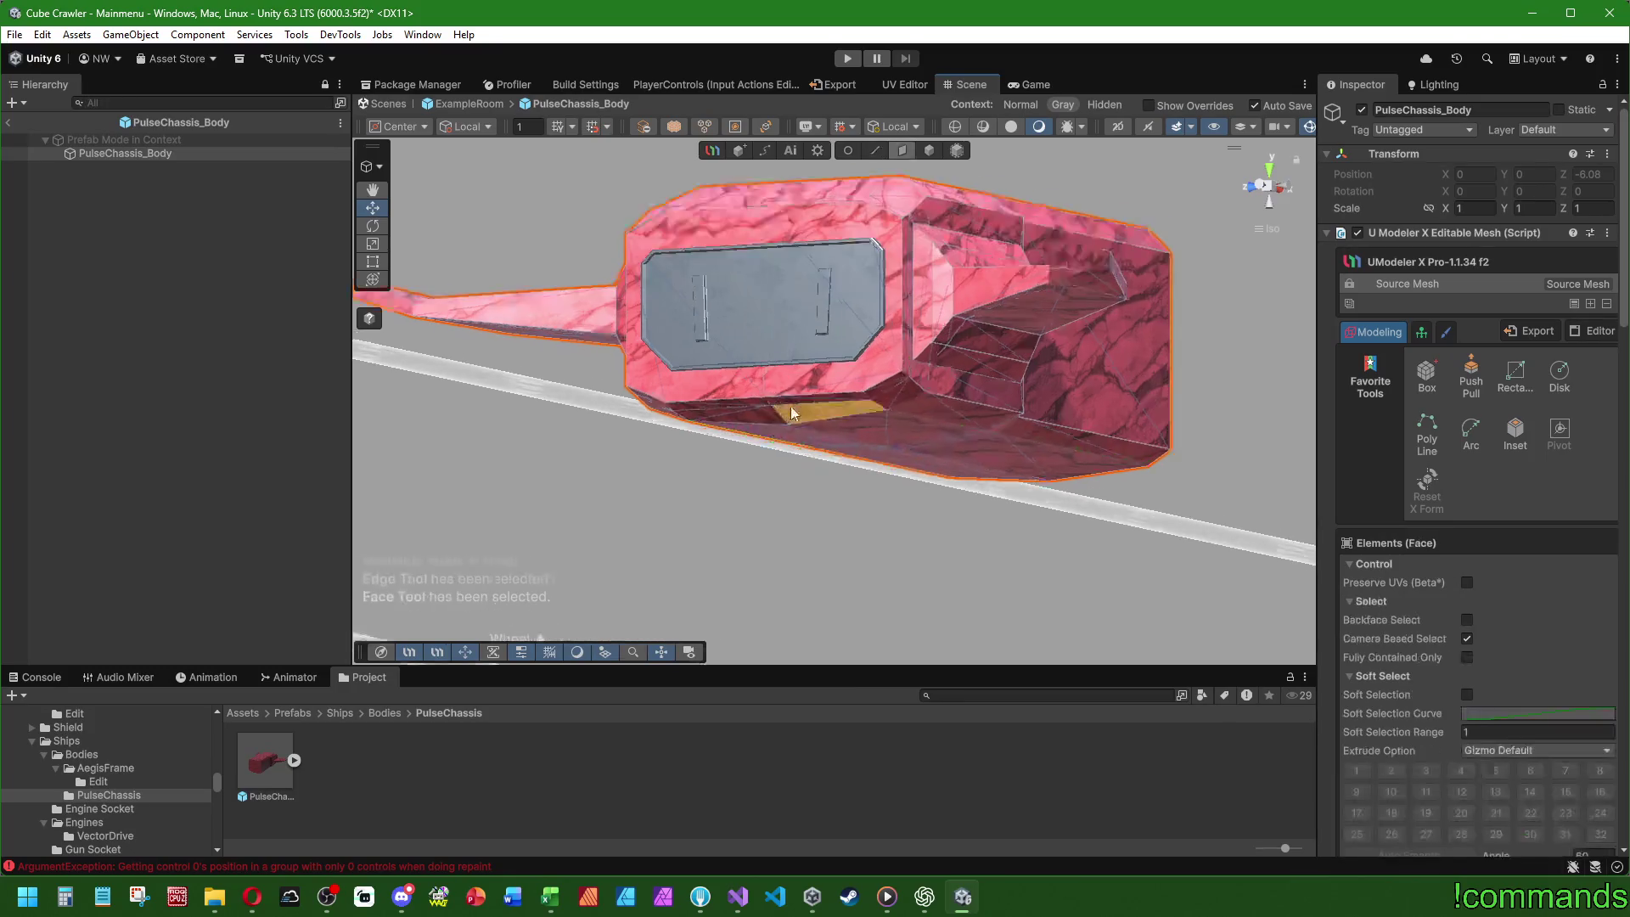
- Select two faces on the chassis underside
click(764, 417)
drag(583, 467, 793, 357)
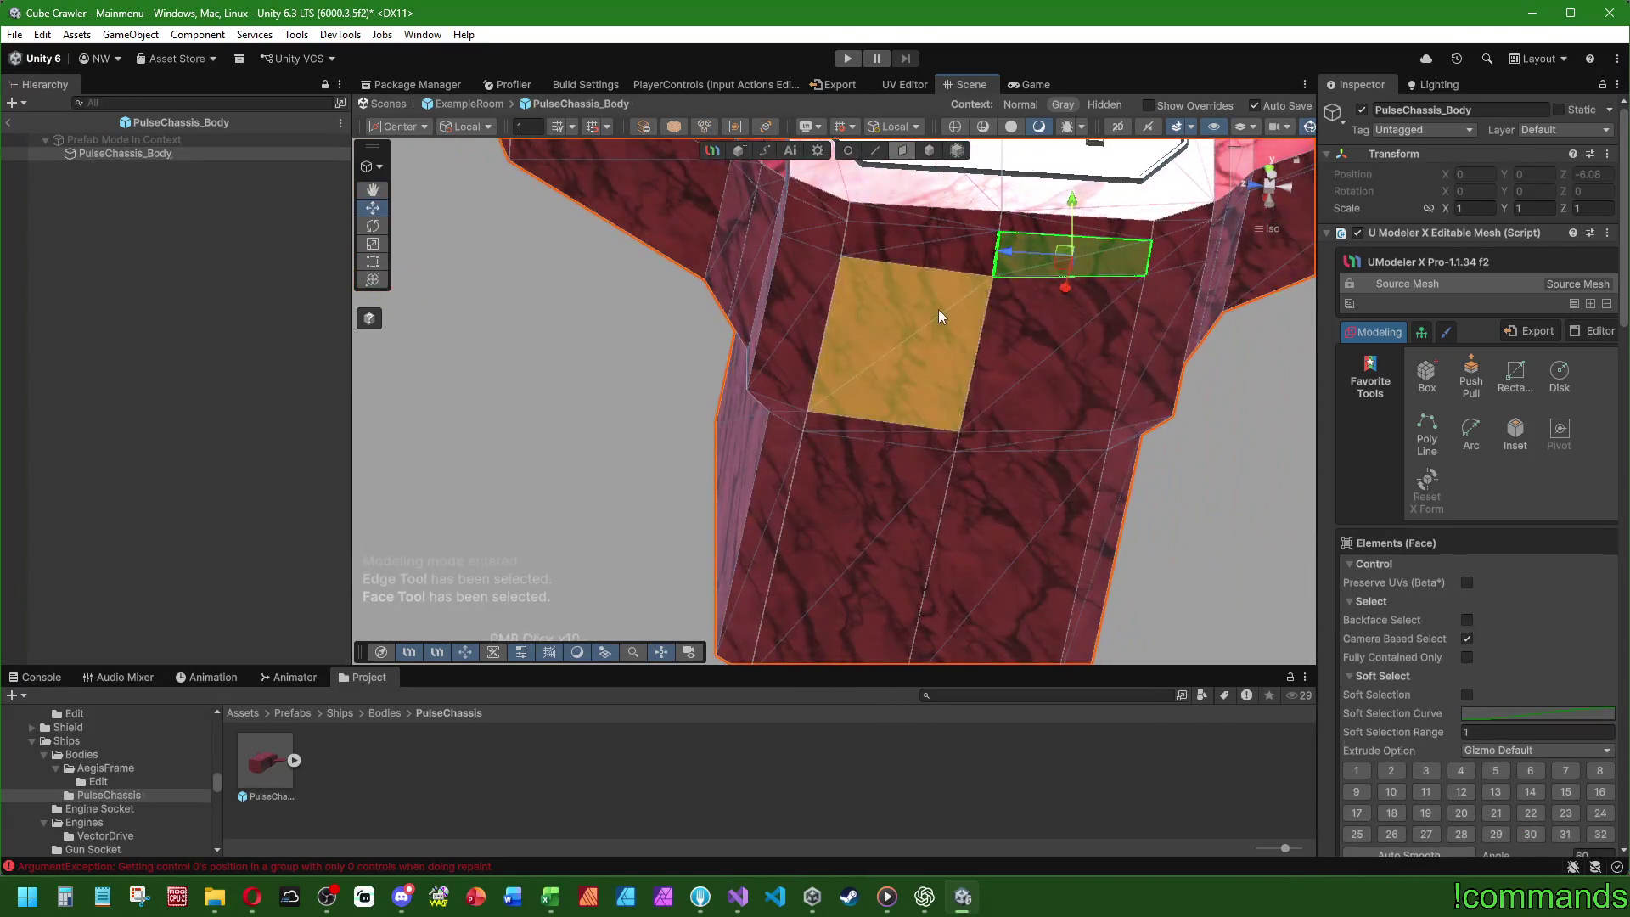
shift+click(1099, 293)
mouse_move(1099, 293)
mouse_down()
mouse_move(788, 392)
mouse_move(645, 399)
mouse_move(584, 447)
mouse_move(890, 226)
mouse_move(849, 280)
mouse_move(693, 367)
mouse_move(836, 363)
mouse_up()
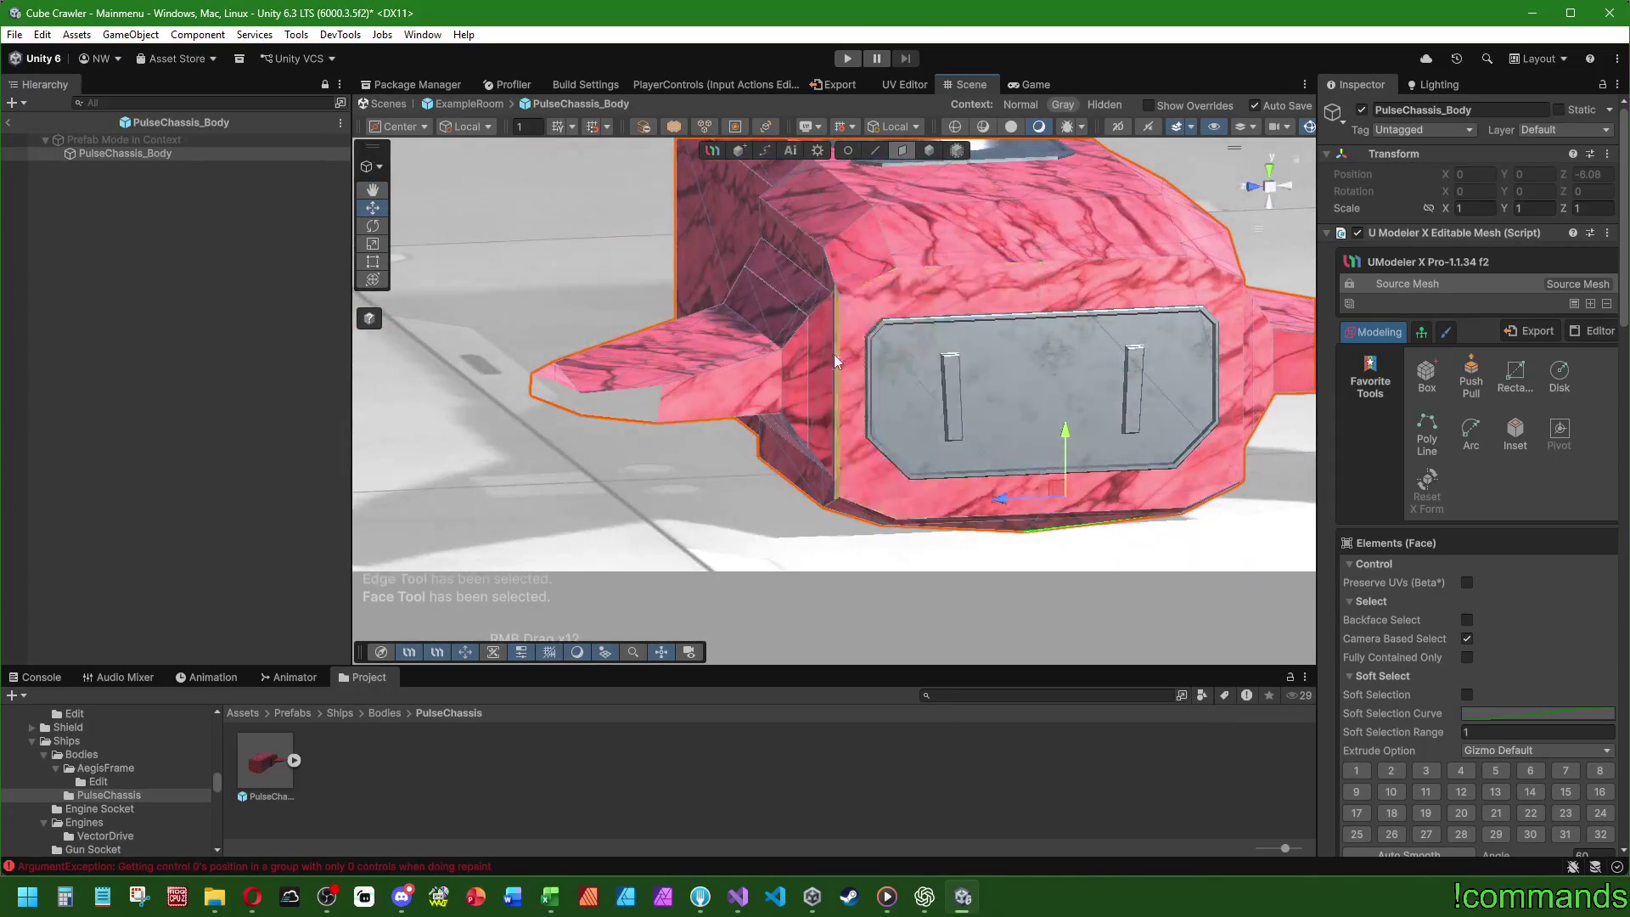
- Scale the grey intake panel's vertical side edges inward in two small pulls
click(879, 151)
scroll(1019, 339, up, 3)
drag(1072, 333, 747, 323)
shift+click(421, 339)
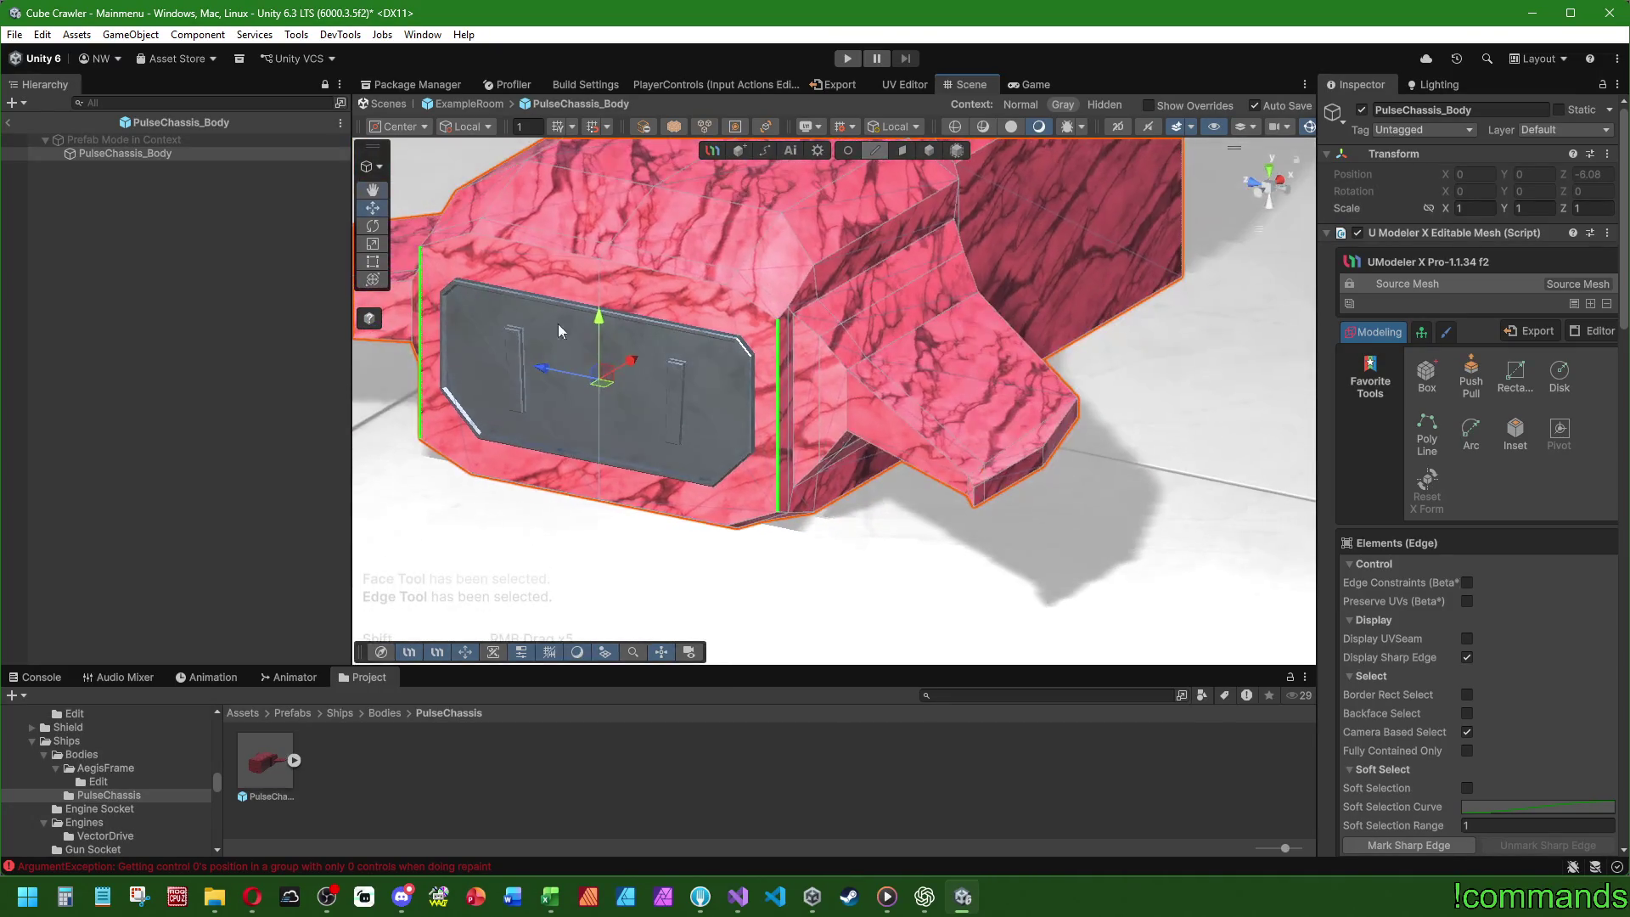
drag(541, 375, 539, 374)
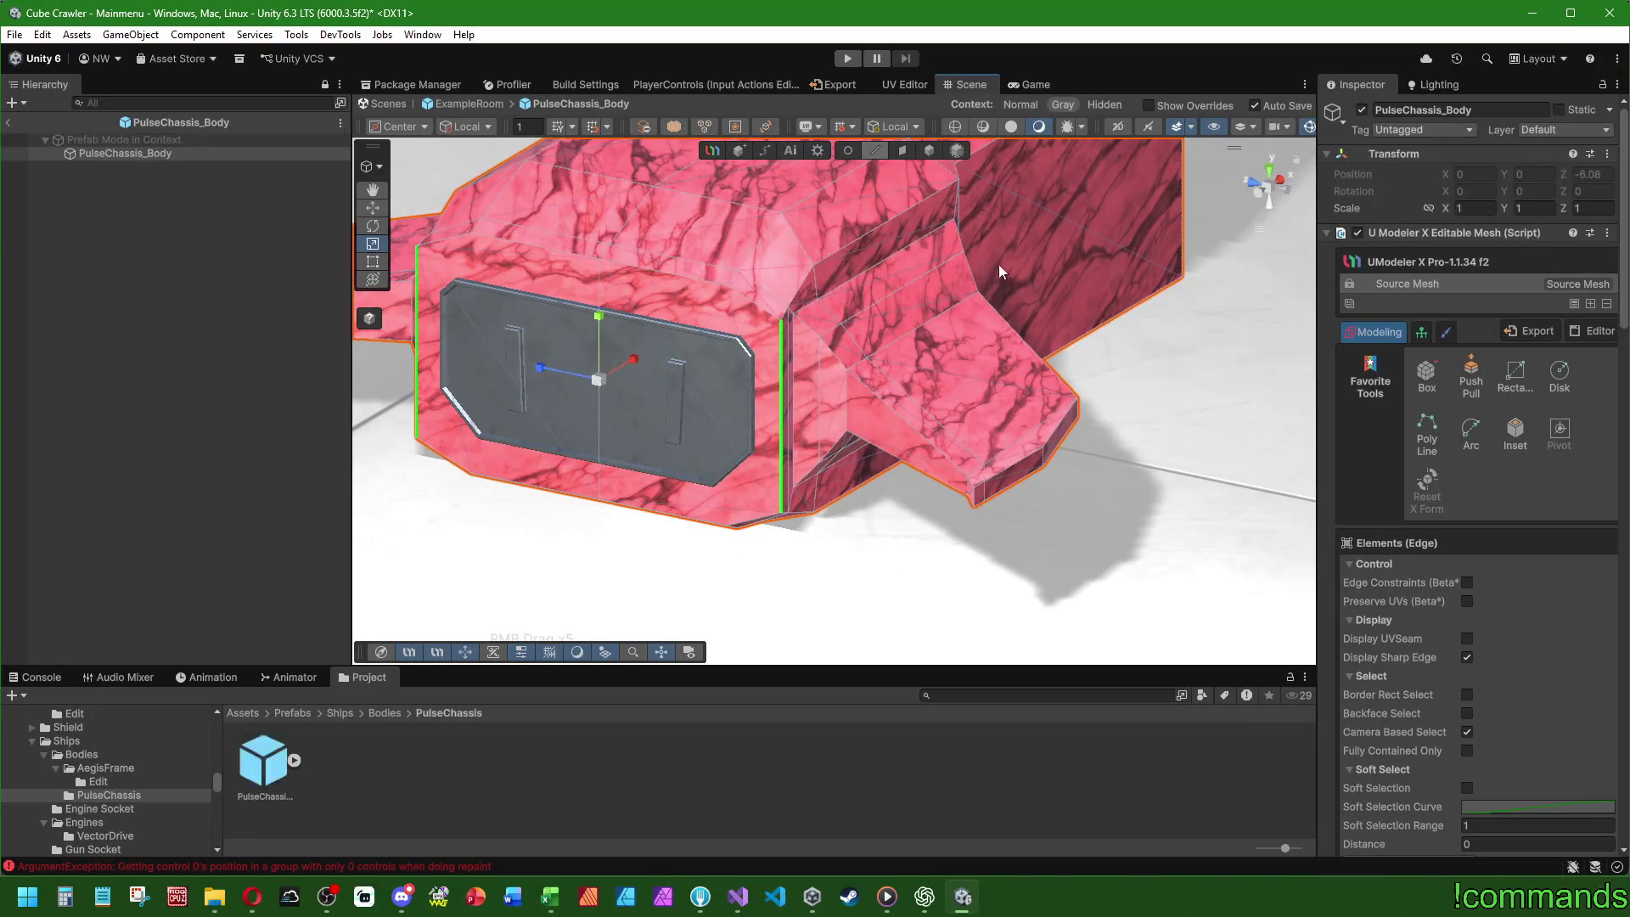
scroll(884, 526, down, 4)
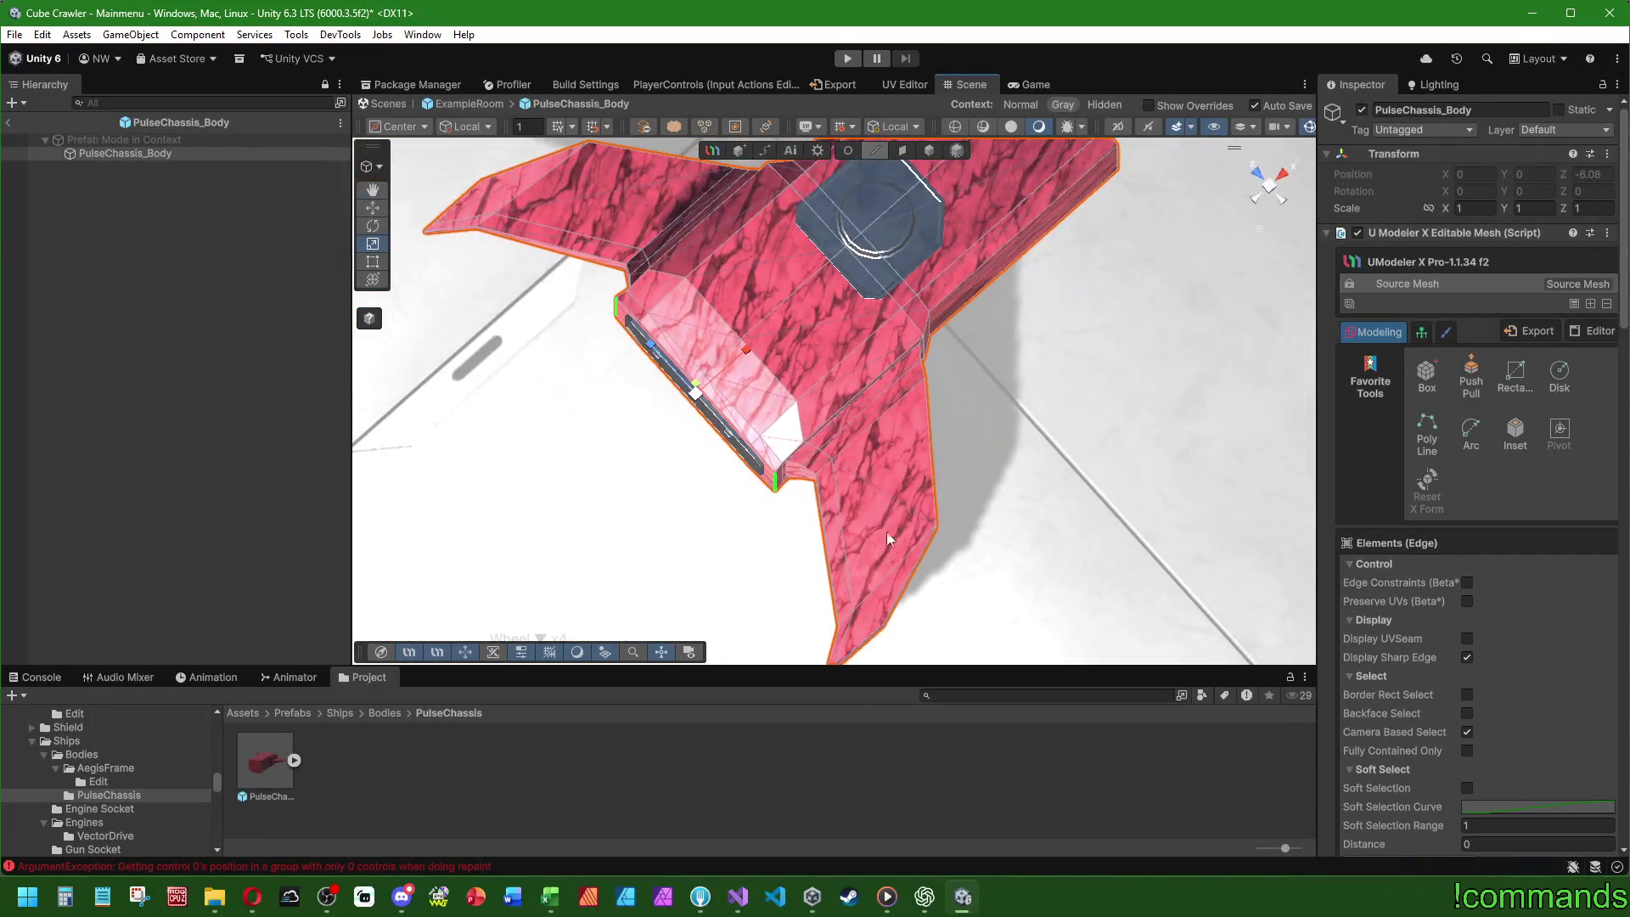
drag(786, 535, 927, 315)
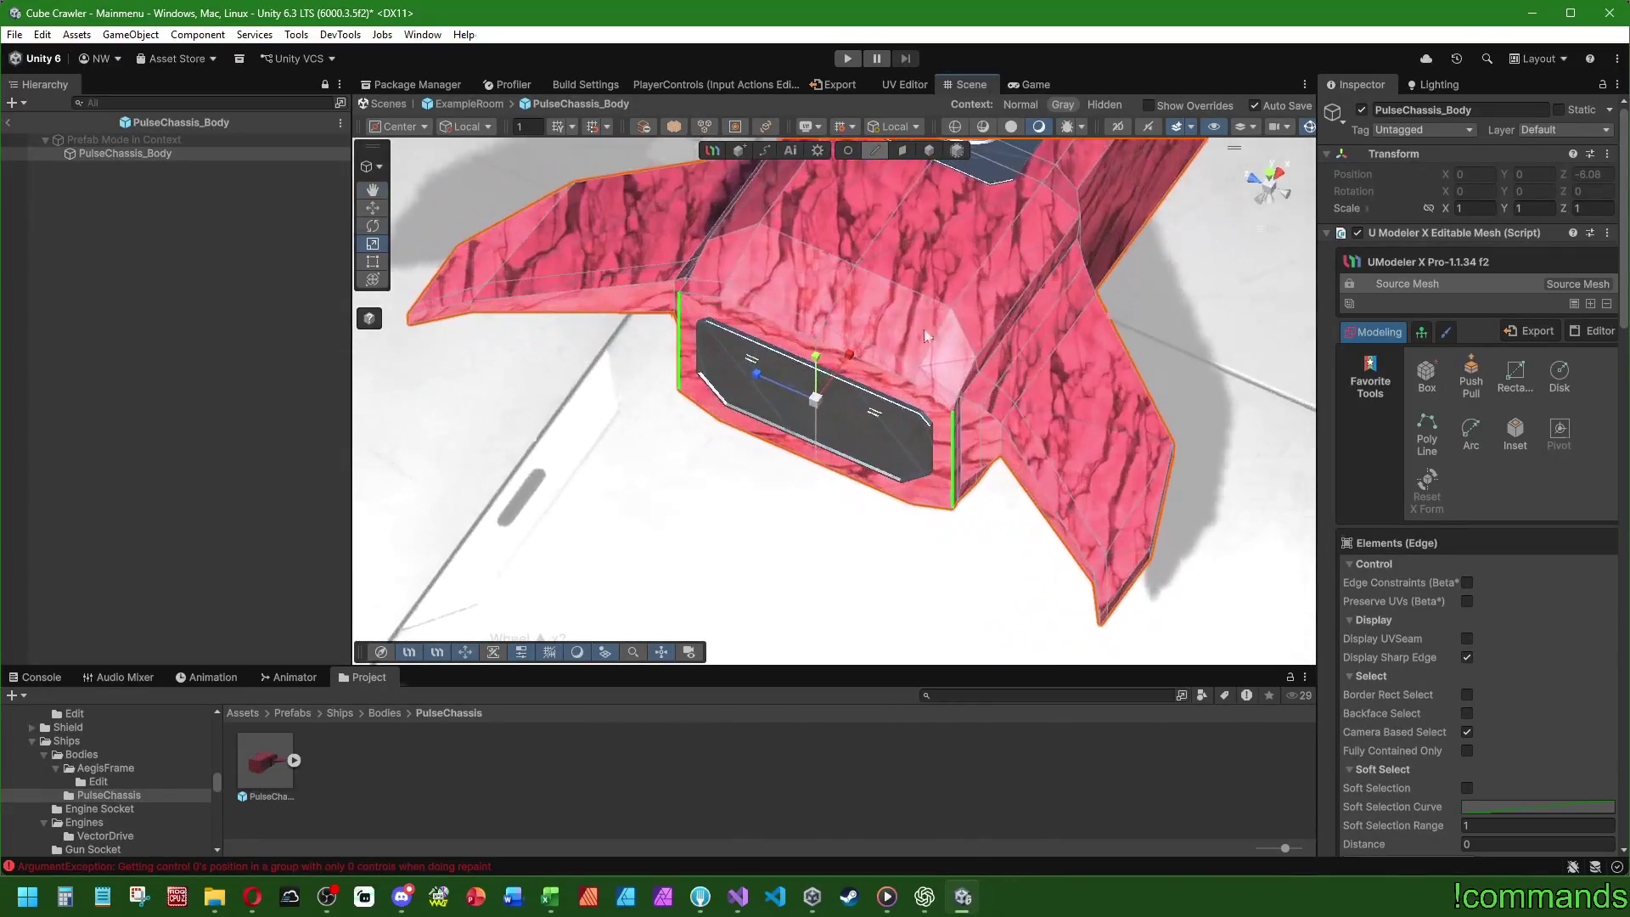
scroll(760, 379, up, 3)
drag(751, 381, 756, 385)
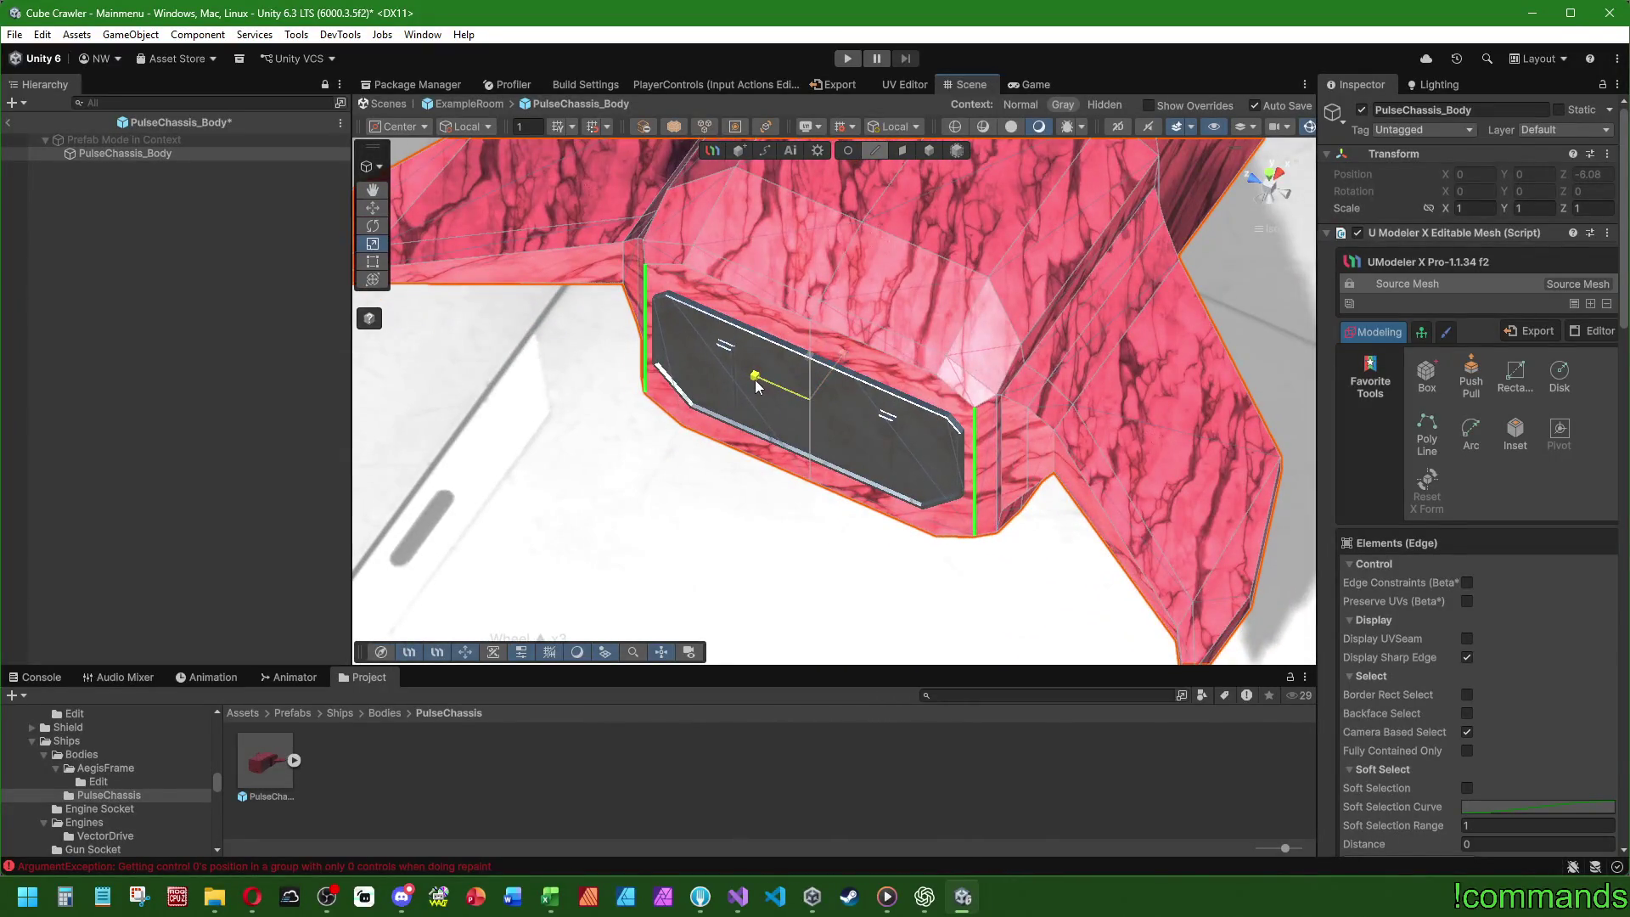
mouse_move(858, 510)
mouse_down()
mouse_move(1039, 258)
mouse_move(755, 367)
mouse_move(255, 346)
mouse_move(958, 294)
mouse_move(703, 338)
mouse_move(541, 540)
mouse_move(582, 418)
mouse_move(991, 292)
mouse_move(765, 339)
mouse_move(238, 344)
mouse_up()
scroll(702, 338, down, 2)
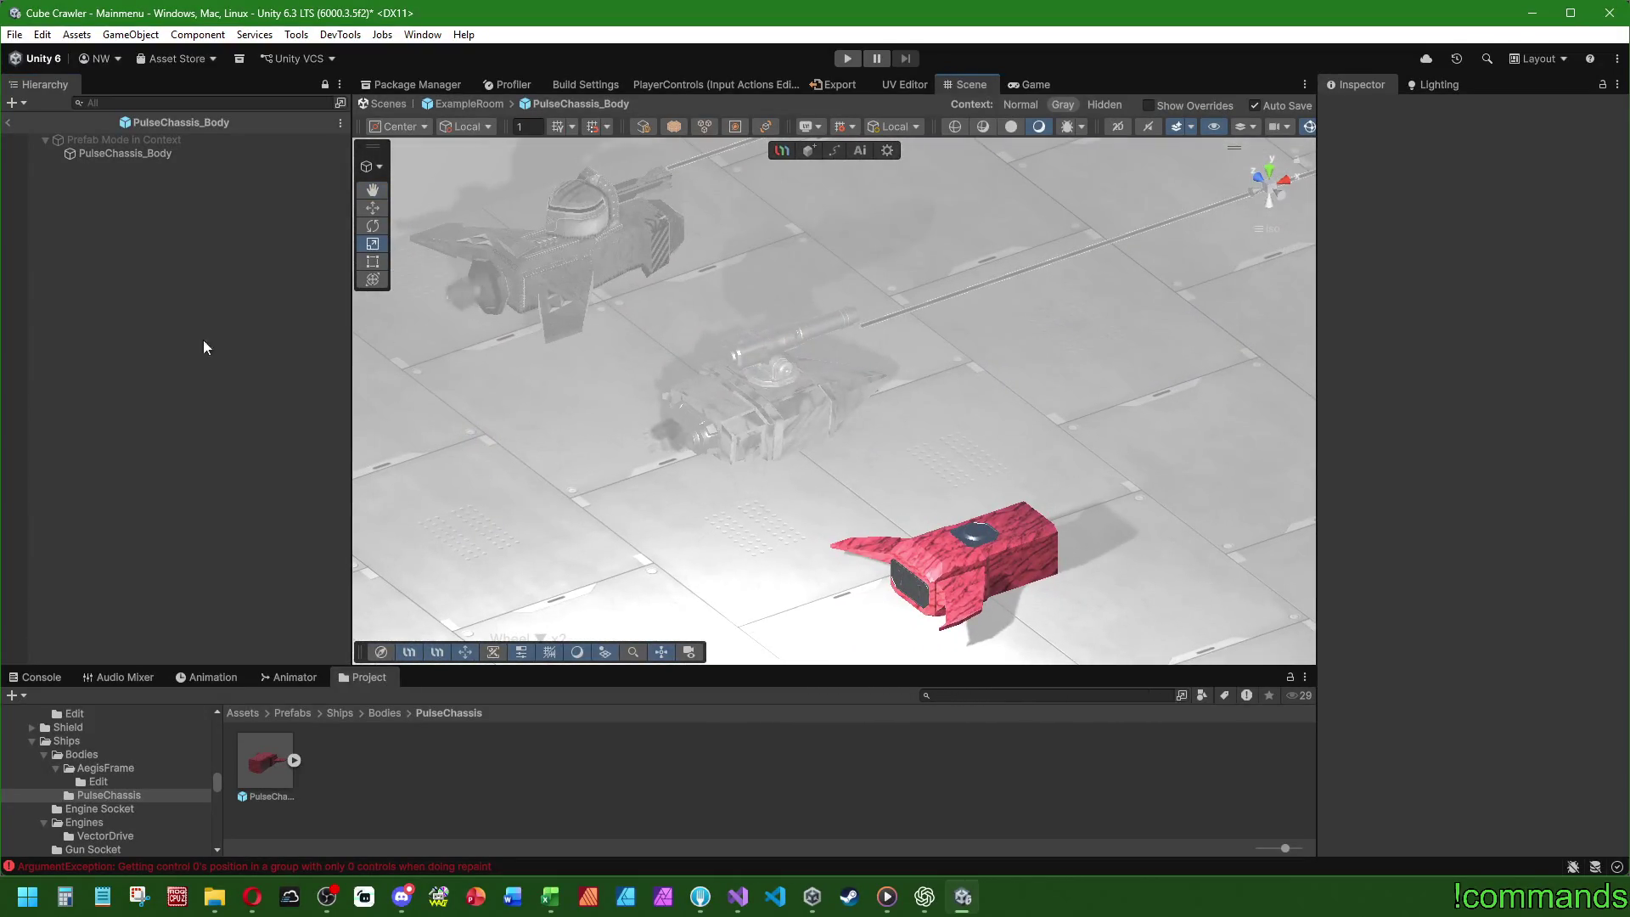
- Return to ExampleRoom, reopen PulseChassis_Body in context, and select a chassis side face
click(10, 127)
mouse_move(742, 460)
mouse_down()
mouse_move(1035, 614)
mouse_move(461, 514)
mouse_up()
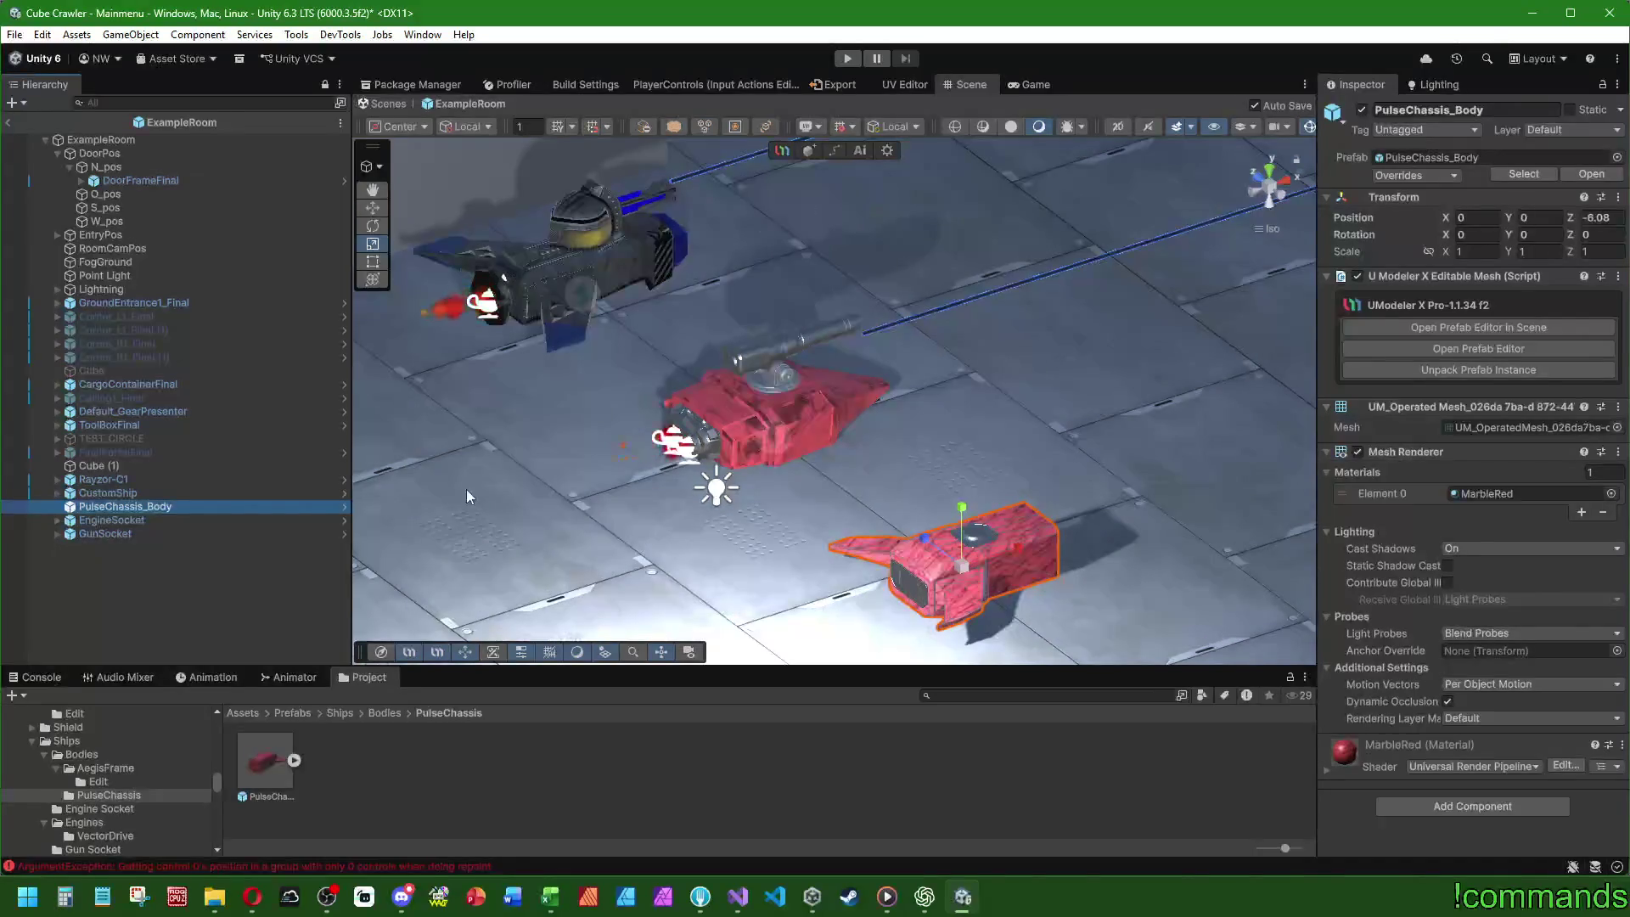
click(1454, 333)
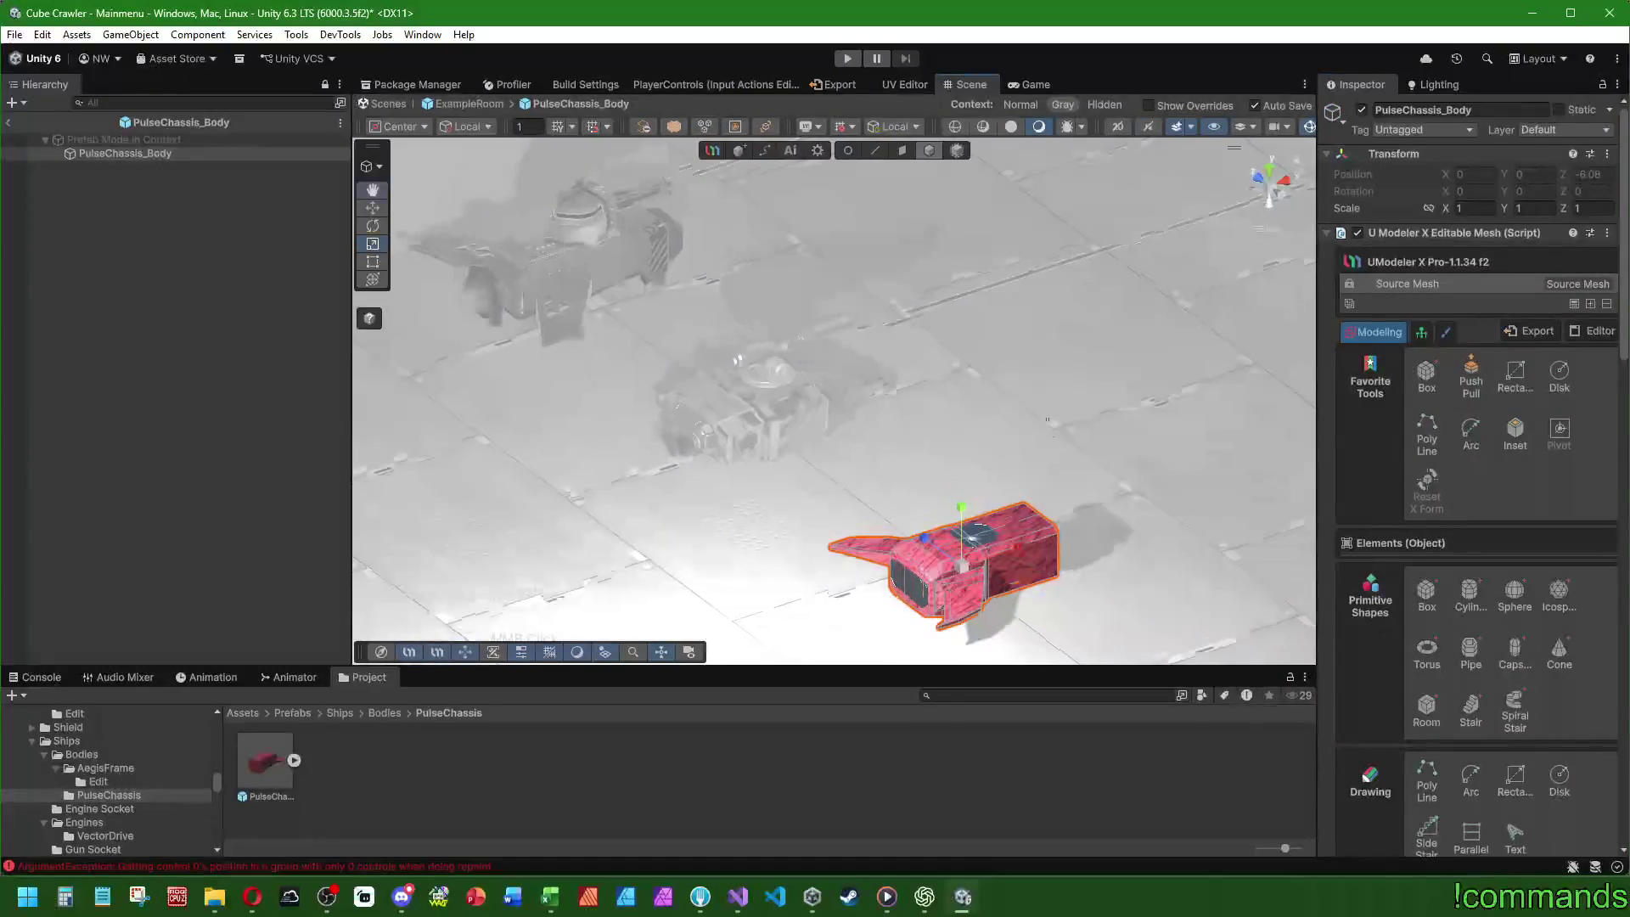
key(f)
click(901, 150)
click(934, 429)
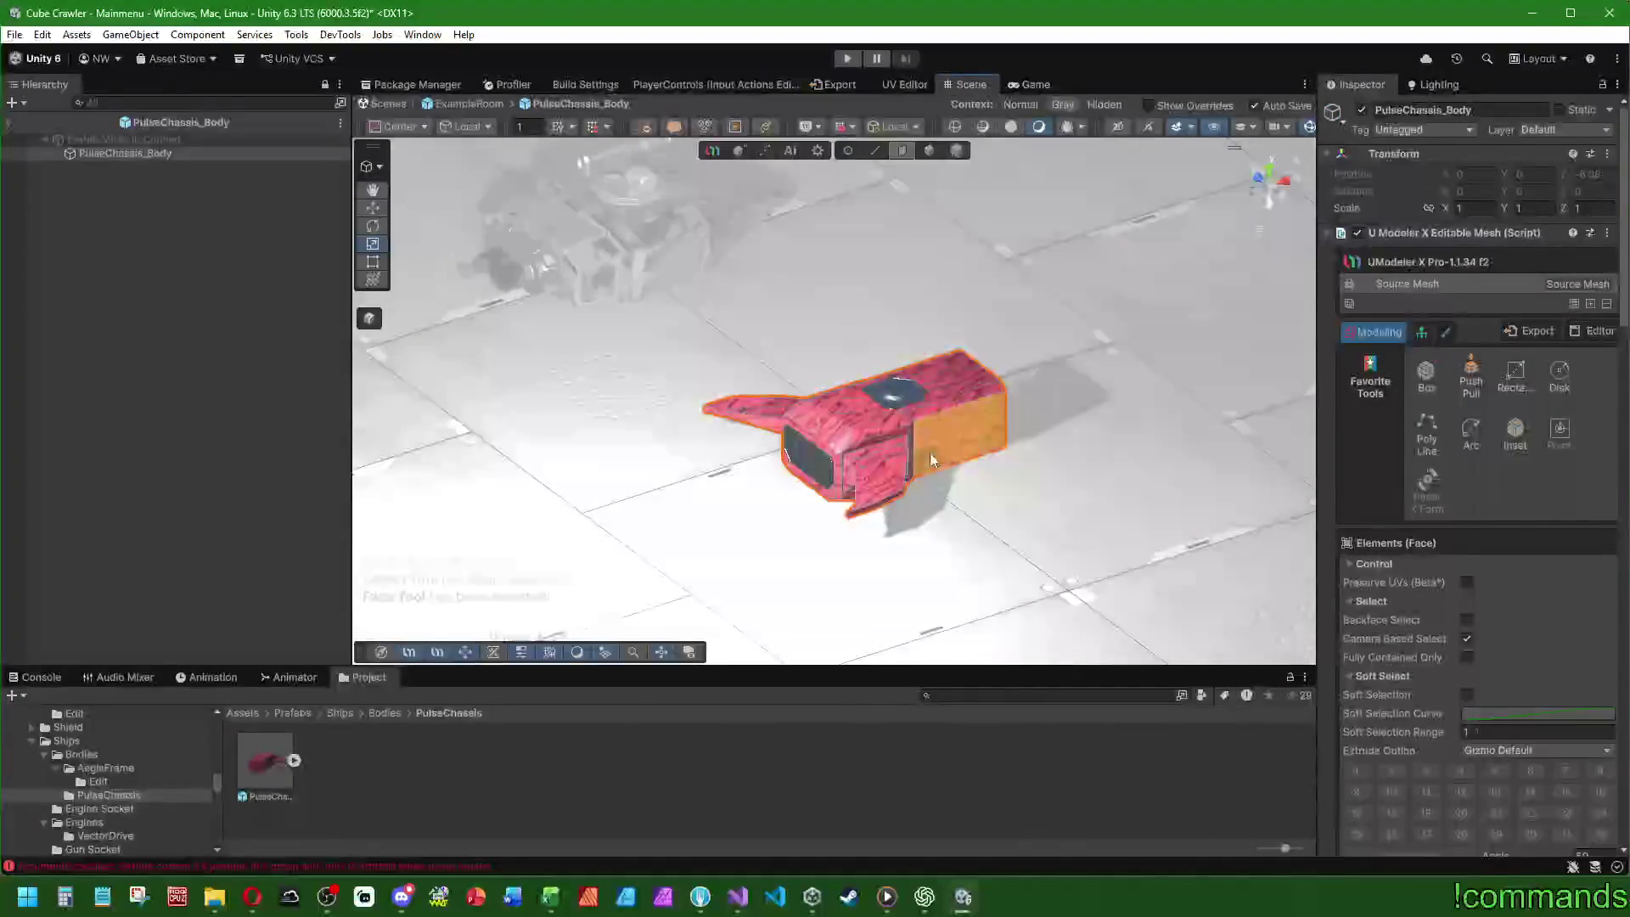
- Add a loop cut across the chassis body at offset -0.5
key(f)
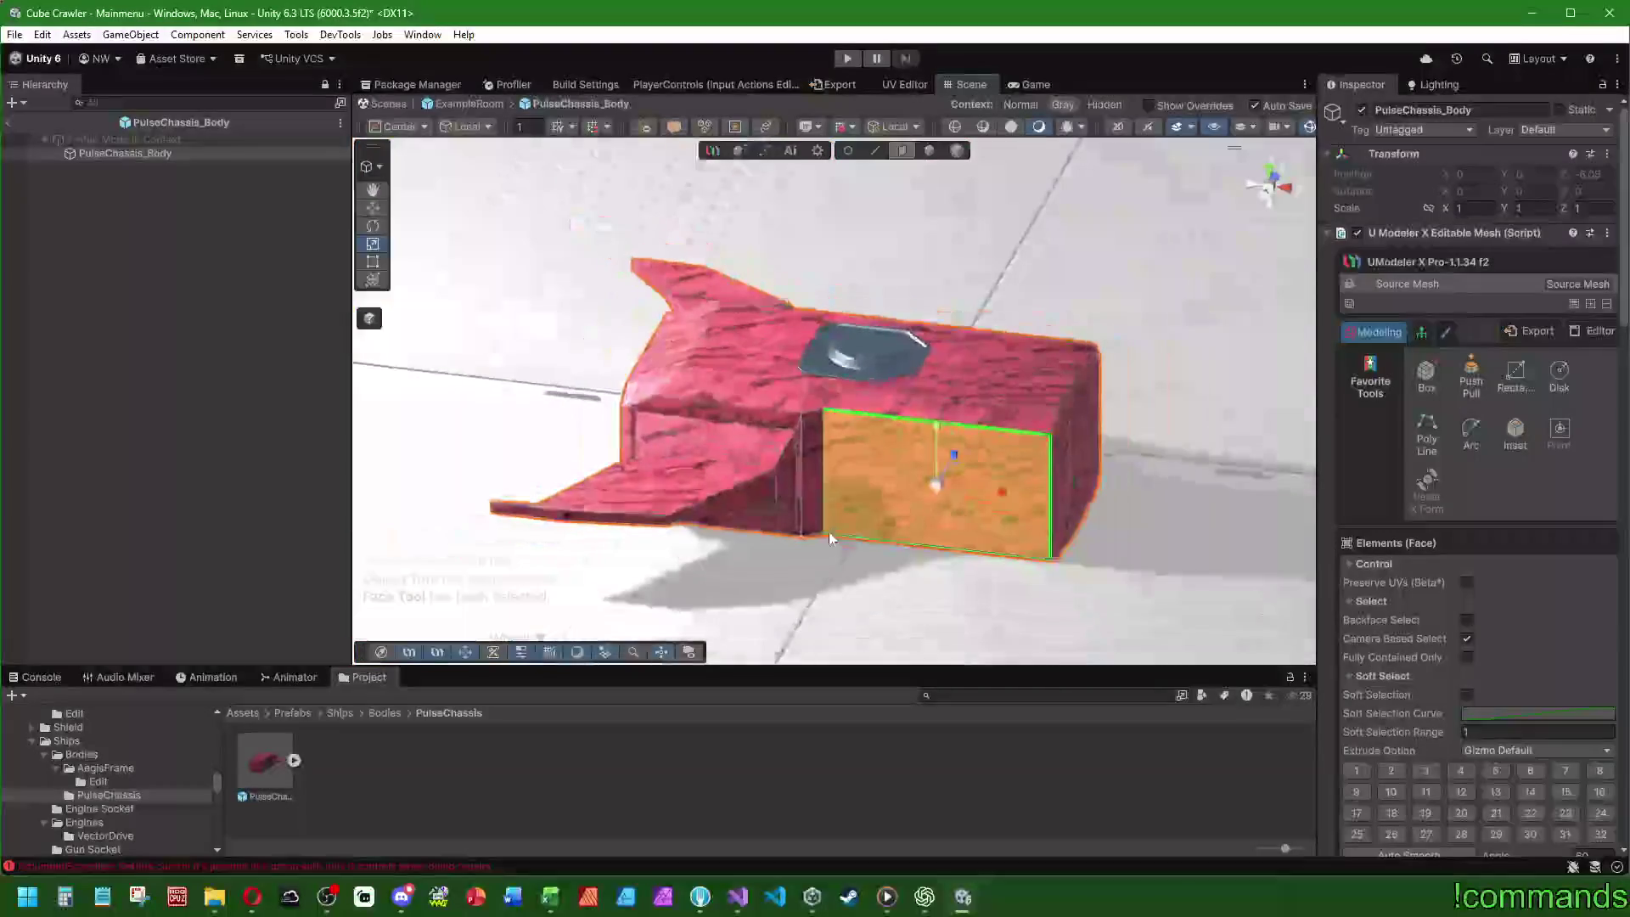
drag(829, 532, 747, 525)
mouse_move(938, 531)
mouse_down()
mouse_move(900, 467)
mouse_move(764, 390)
mouse_move(796, 350)
mouse_move(818, 463)
mouse_move(903, 537)
mouse_move(875, 497)
mouse_up()
scroll(941, 491, up, 2)
scroll(1407, 630, down, 8)
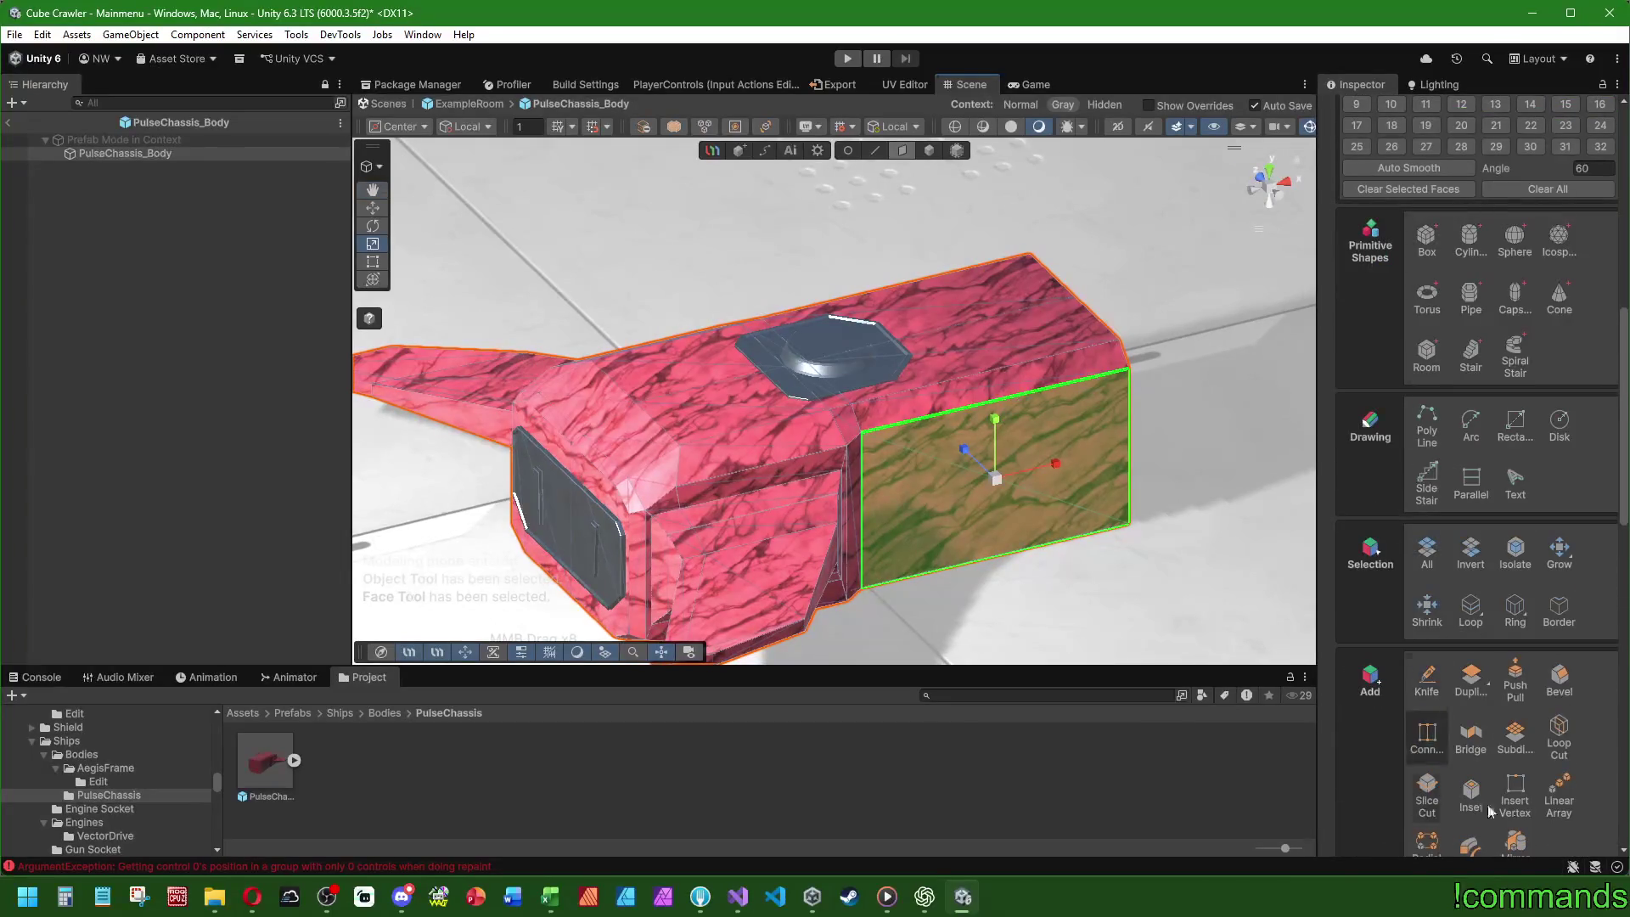
click(1556, 746)
mouse_move(791, 439)
mouse_down()
mouse_move(721, 465)
mouse_move(800, 436)
mouse_up()
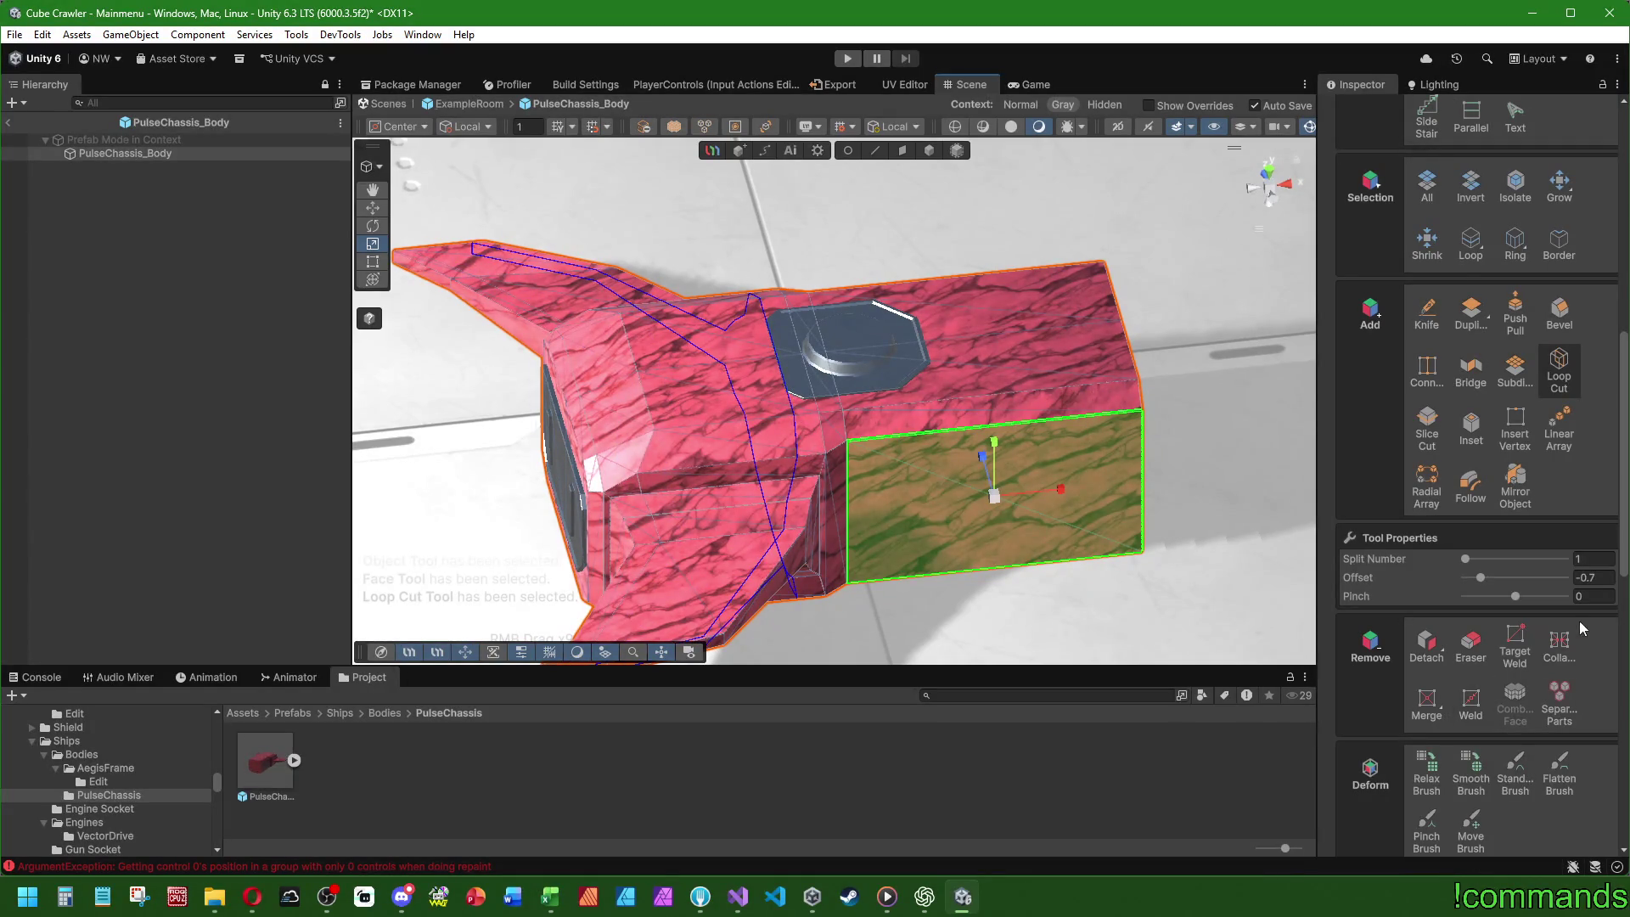
drag(1482, 580, 1495, 581)
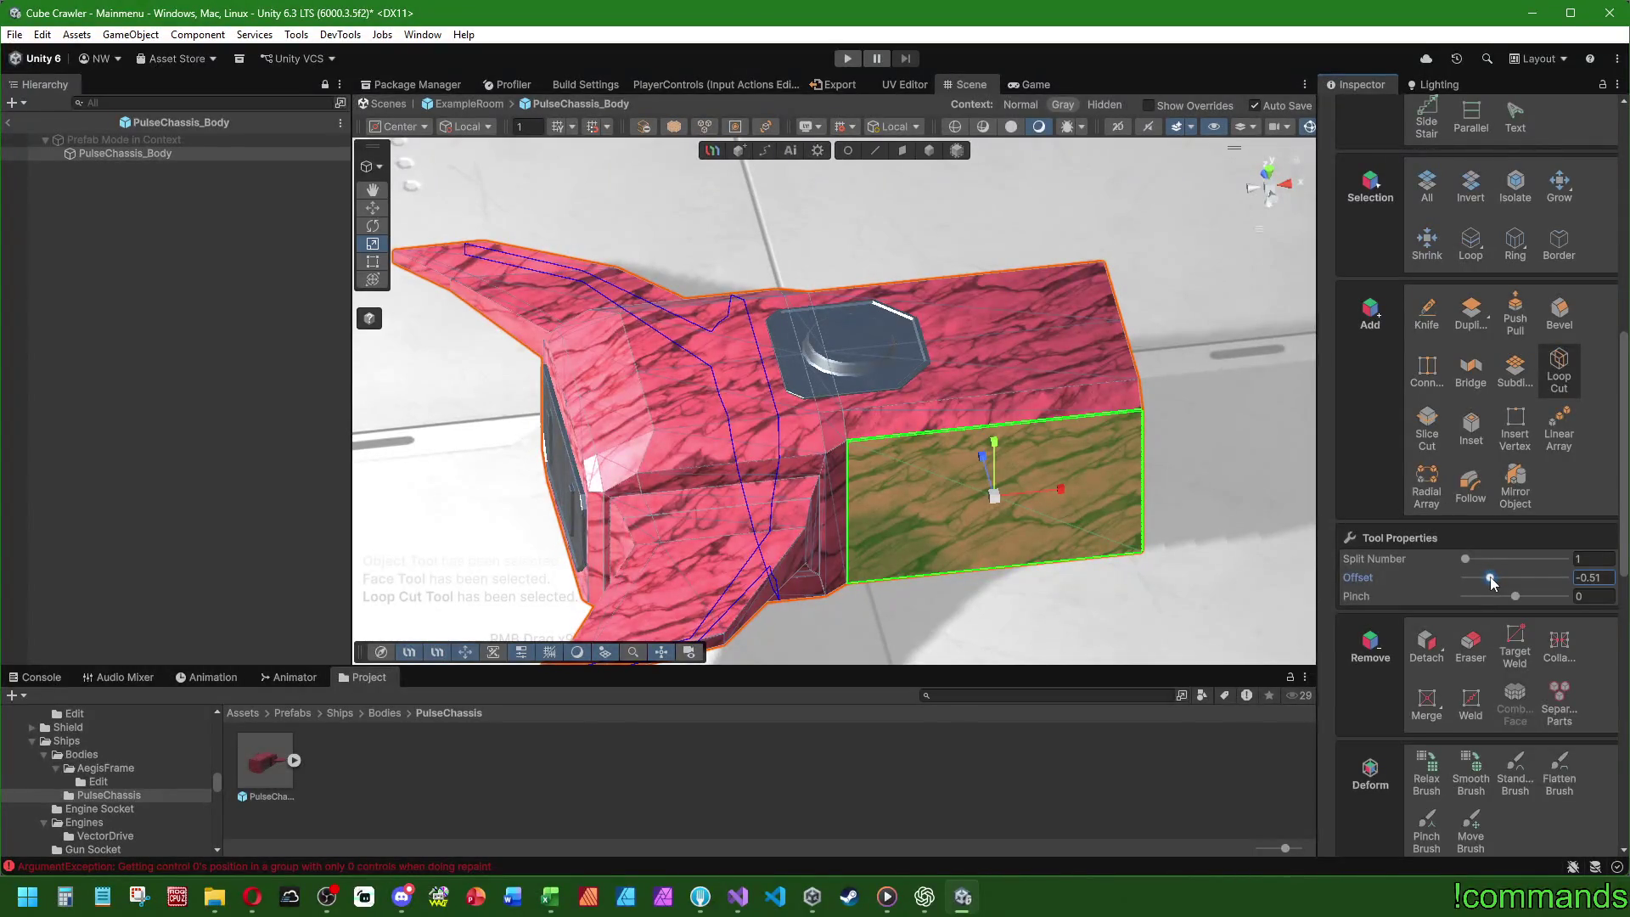
text(0,5)
click(775, 429)
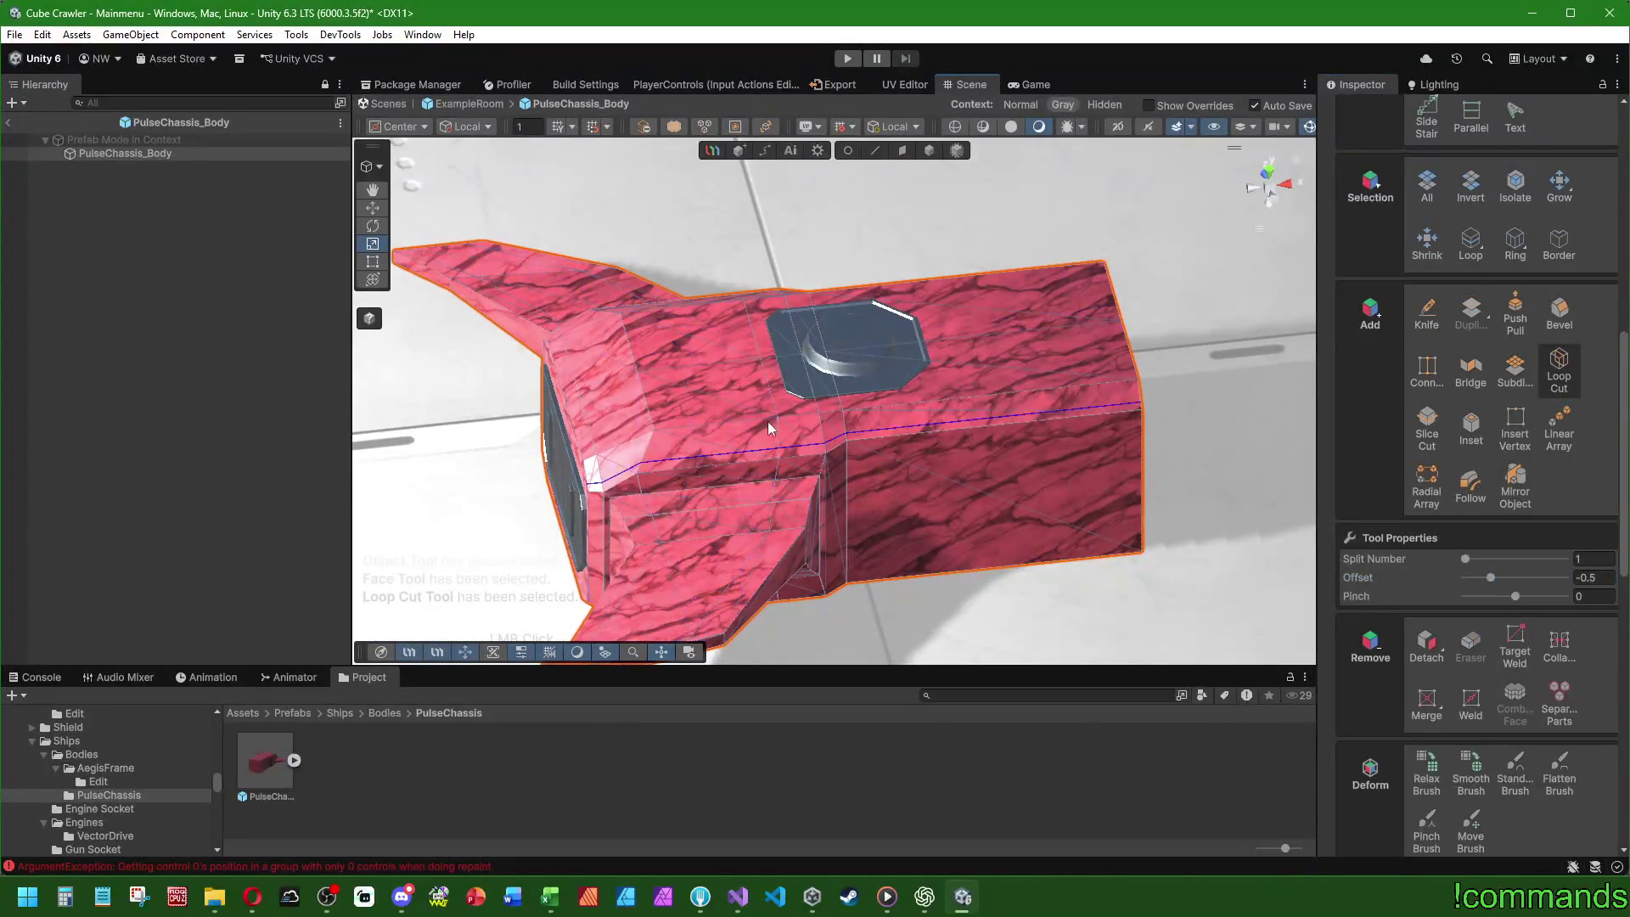
- Add loop cuts at about -0.8 and -0.83 through the rear block, then select a top face
drag(1490, 579, 1474, 580)
text(-0,8)
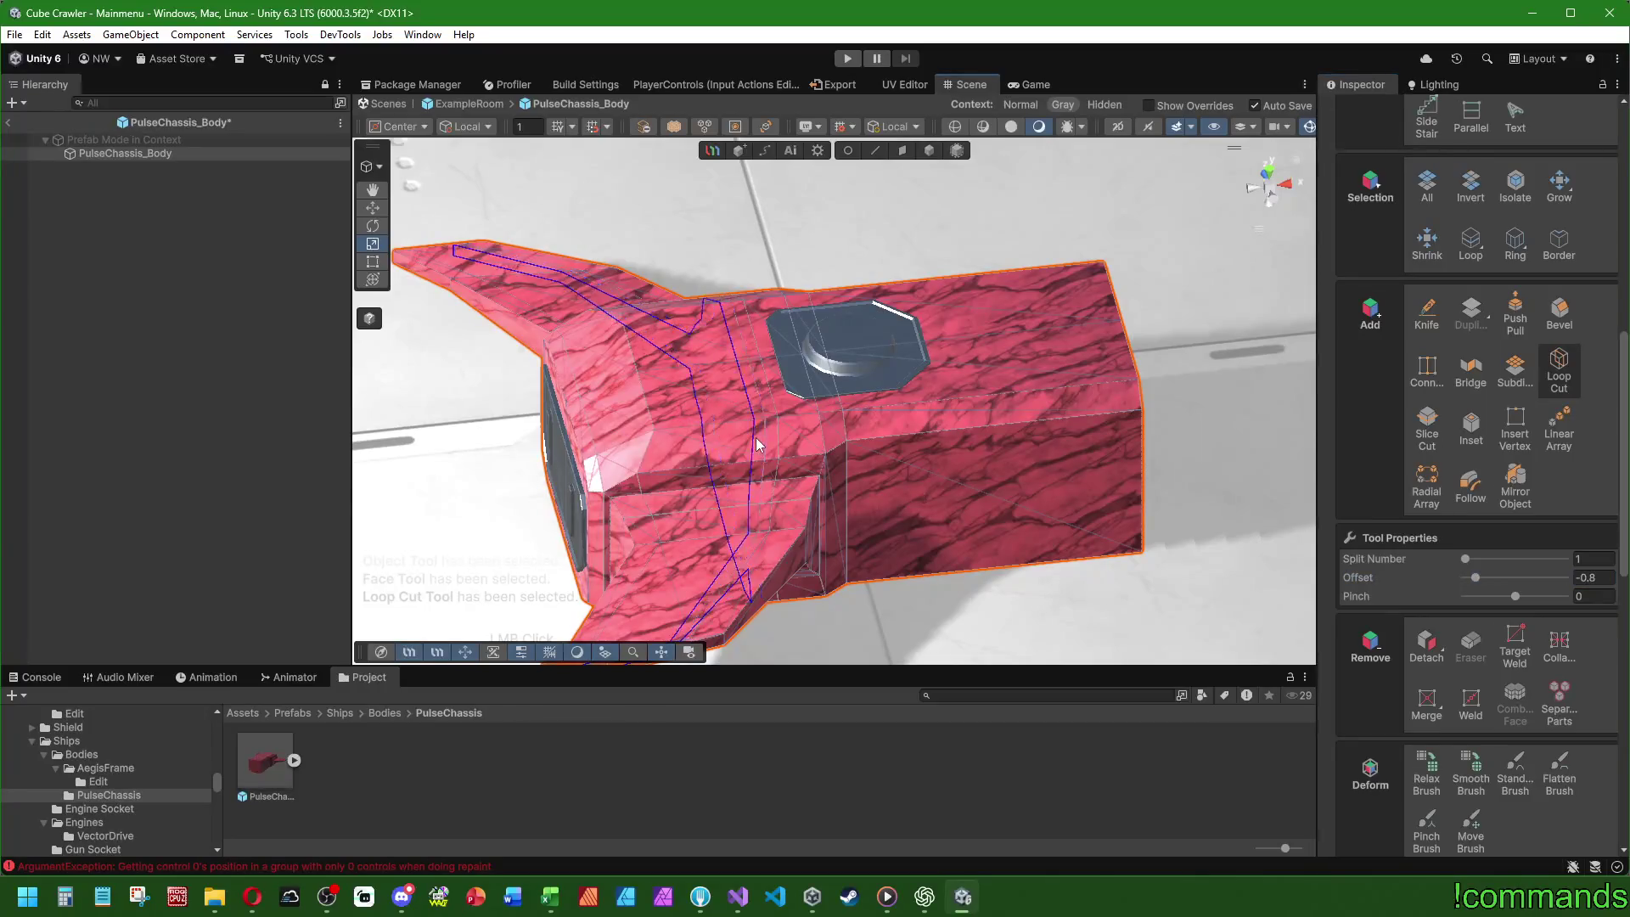
drag(751, 441, 984, 448)
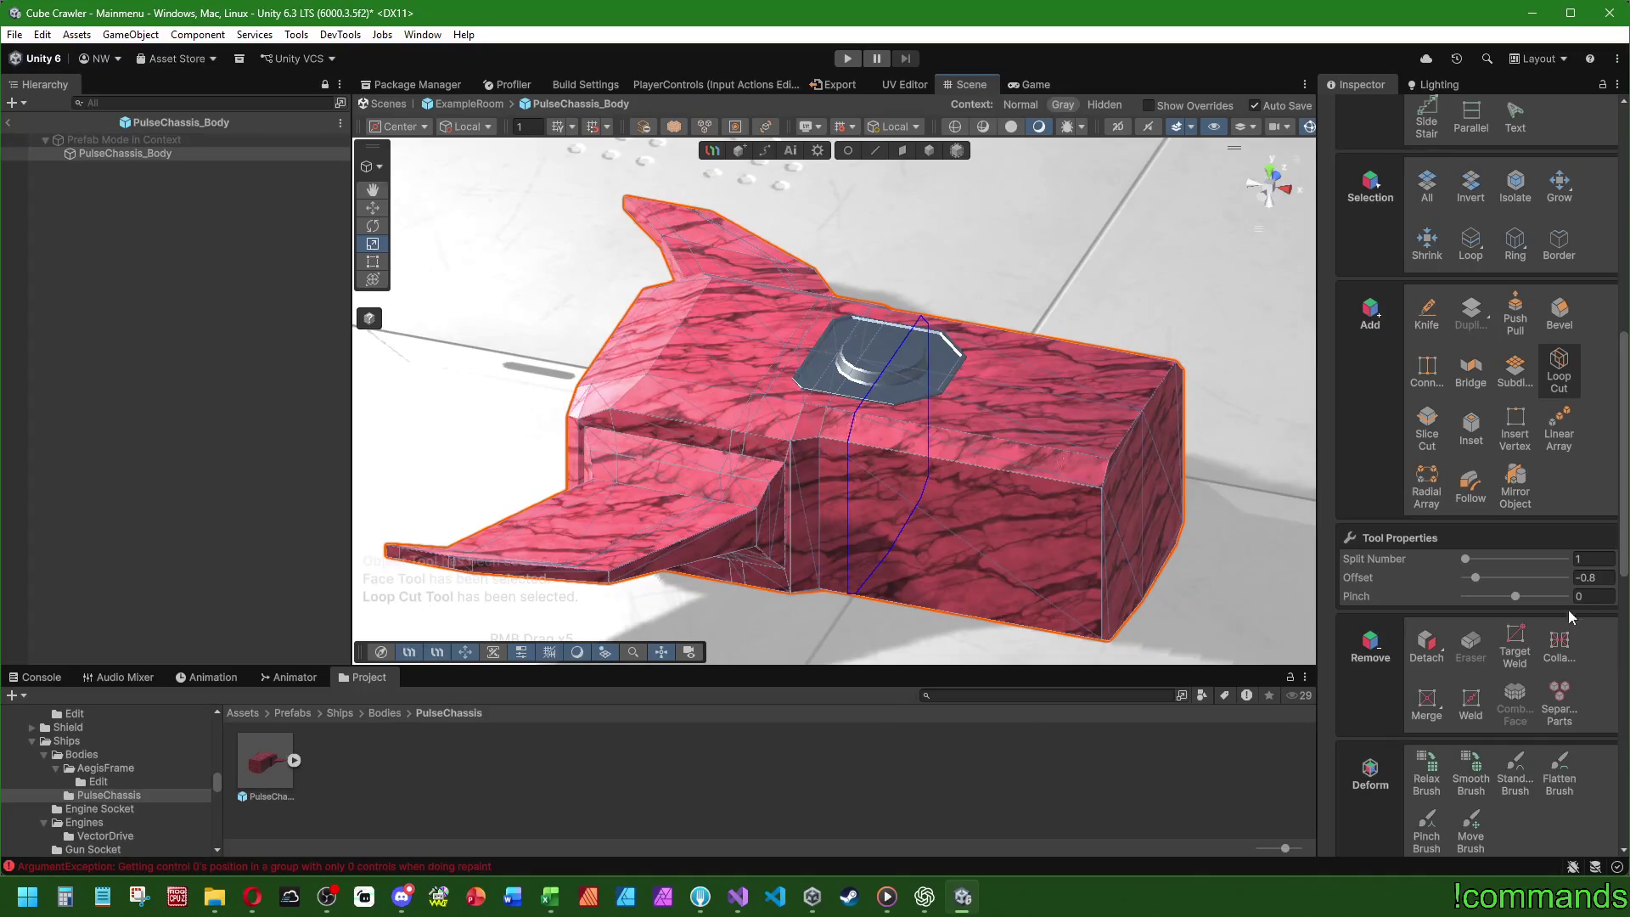
drag(1477, 579, 1503, 578)
click(1613, 579)
text(-0,)
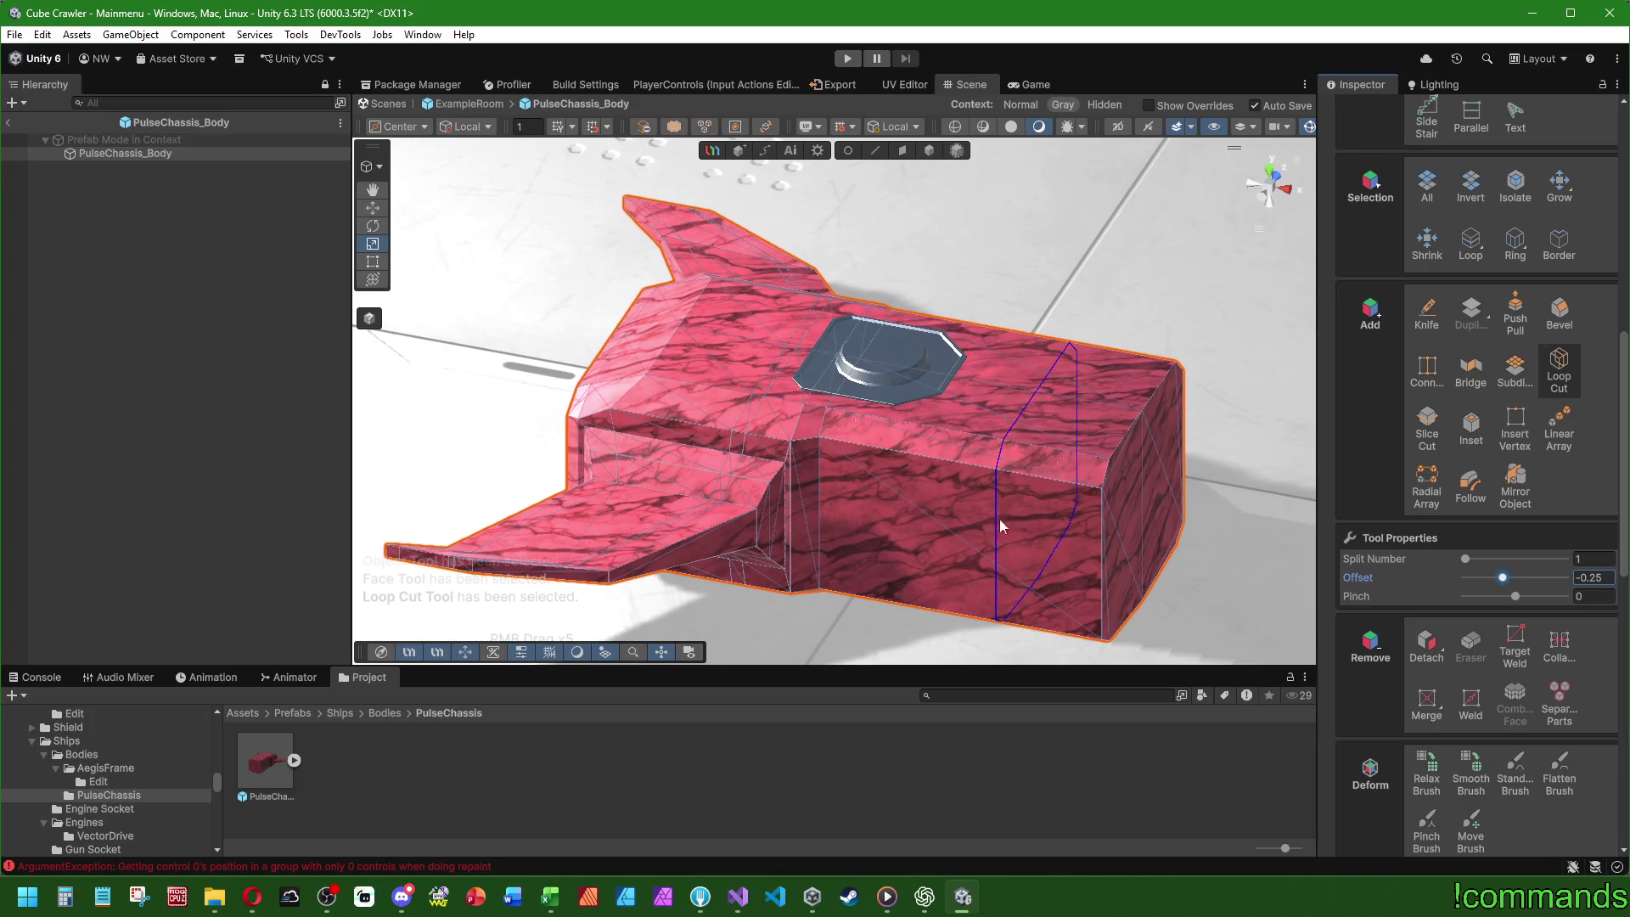
click(972, 622)
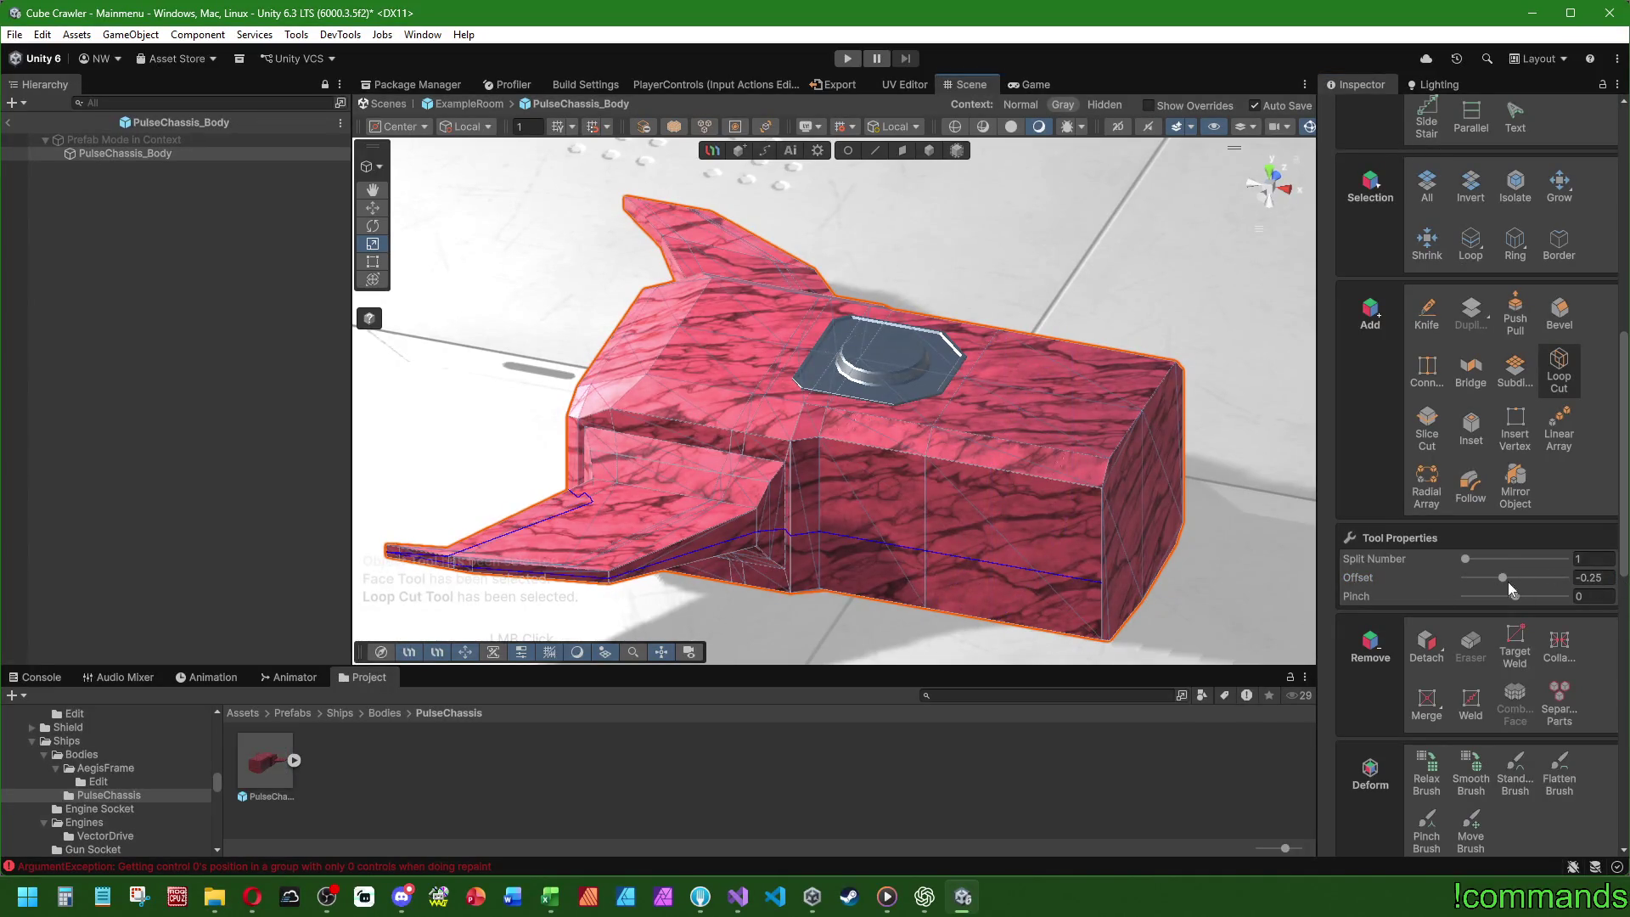
drag(1501, 578, 1475, 580)
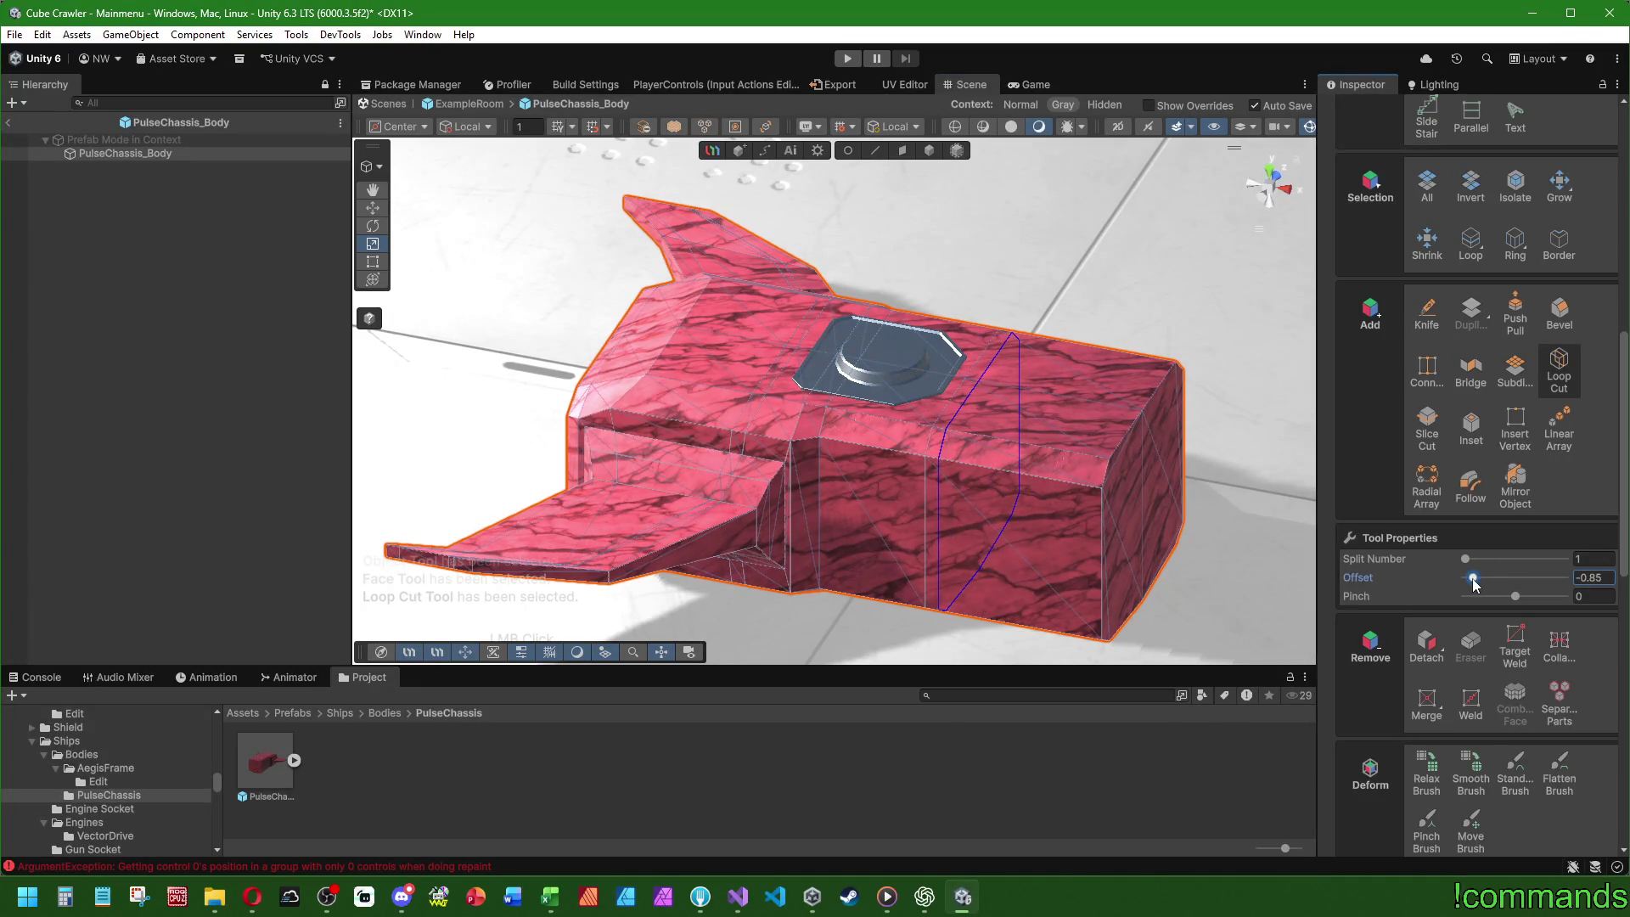
click(977, 611)
click(903, 150)
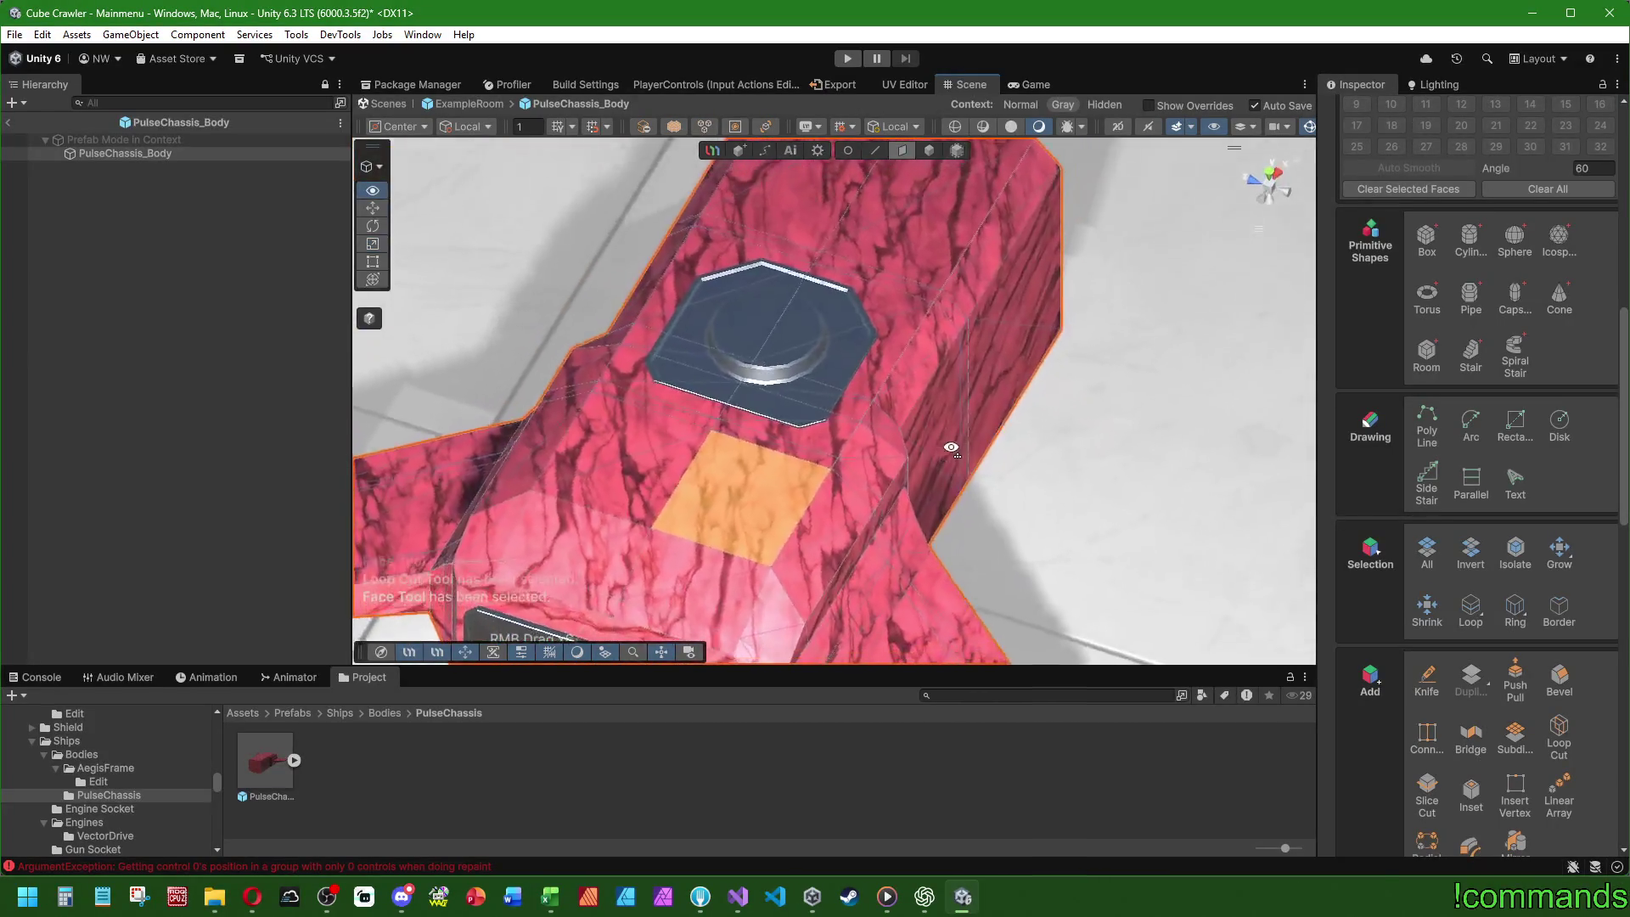
shift+click(660, 450)
- Select two top faces and scale them narrower along X
shift+click(735, 470)
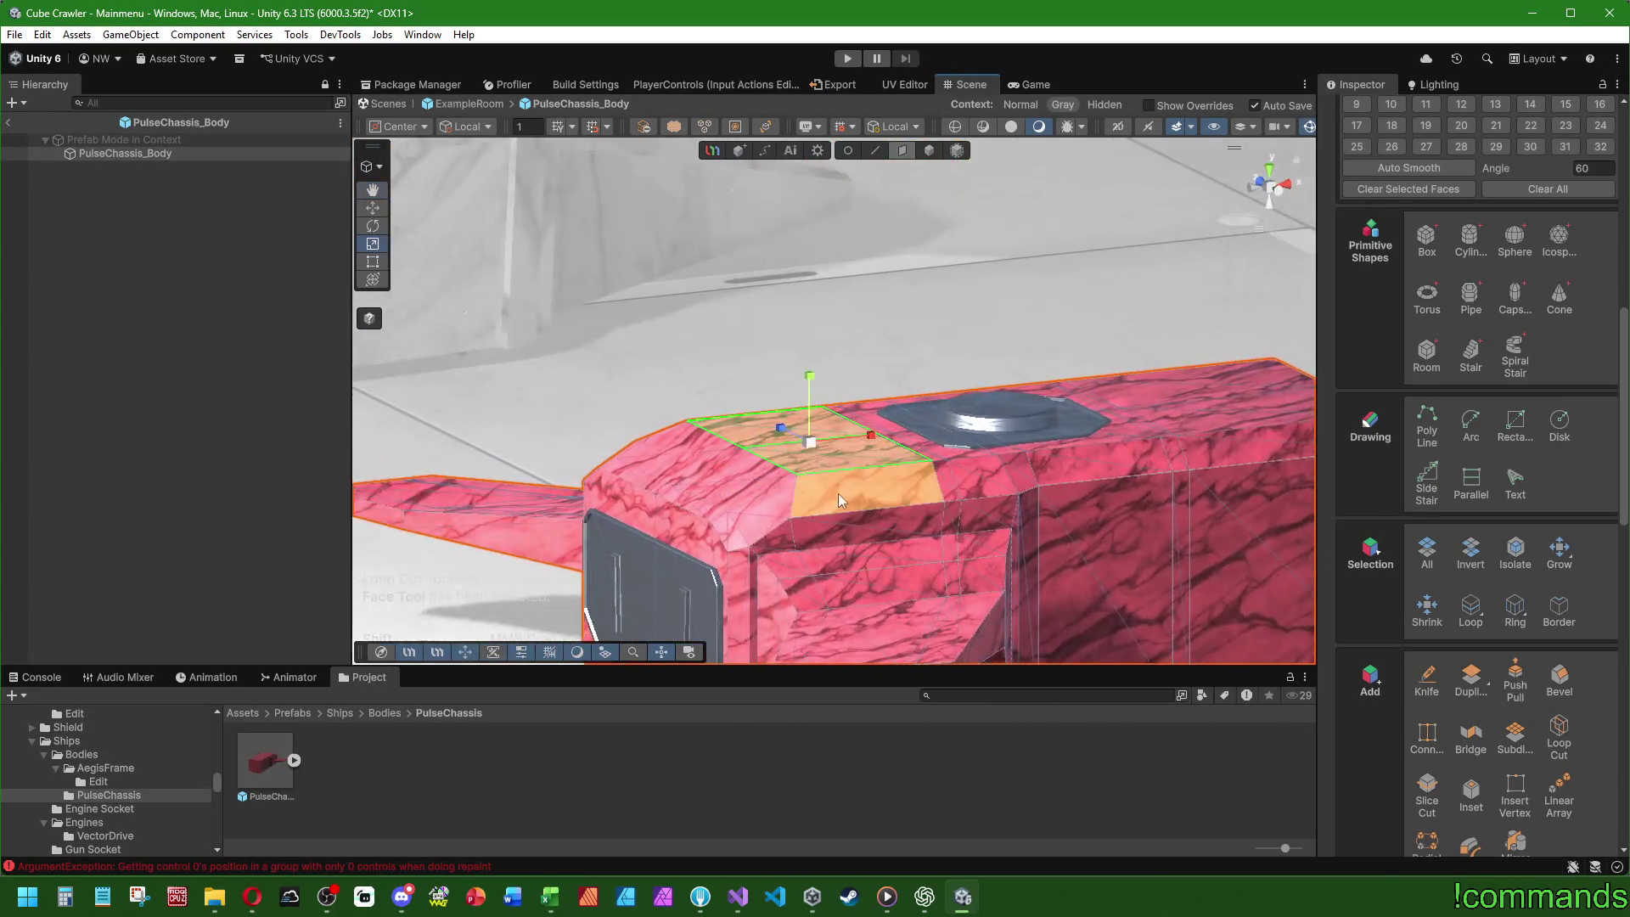
scroll(834, 497, up, 2)
drag(701, 376, 808, 399)
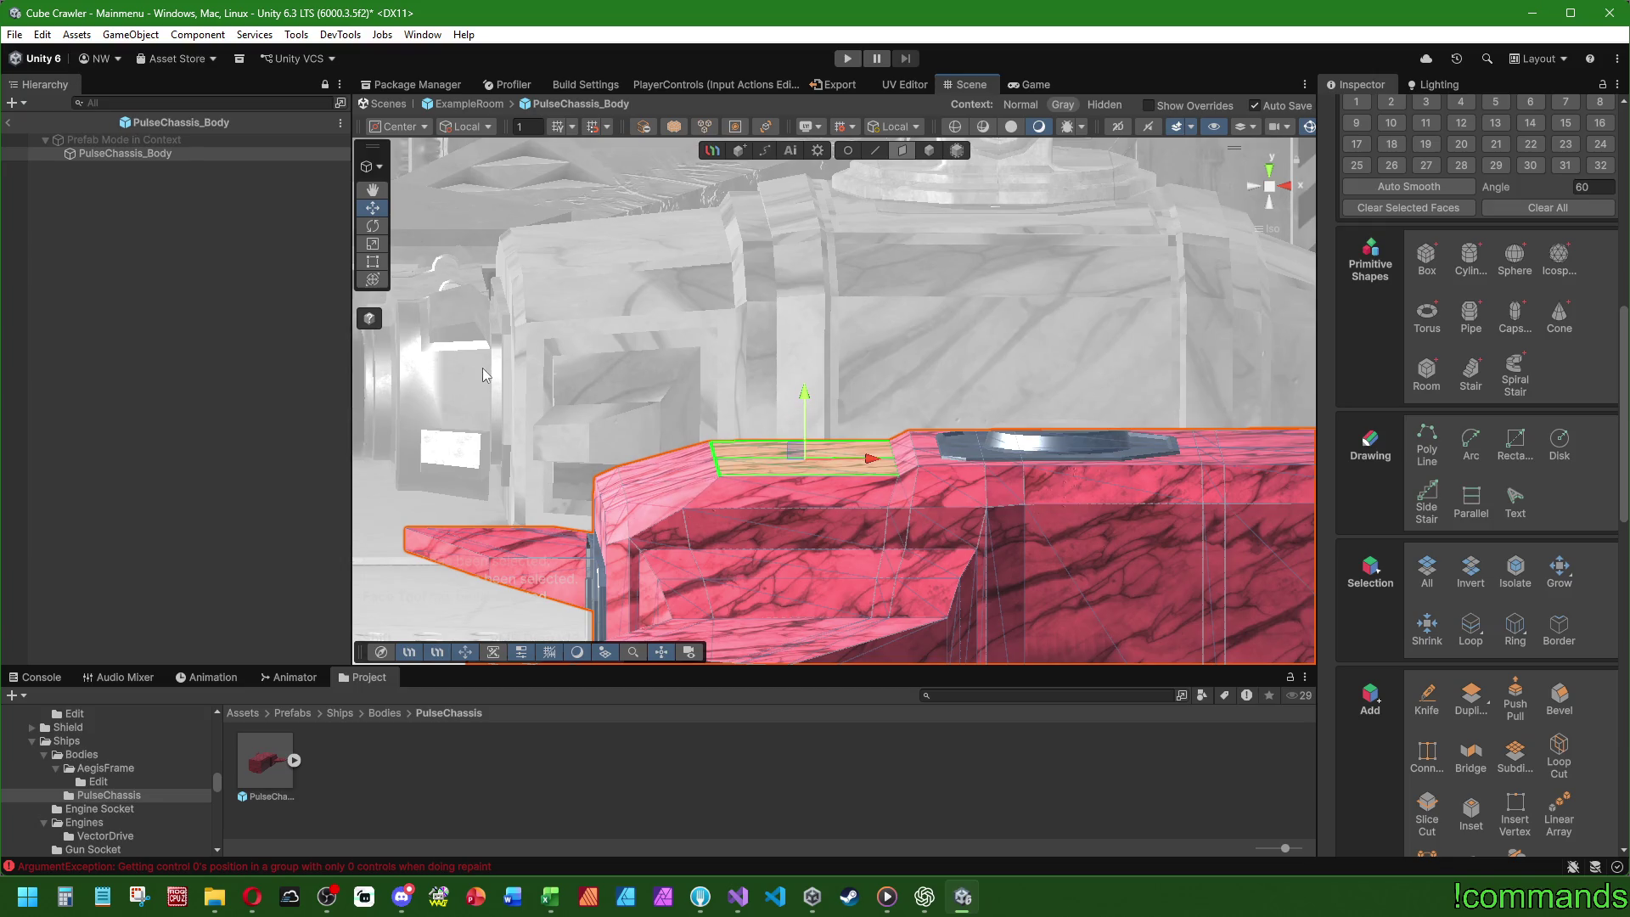
mouse_move(870, 457)
mouse_down()
mouse_move(801, 515)
mouse_move(849, 476)
mouse_move(791, 434)
mouse_move(975, 433)
mouse_move(578, 444)
mouse_move(758, 445)
mouse_up()
scroll(1010, 390, up, 6)
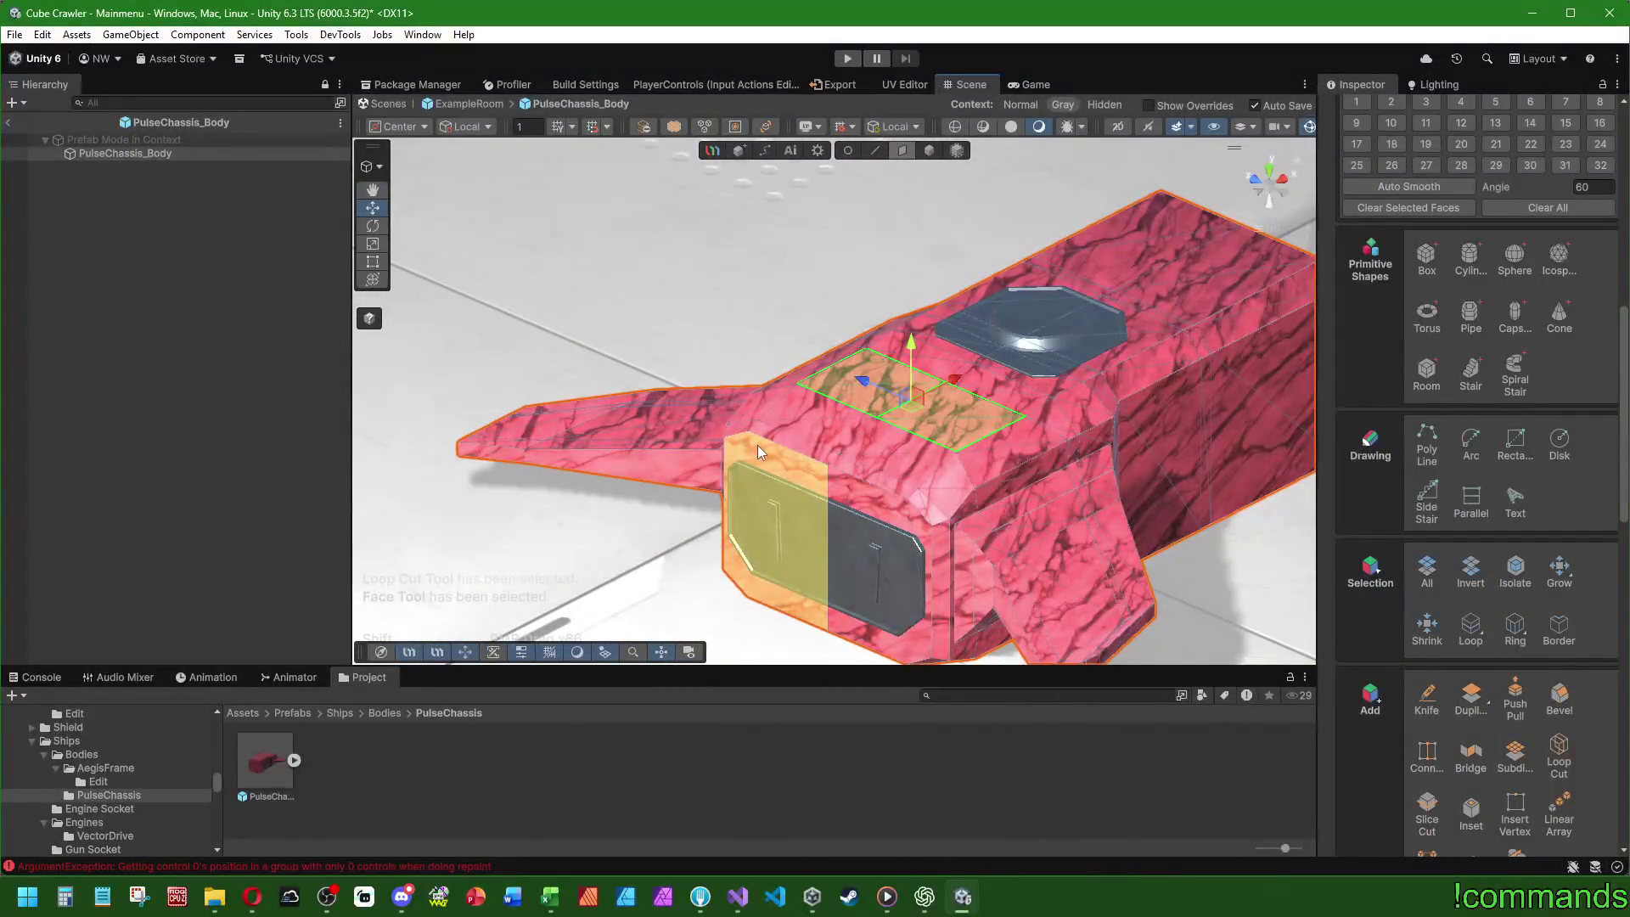
scroll(758, 445, up, 3)
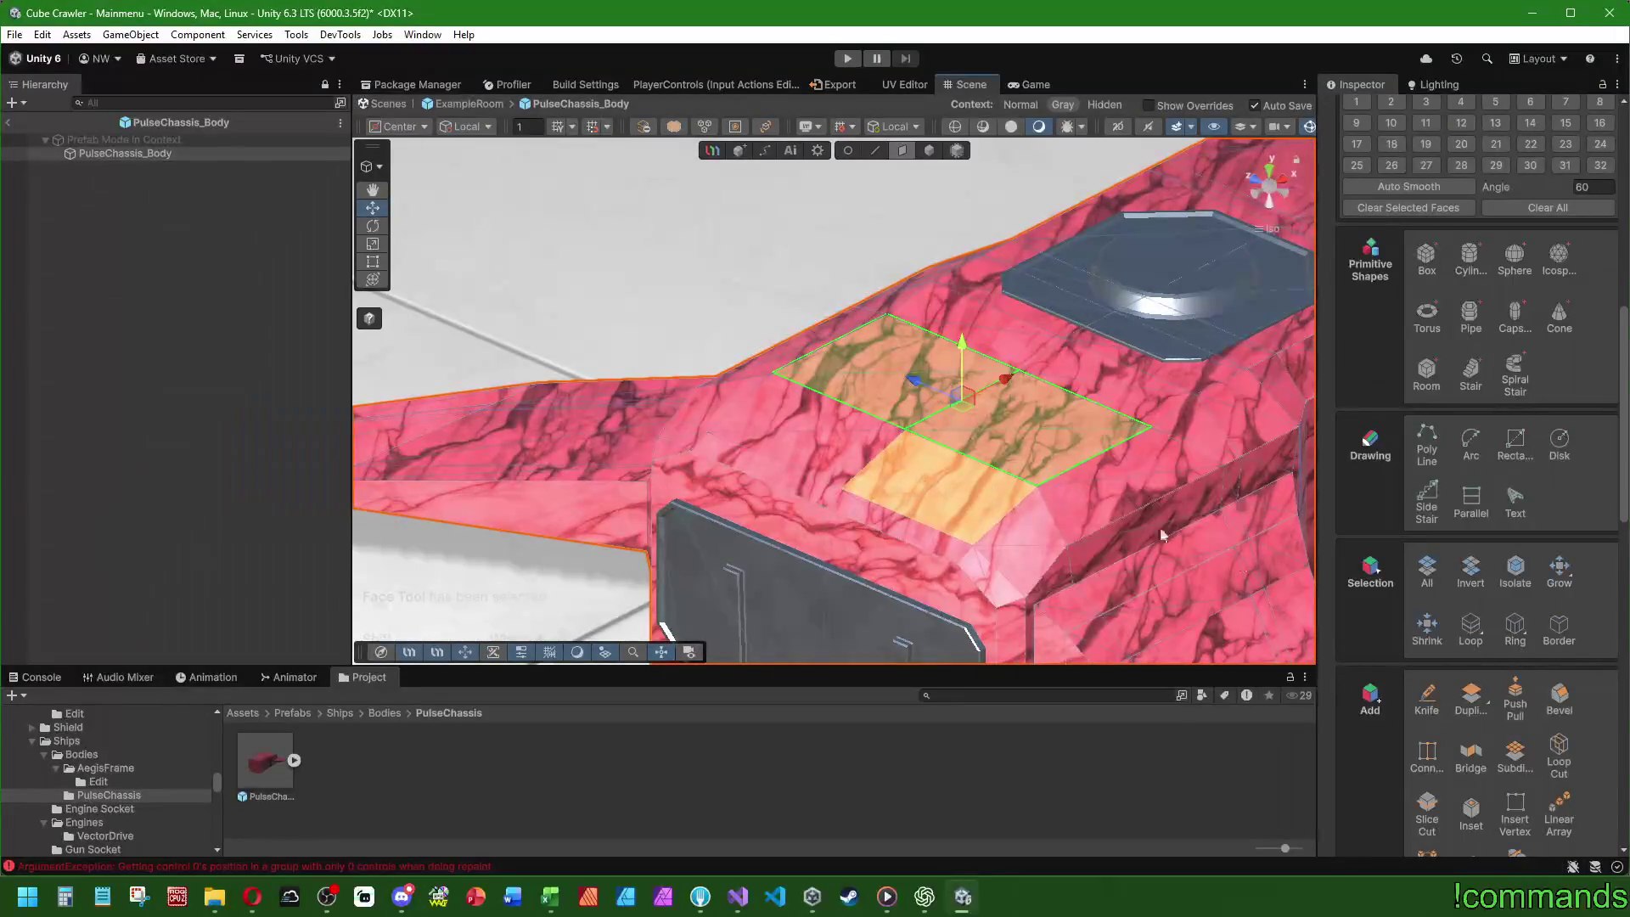
- Add a centred loop cut at offset 0 through the top face before the hatch
click(809, 426)
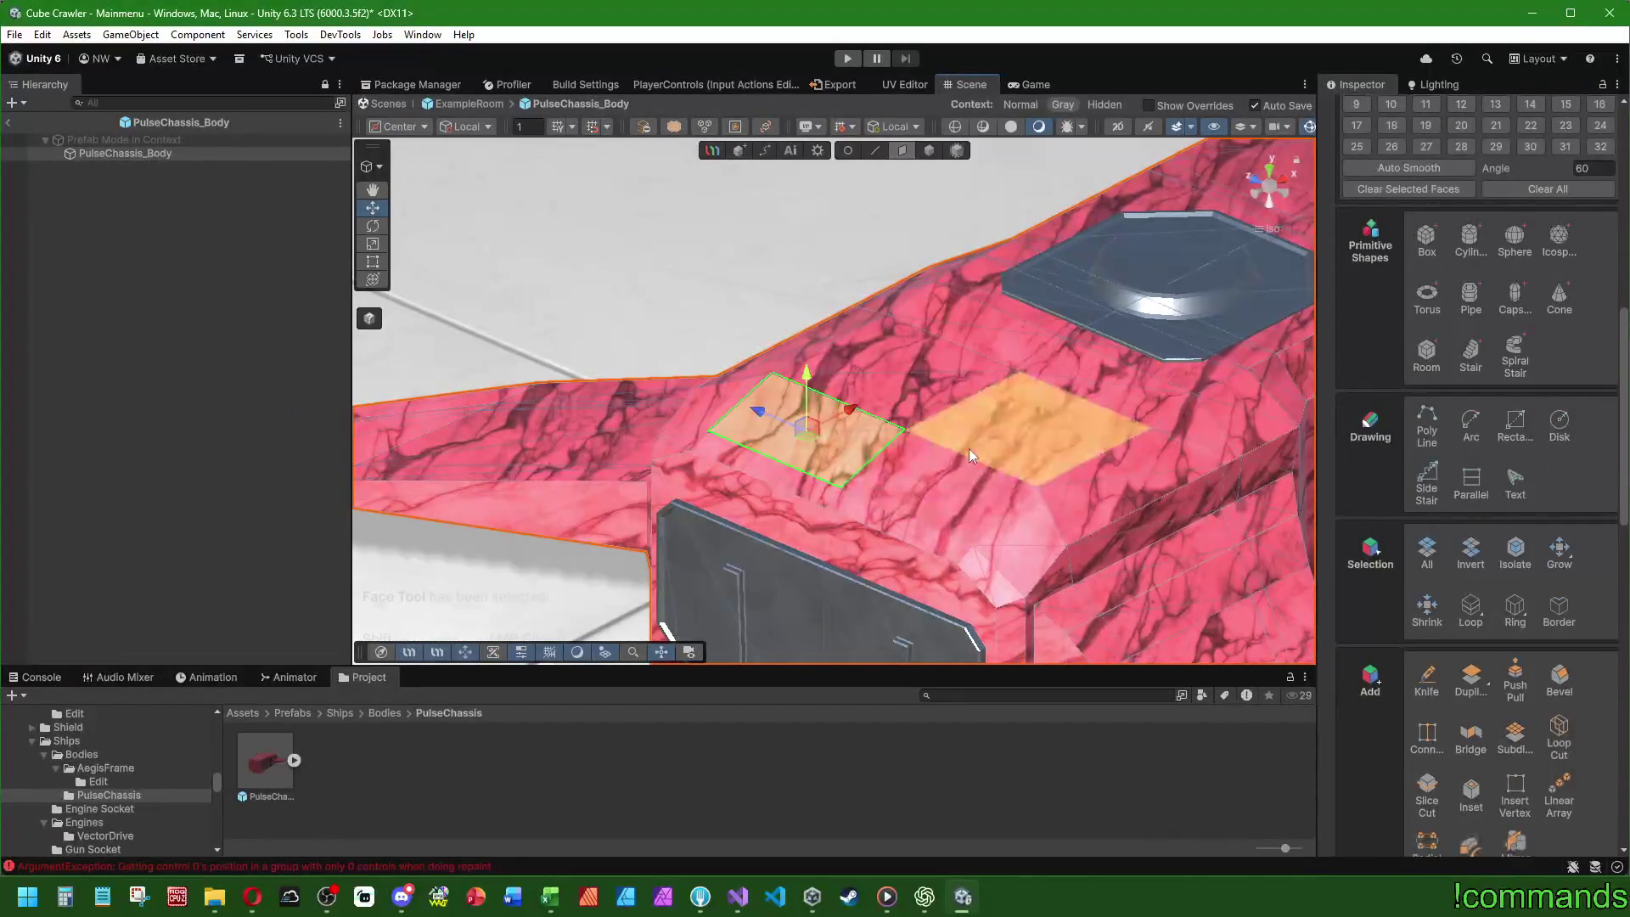
click(1561, 748)
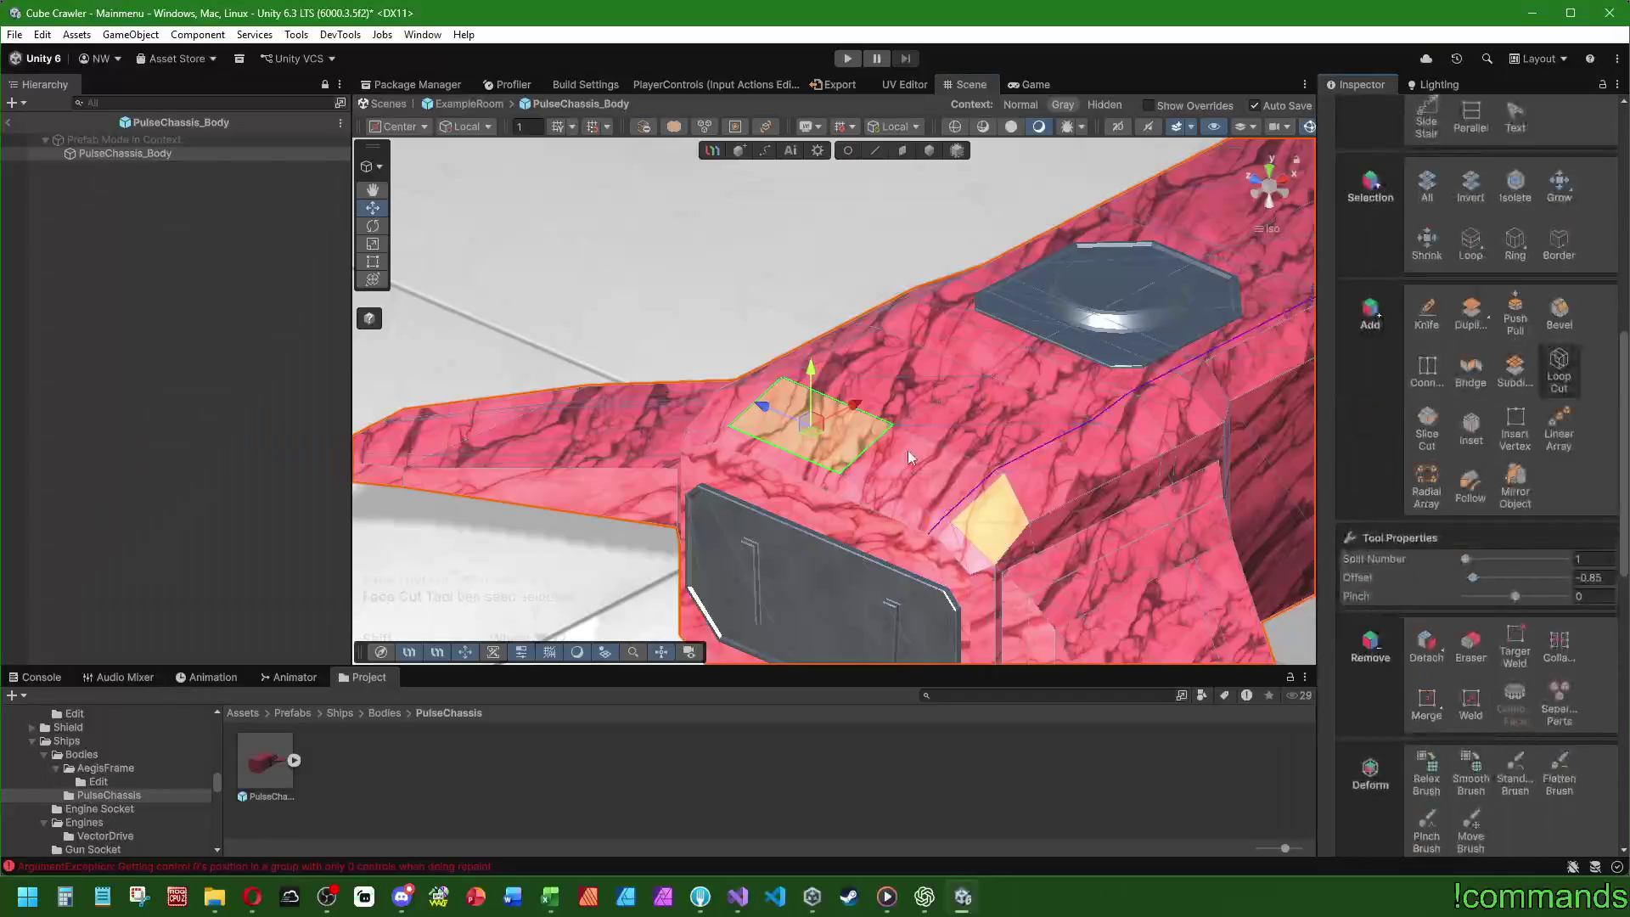
text(0)
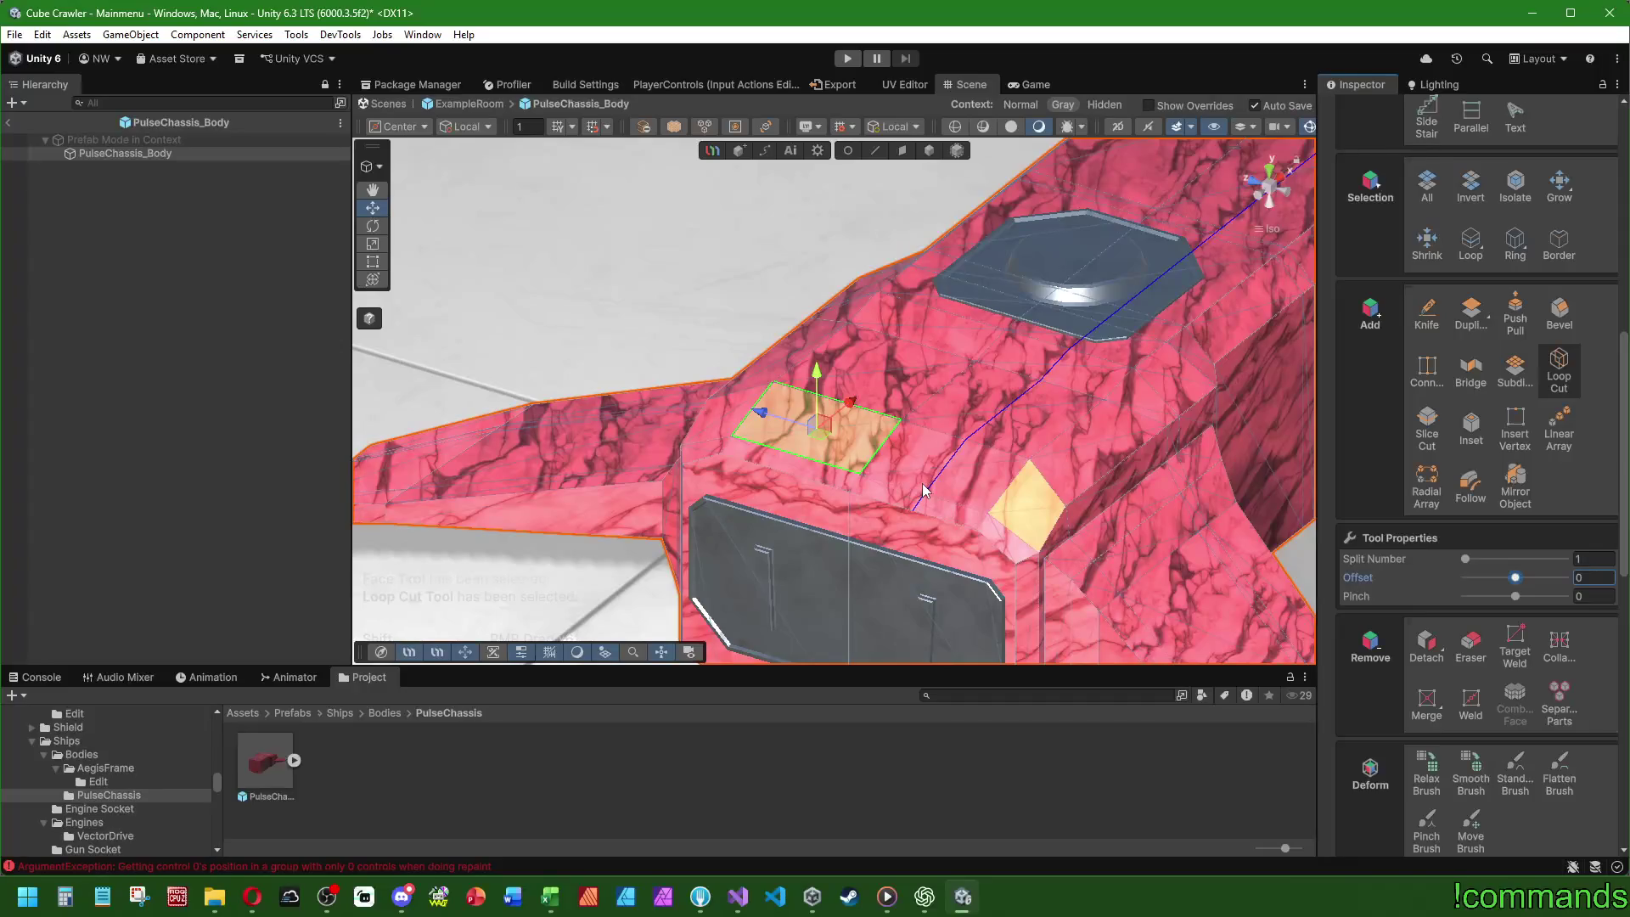
click(922, 482)
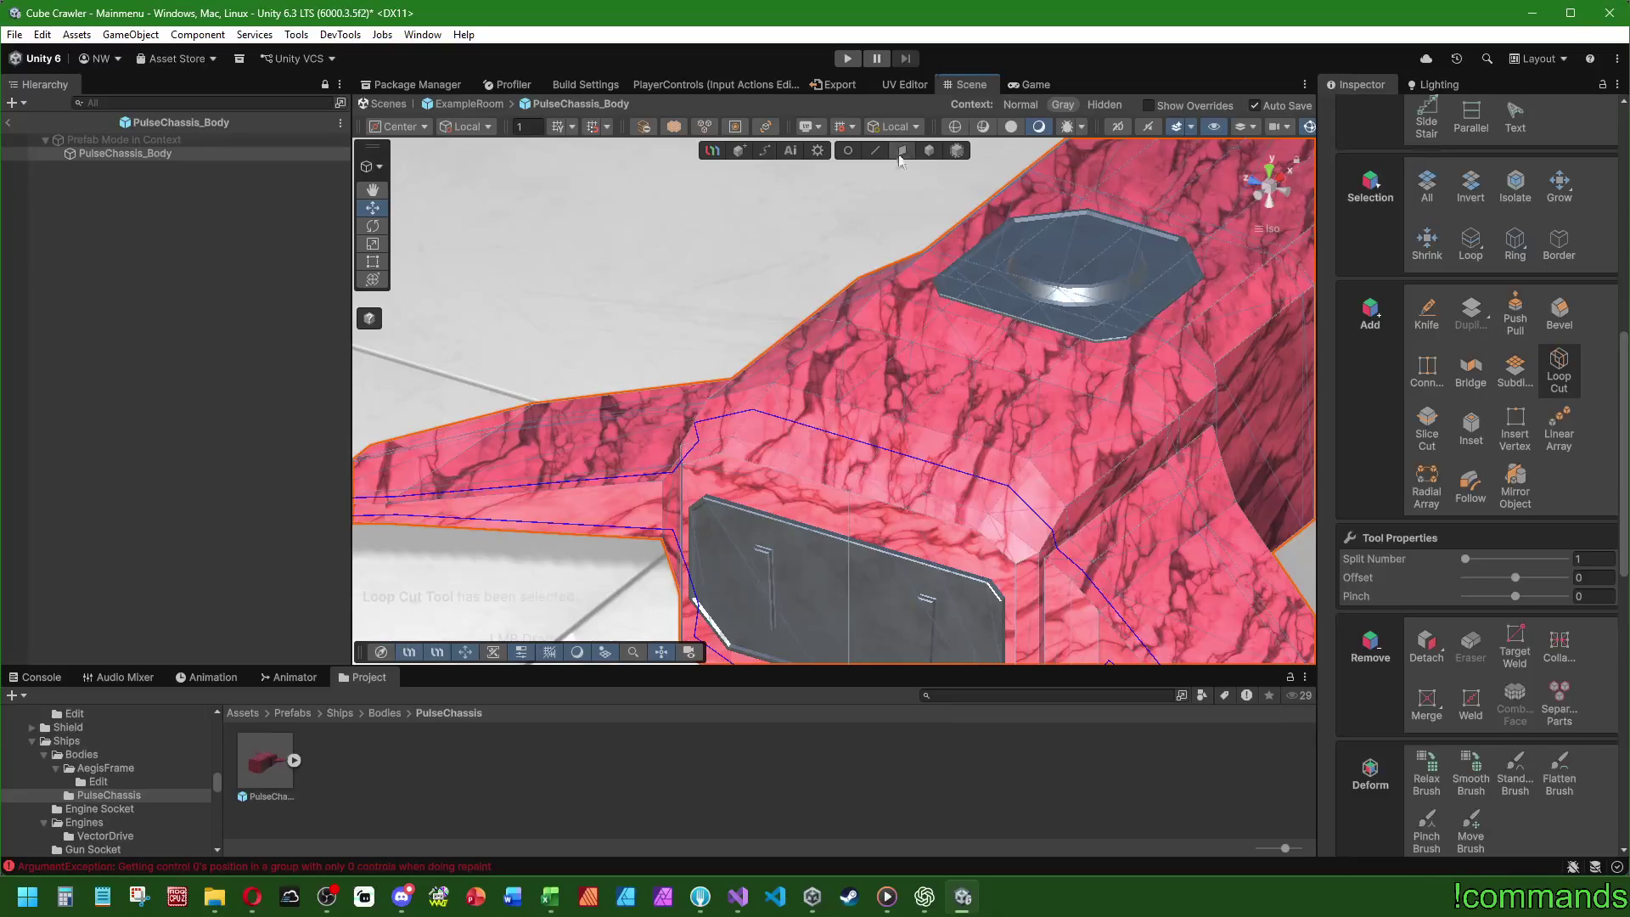
- Extrude the two top faces beside the new cut upward into a raised ridge
key(3)
click(848, 440)
shift+click(919, 450)
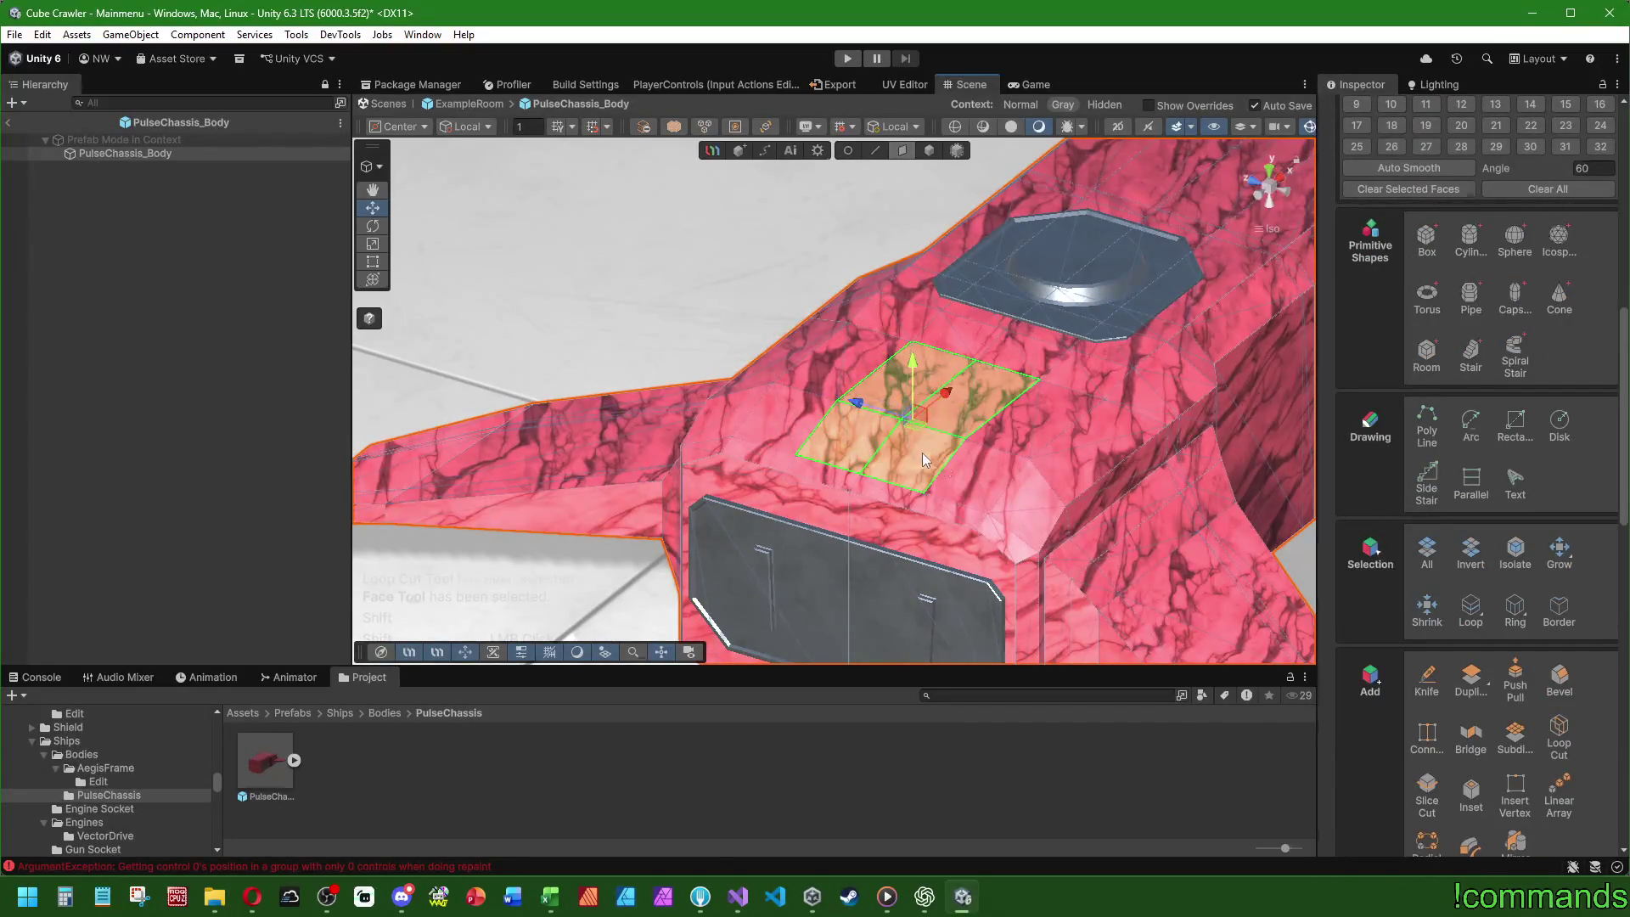
scroll(900, 429, up, 2)
mouse_move(904, 382)
mouse_down()
mouse_move(904, 355)
mouse_move(884, 397)
mouse_move(958, 409)
mouse_move(637, 510)
mouse_move(762, 481)
mouse_move(445, 271)
mouse_up()
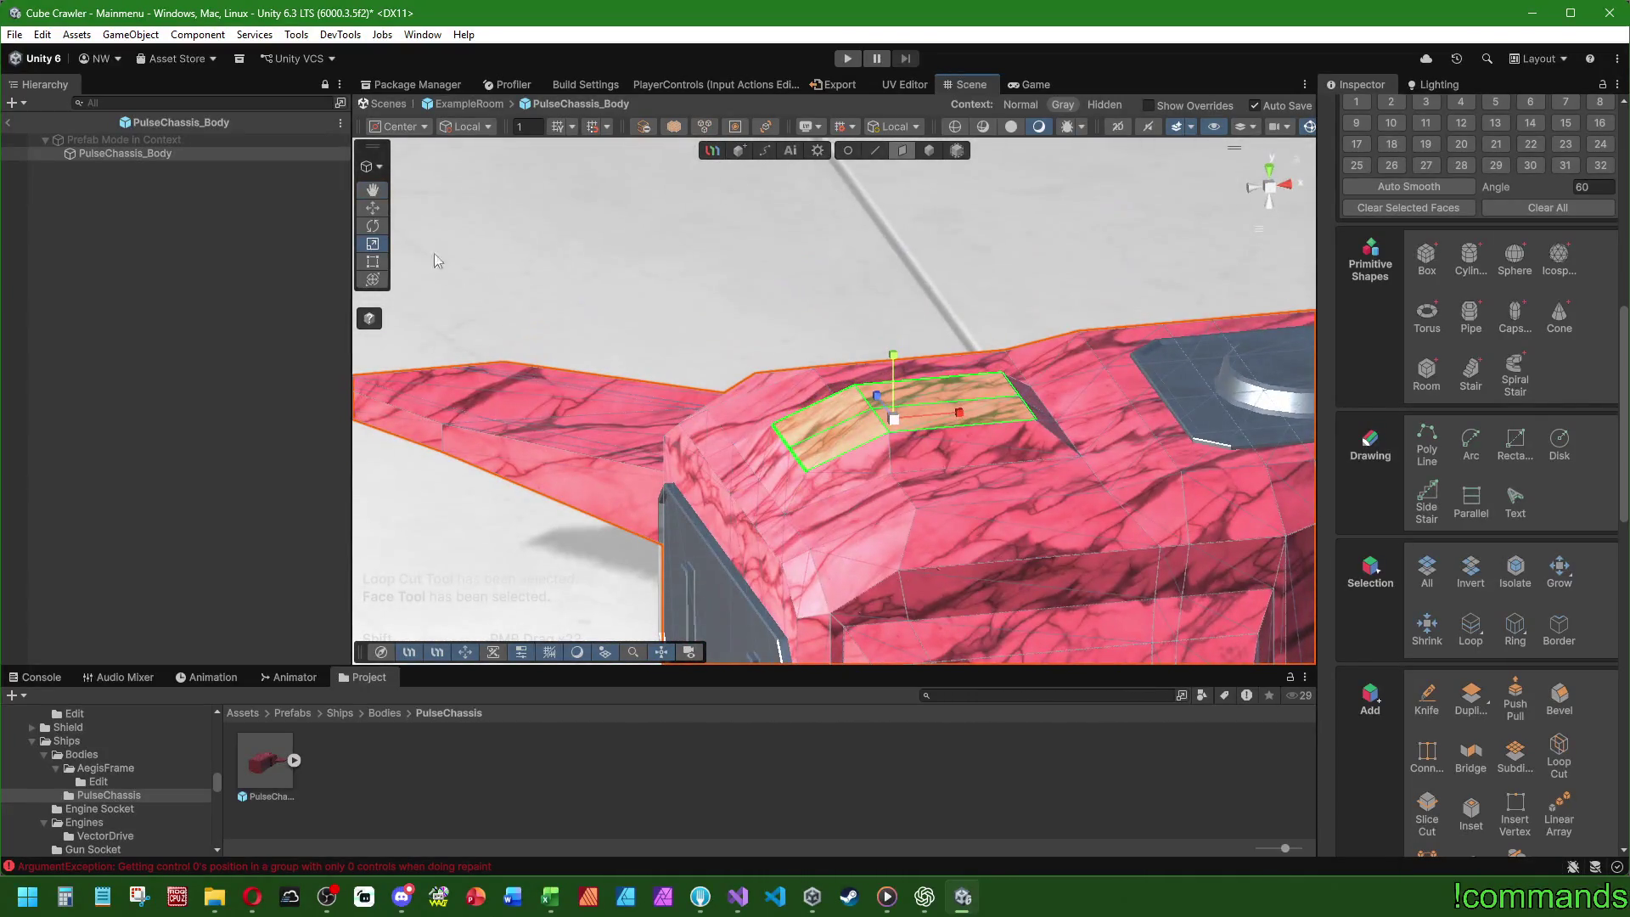
mouse_move(950, 413)
mouse_down()
mouse_move(618, 379)
mouse_move(654, 388)
mouse_move(693, 296)
mouse_up()
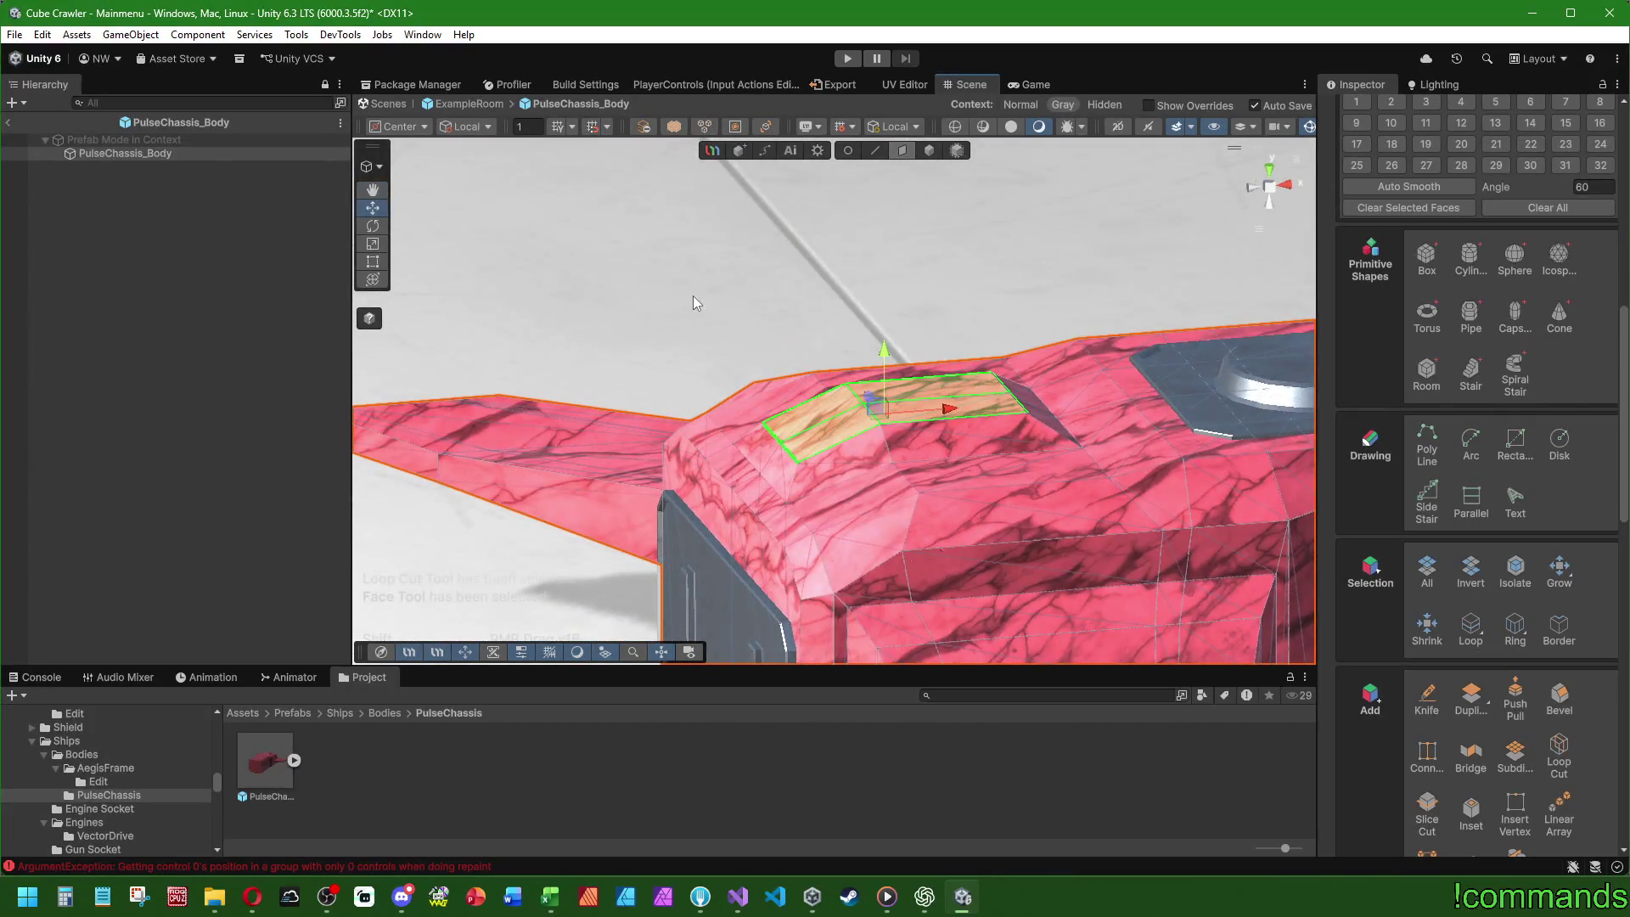
click(847, 150)
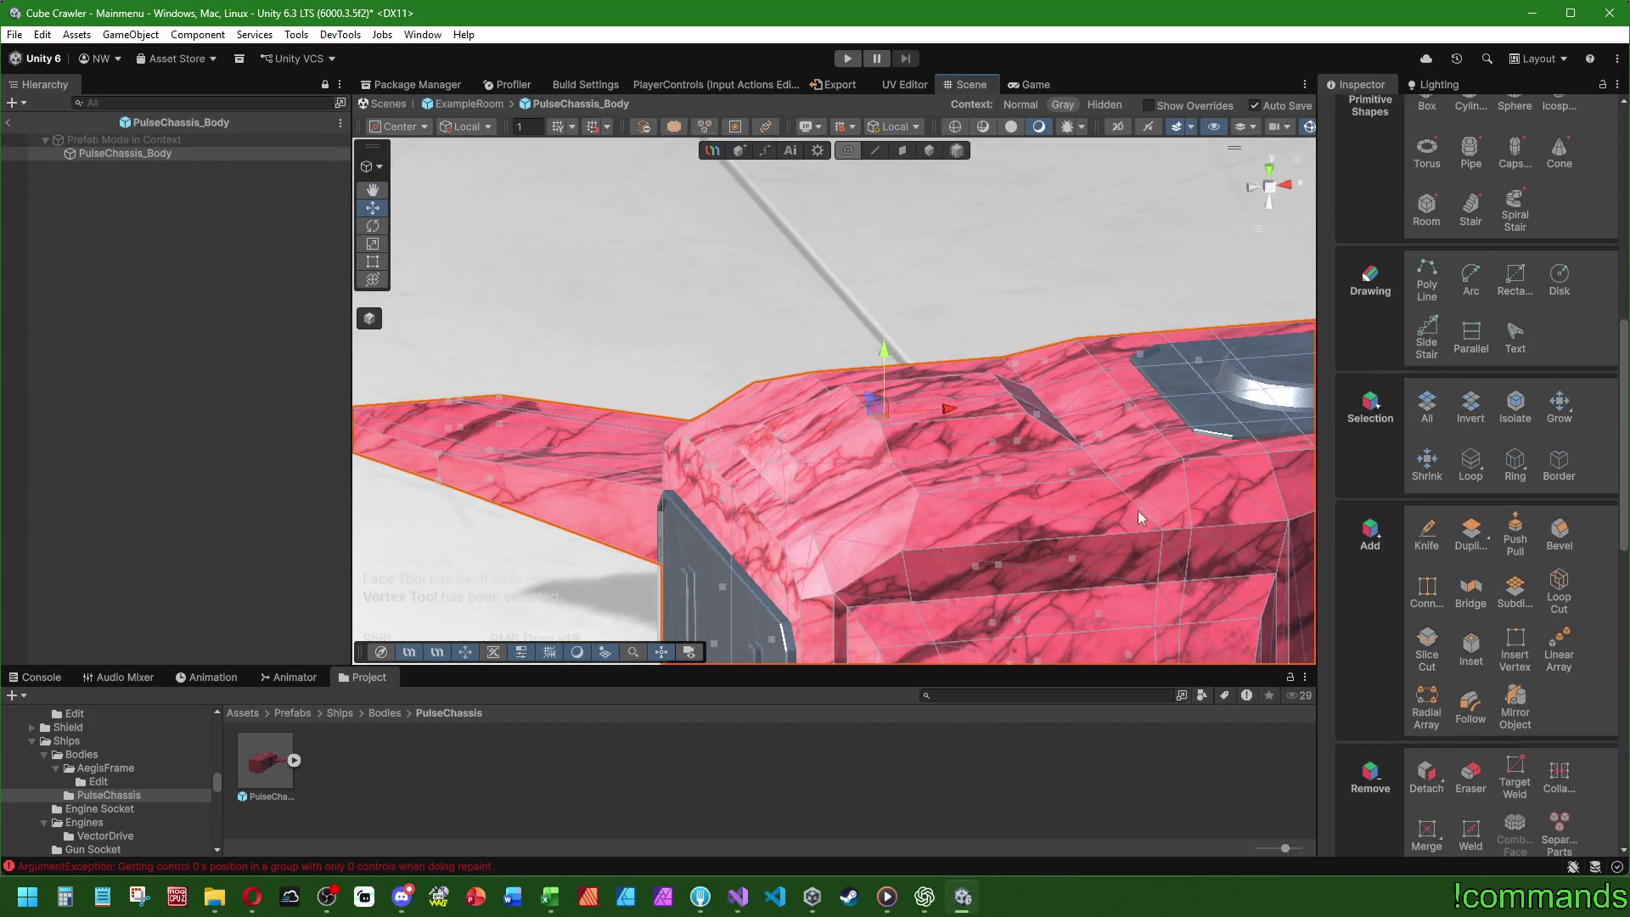
- Align the selected vertices to the same height, then return to face selection
scroll(976, 487, down, 4)
scroll(1387, 600, down, 10)
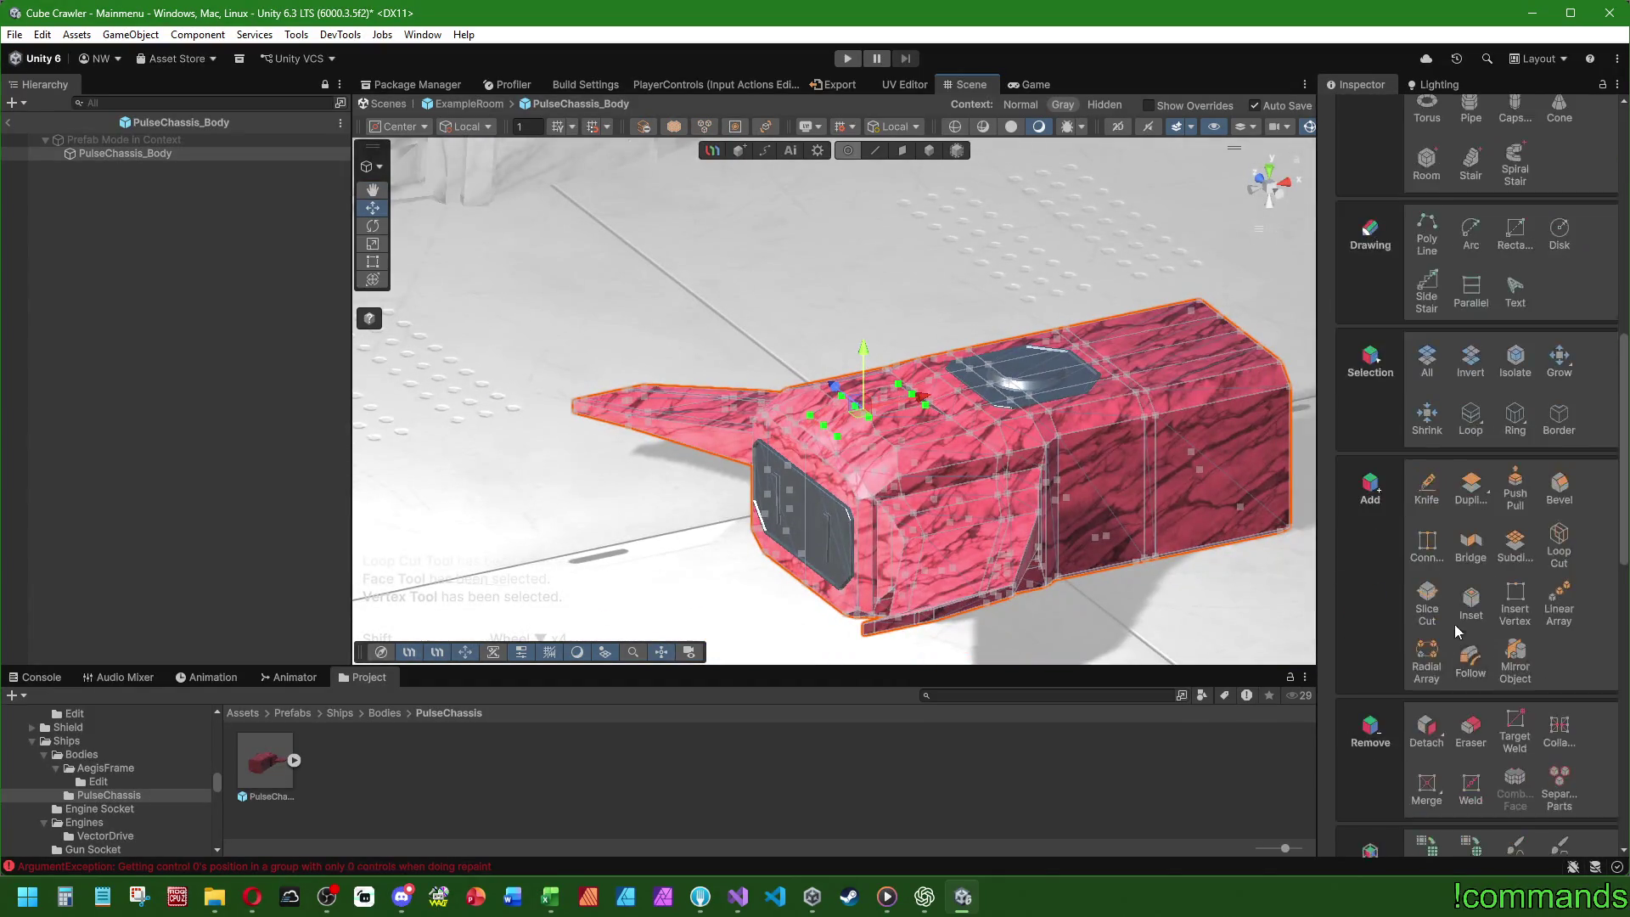
click(1466, 602)
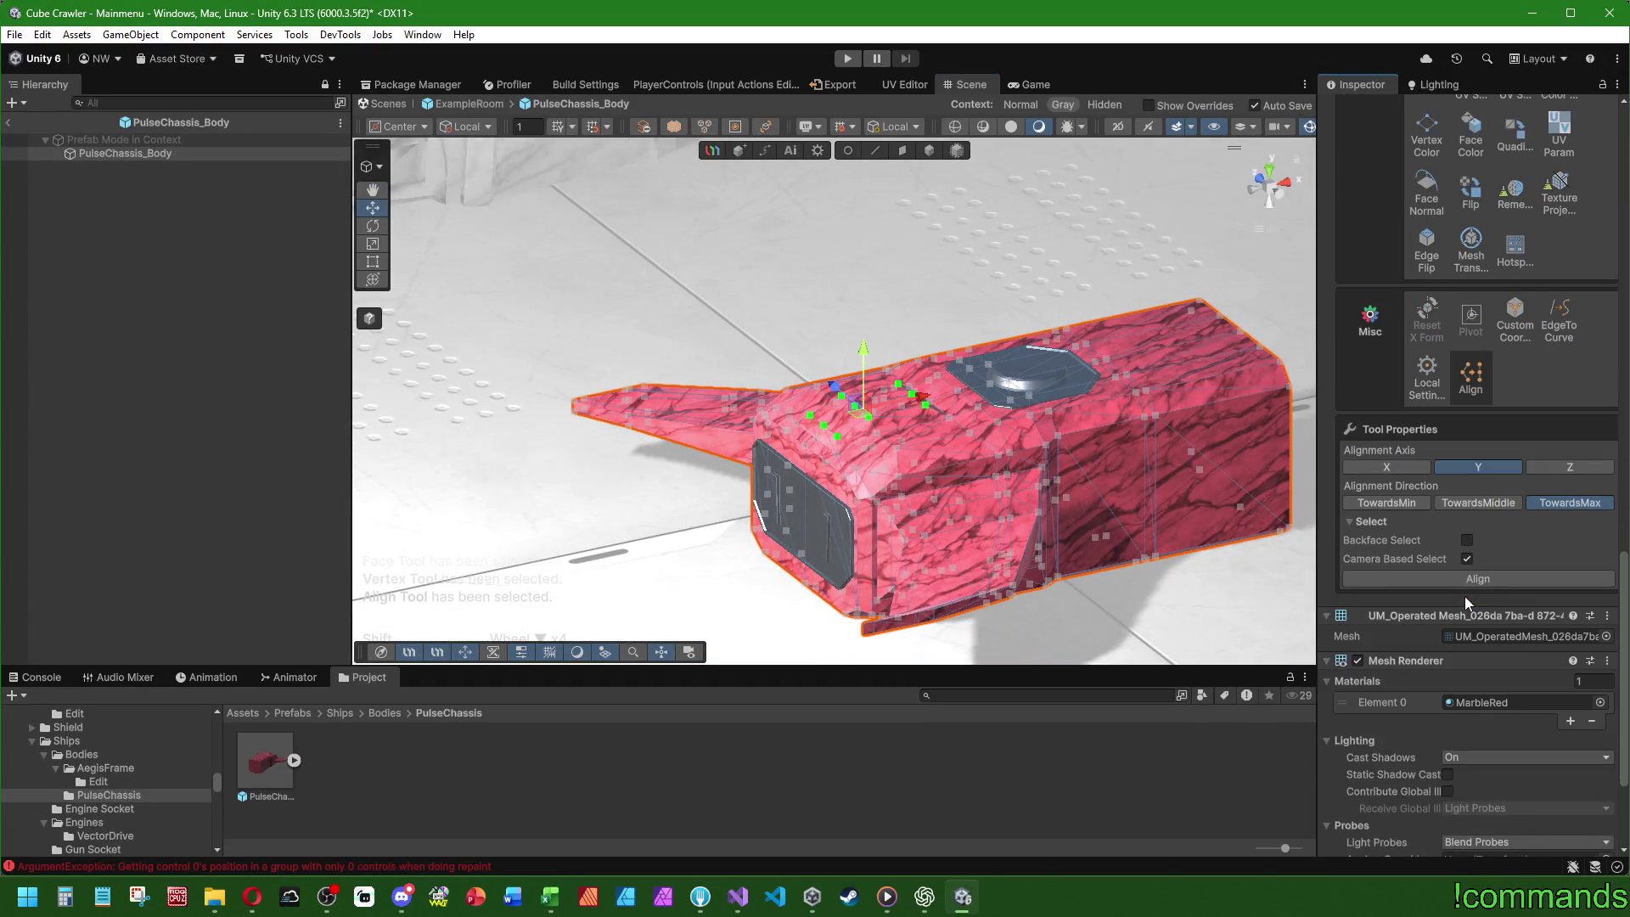
click(1491, 583)
click(902, 151)
- Slide the raised top block slightly sideways along X with the Move tool
scroll(893, 274, up, 5)
mouse_move(894, 273)
mouse_down()
mouse_move(986, 467)
mouse_move(959, 399)
mouse_move(934, 442)
mouse_move(985, 408)
mouse_move(1008, 426)
mouse_move(982, 445)
mouse_move(968, 399)
mouse_up()
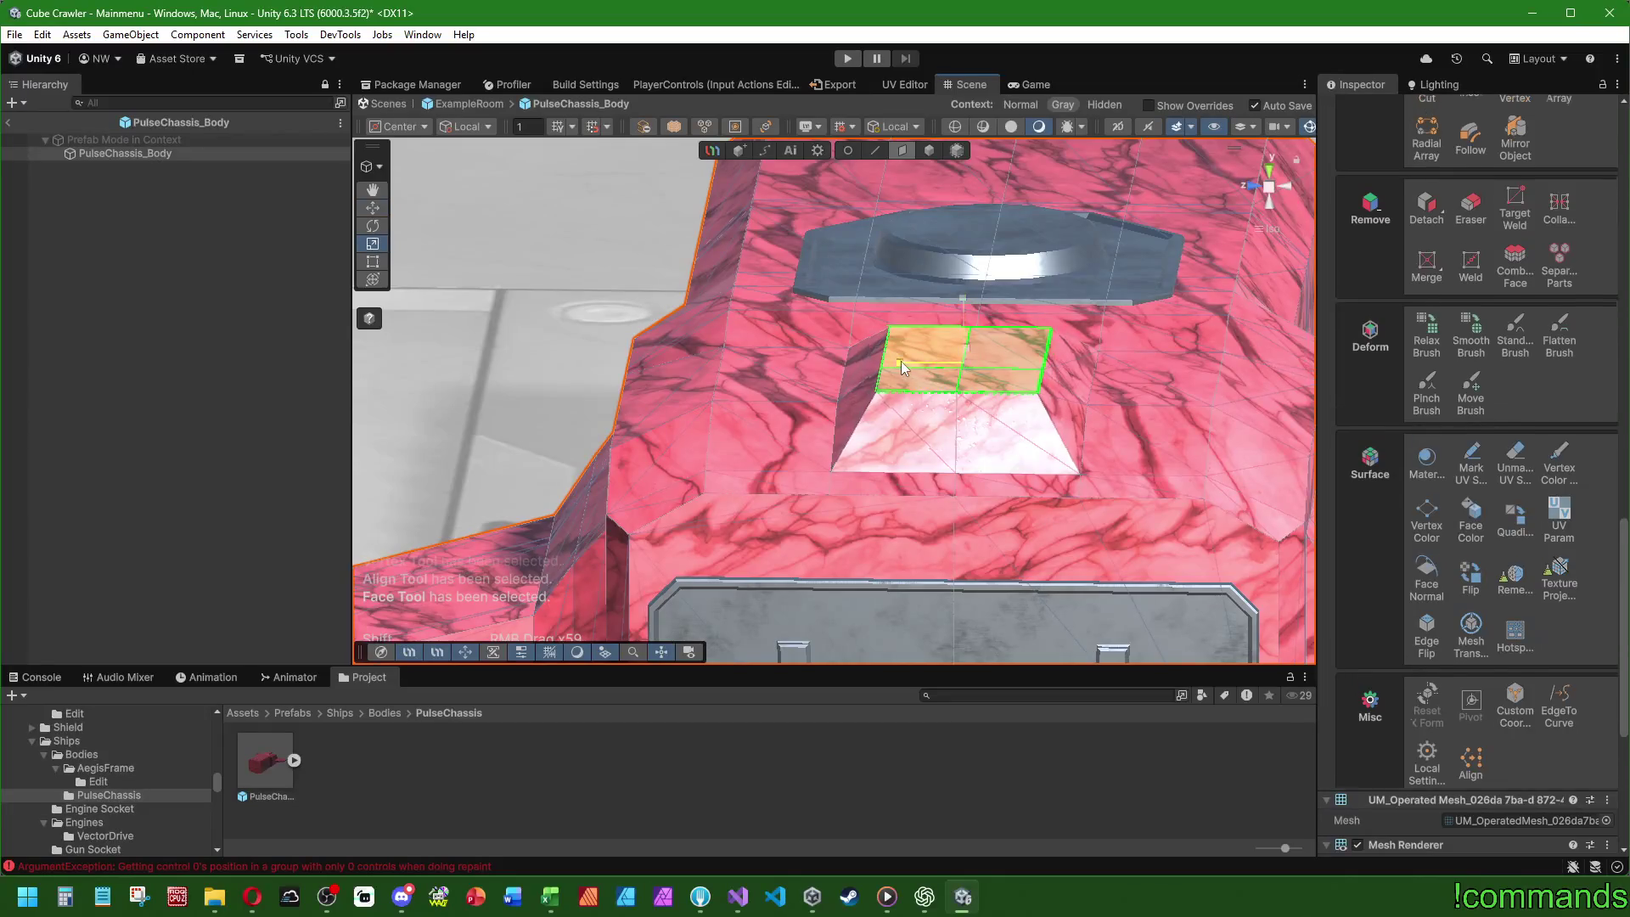
mouse_move(909, 364)
mouse_down()
mouse_move(620, 465)
mouse_move(995, 425)
mouse_up()
mouse_move(824, 473)
mouse_down()
mouse_move(1204, 521)
mouse_move(944, 399)
mouse_up()
mouse_move(930, 405)
mouse_down()
mouse_move(887, 368)
mouse_move(921, 320)
mouse_up()
key(w)
mouse_move(988, 365)
mouse_down()
mouse_move(886, 367)
mouse_move(648, 298)
mouse_move(884, 400)
mouse_move(976, 398)
mouse_up()
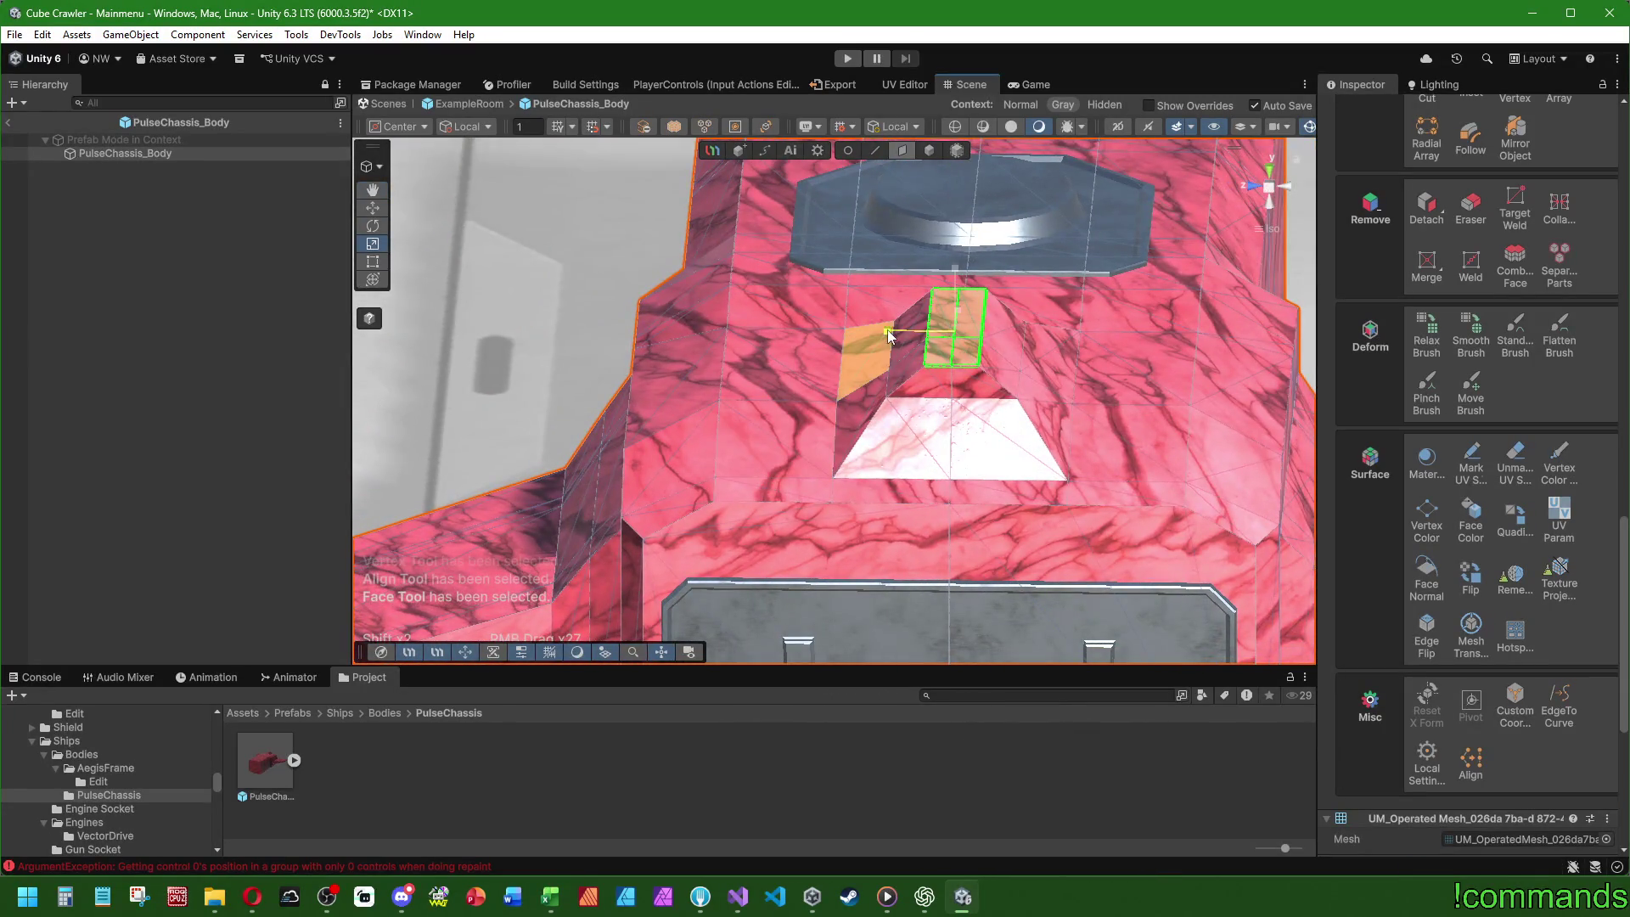
- Lower the top faces into a slim ridge and switch to edge selection
drag(1207, 440, 892, 369)
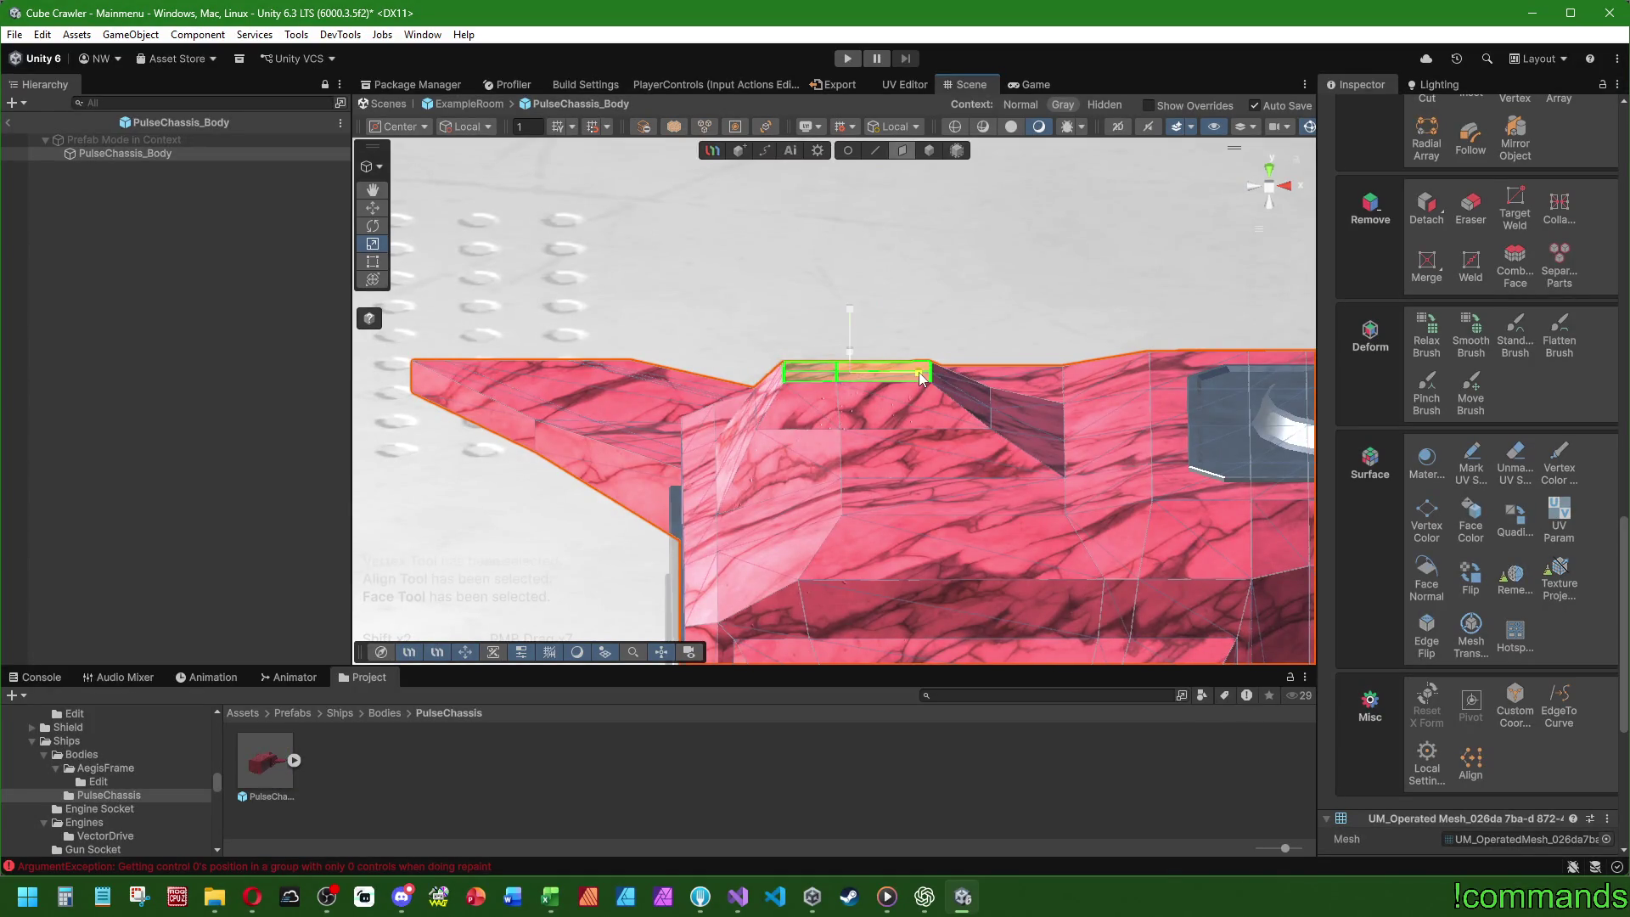
click(380, 211)
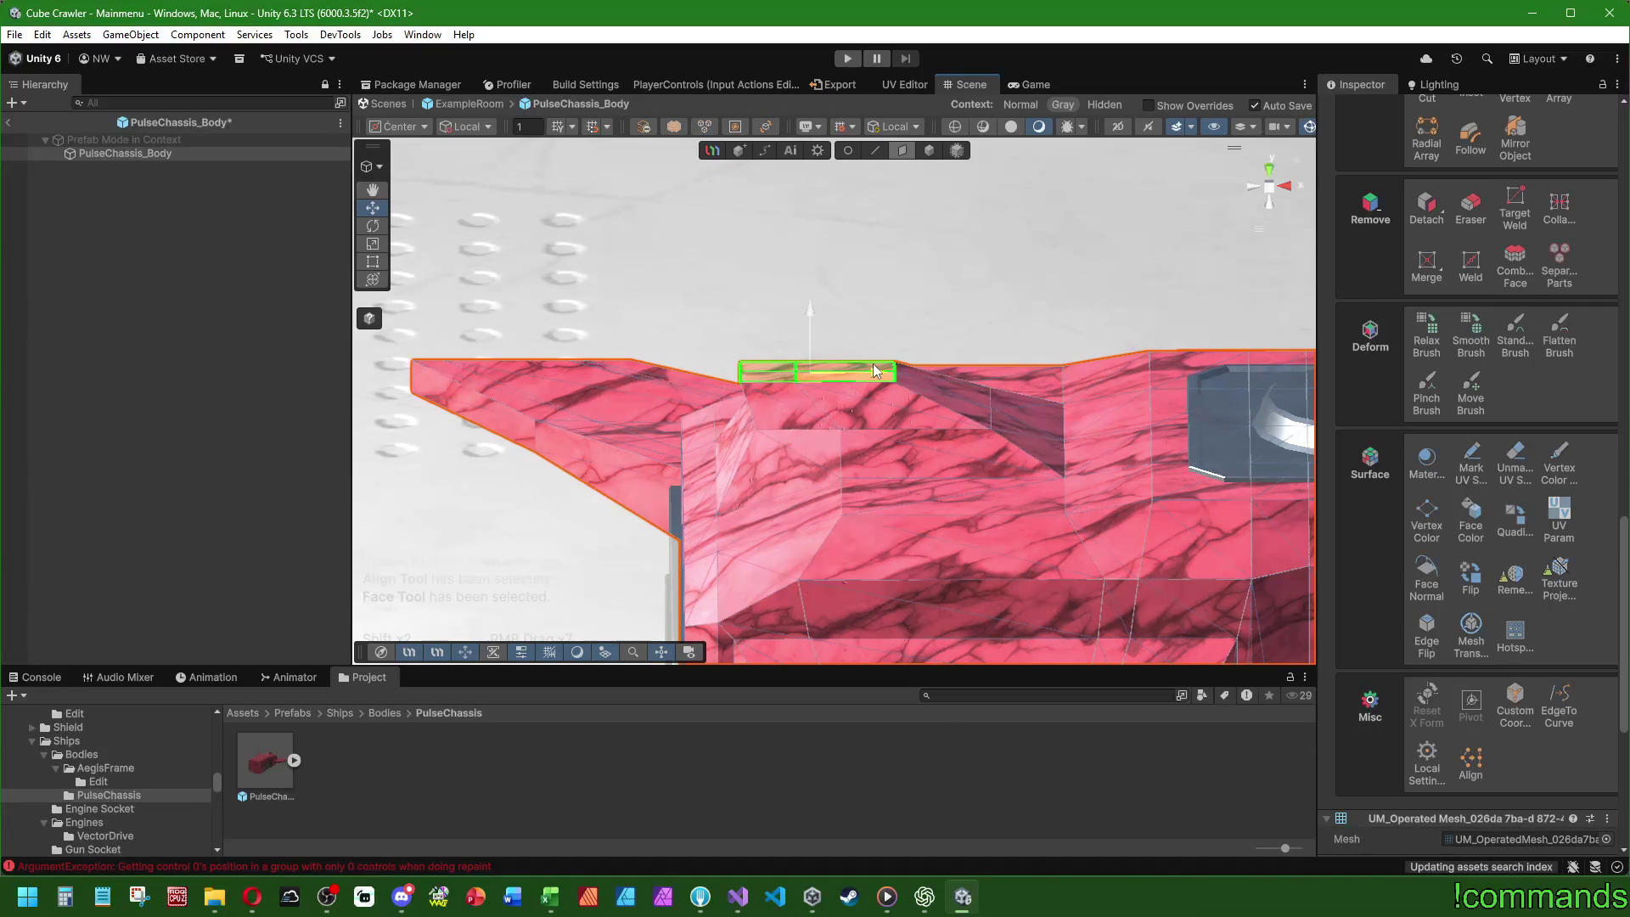
mouse_move(873, 364)
mouse_down()
mouse_move(801, 473)
mouse_move(852, 456)
mouse_up()
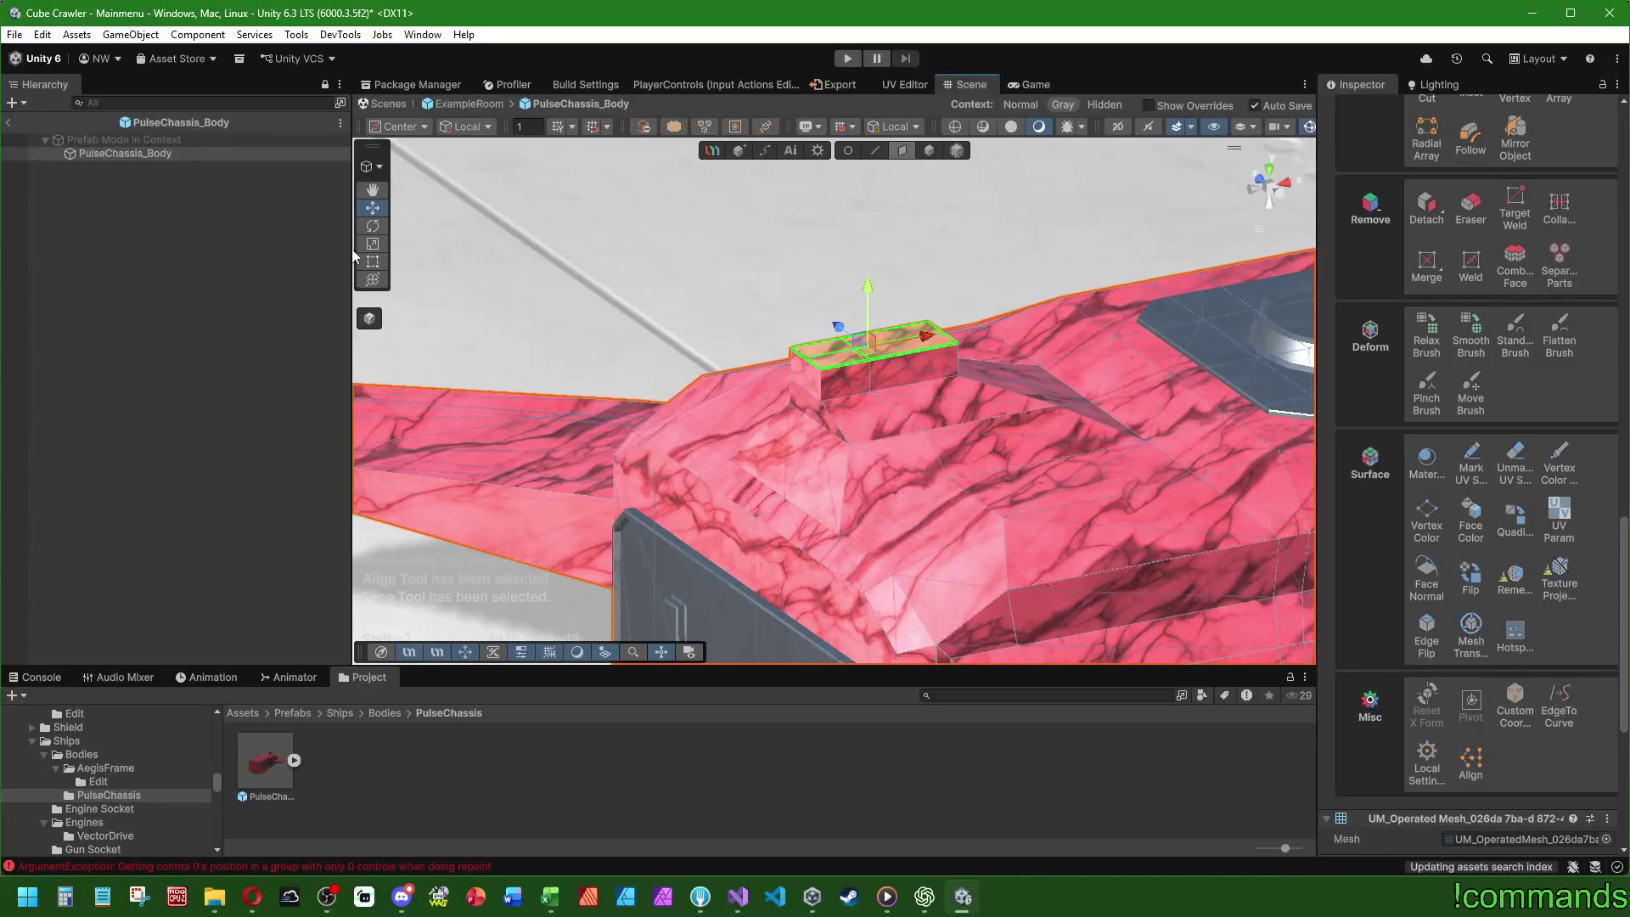
mouse_move(773, 352)
mouse_down()
mouse_move(891, 312)
mouse_move(909, 331)
mouse_move(890, 347)
mouse_up()
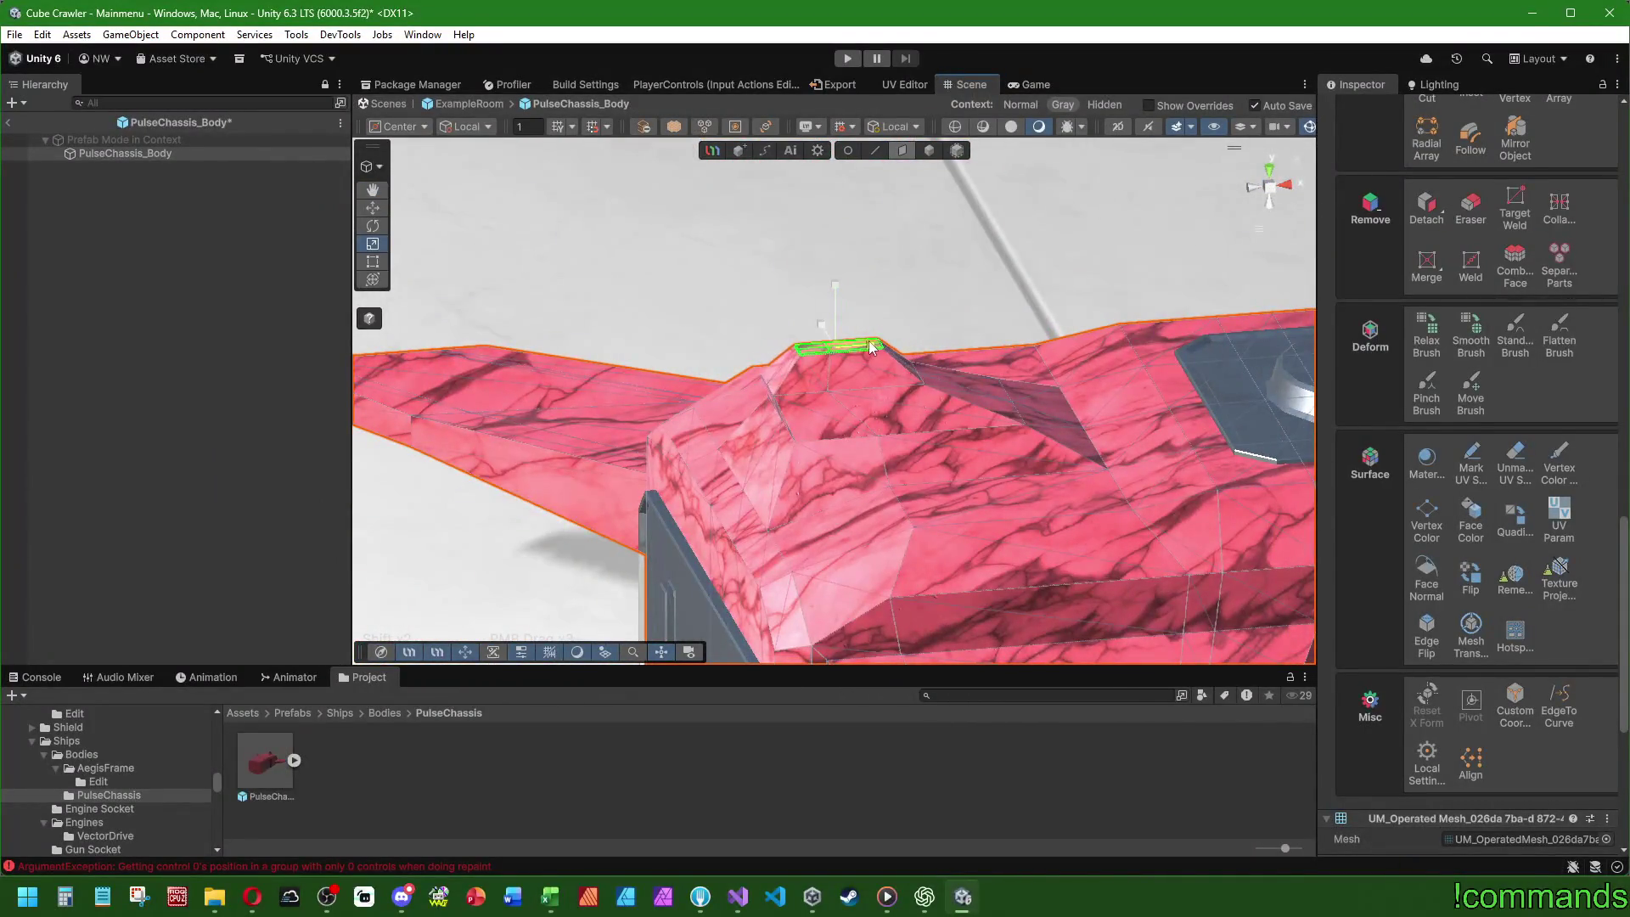
drag(853, 434, 883, 442)
scroll(888, 433, up, 3)
key(2)
drag(761, 387, 892, 507)
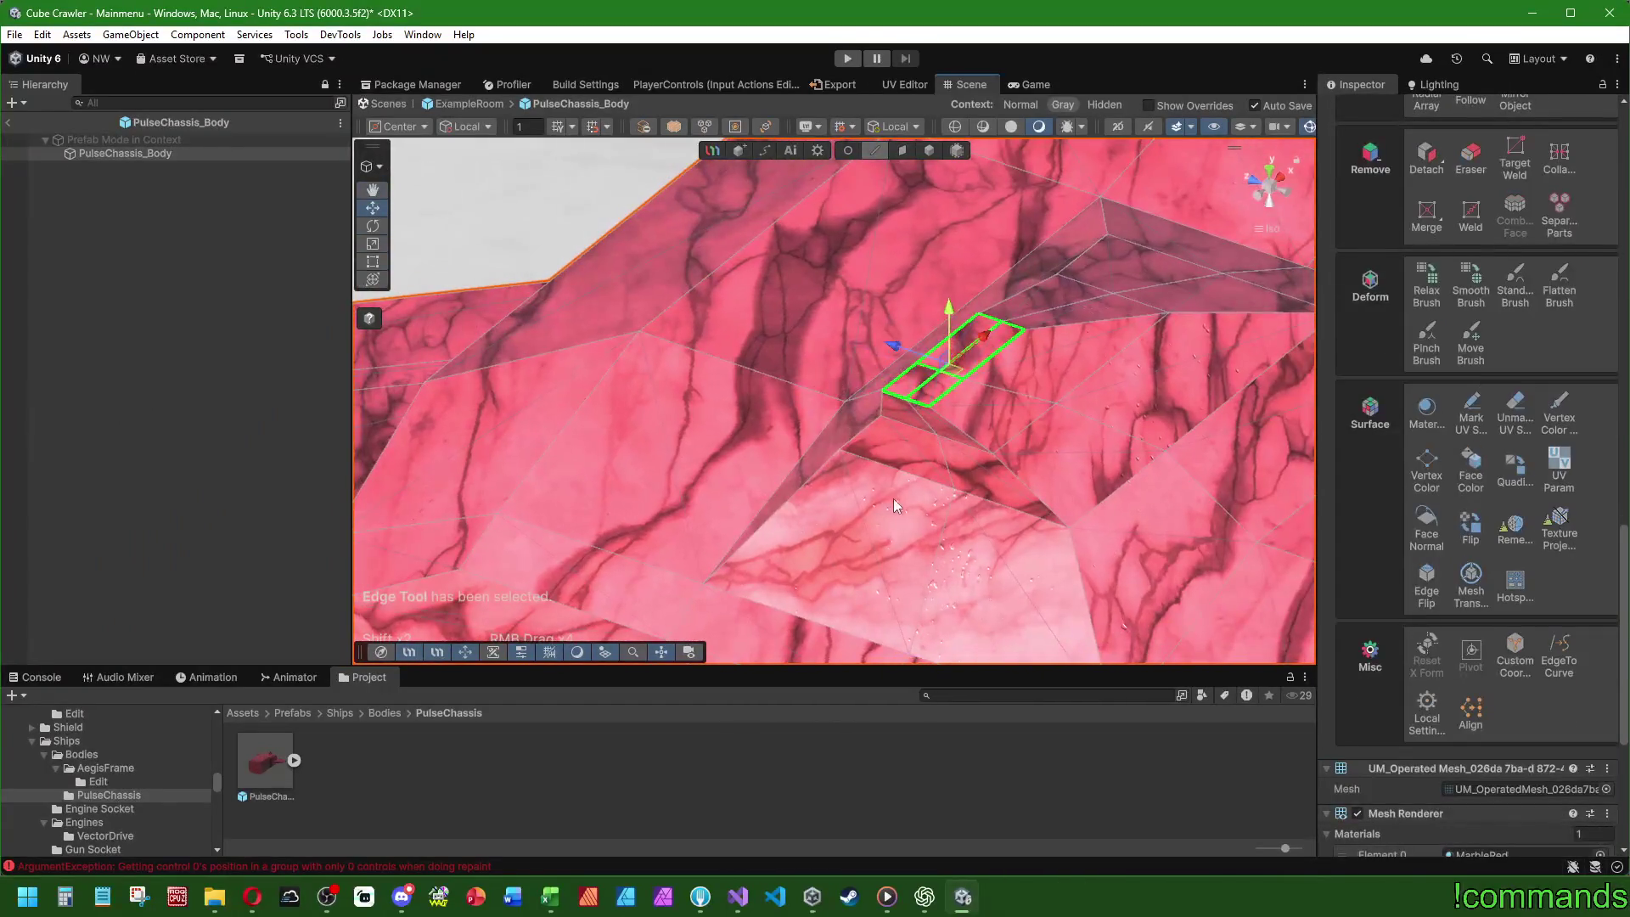
- Select the edge ring around the top recess, removing the unwanted extra edges
scroll(883, 497, down, 3)
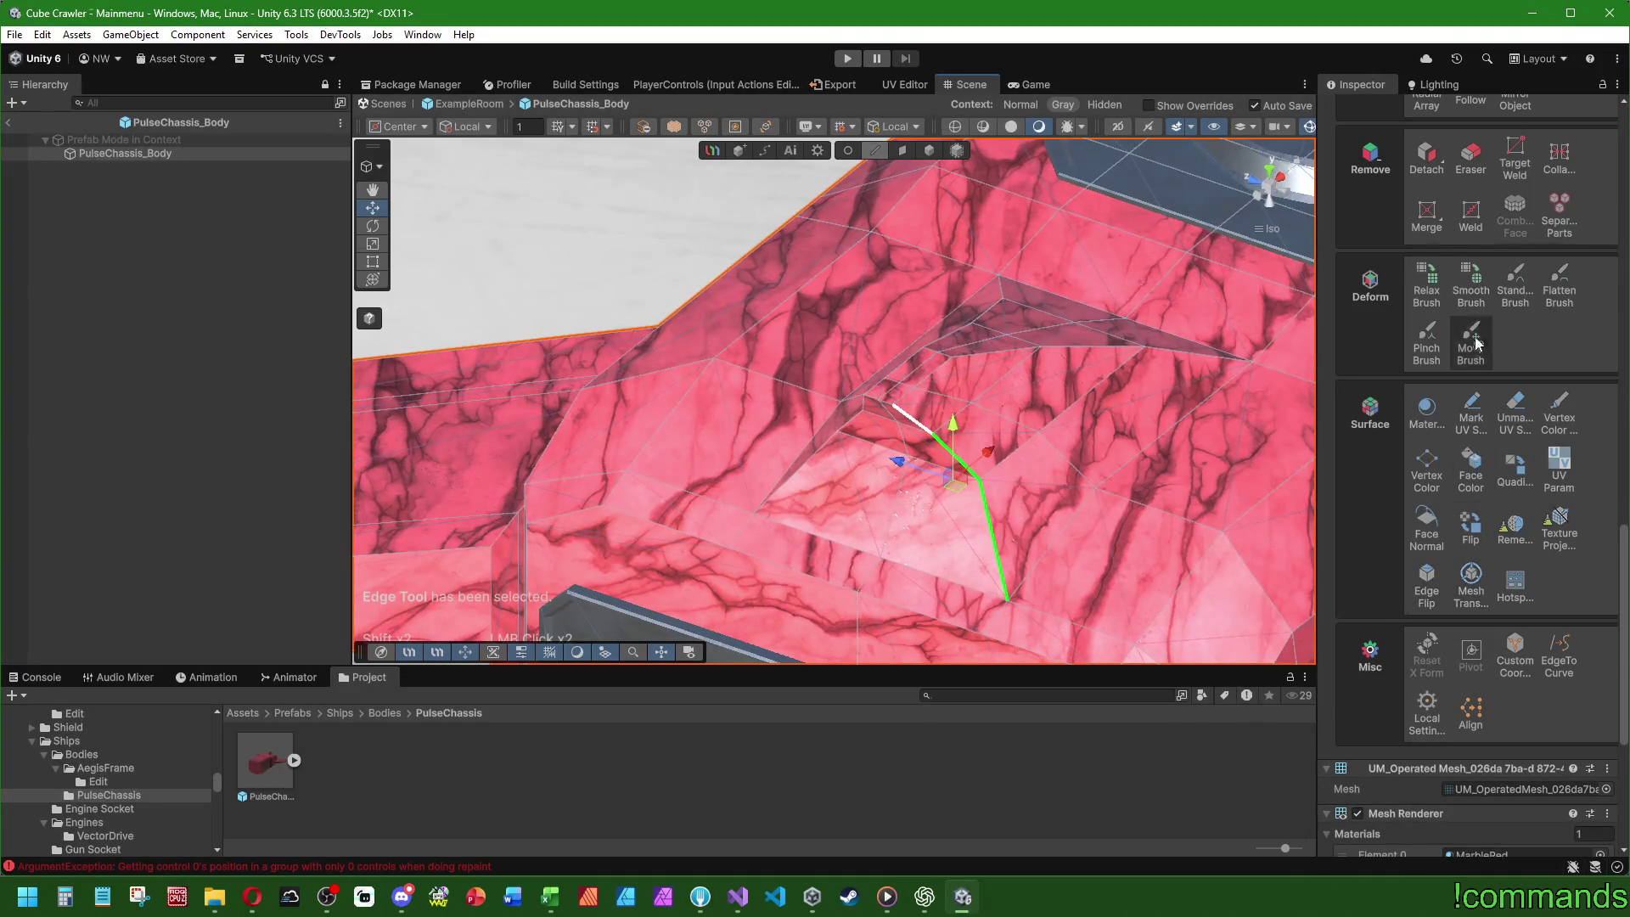
scroll(1527, 420, up, 5)
click(1513, 211)
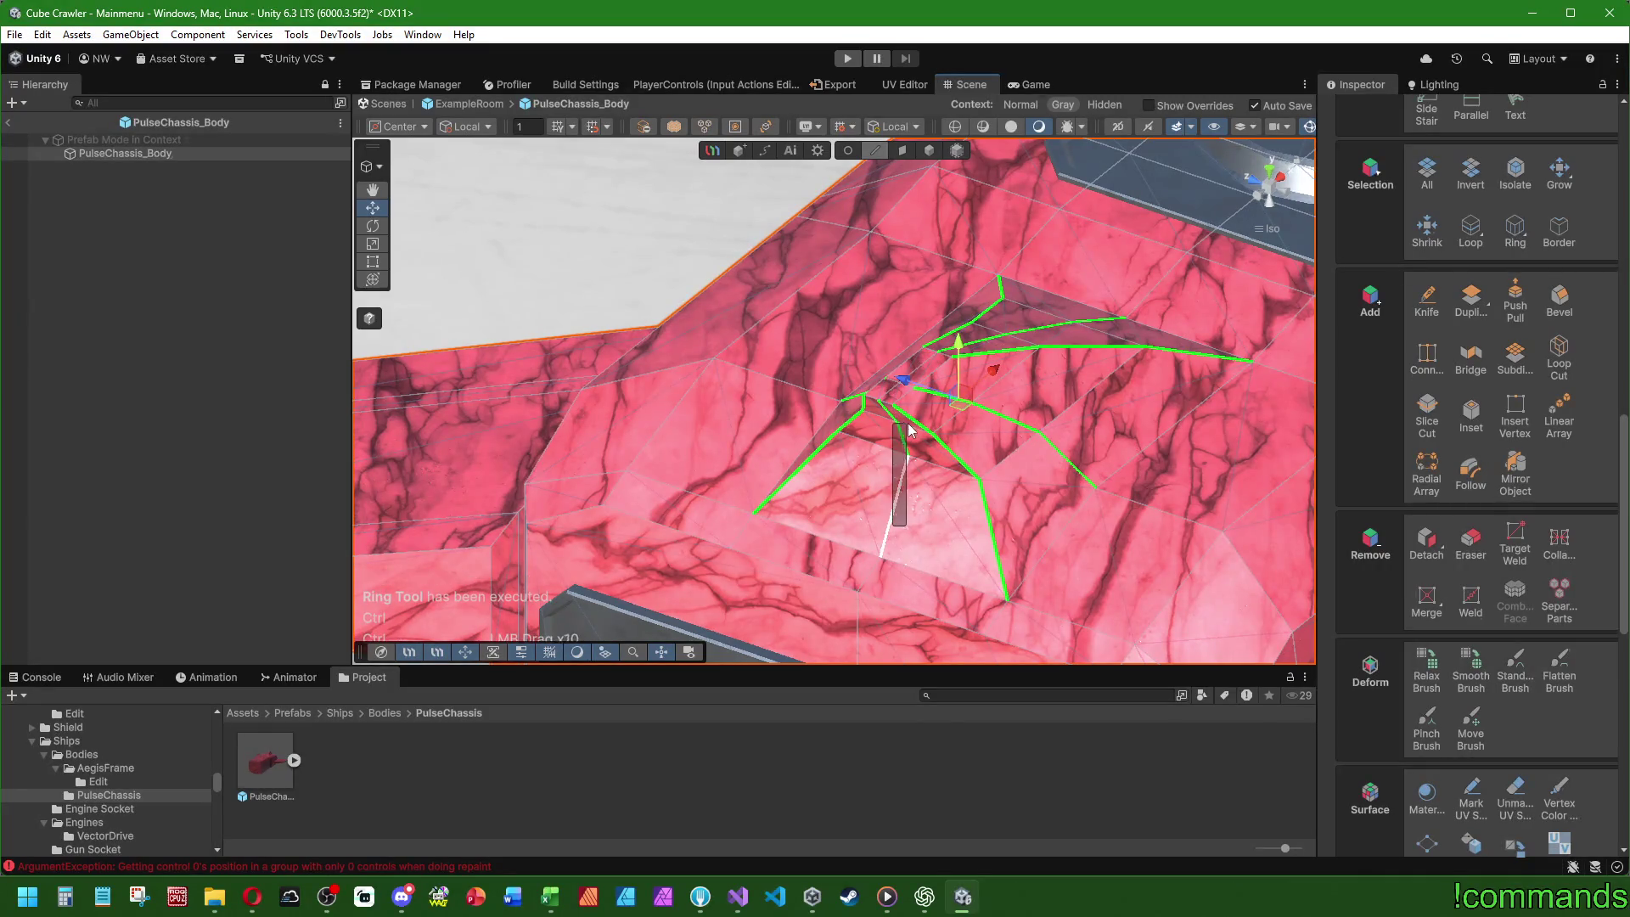
click(1069, 450)
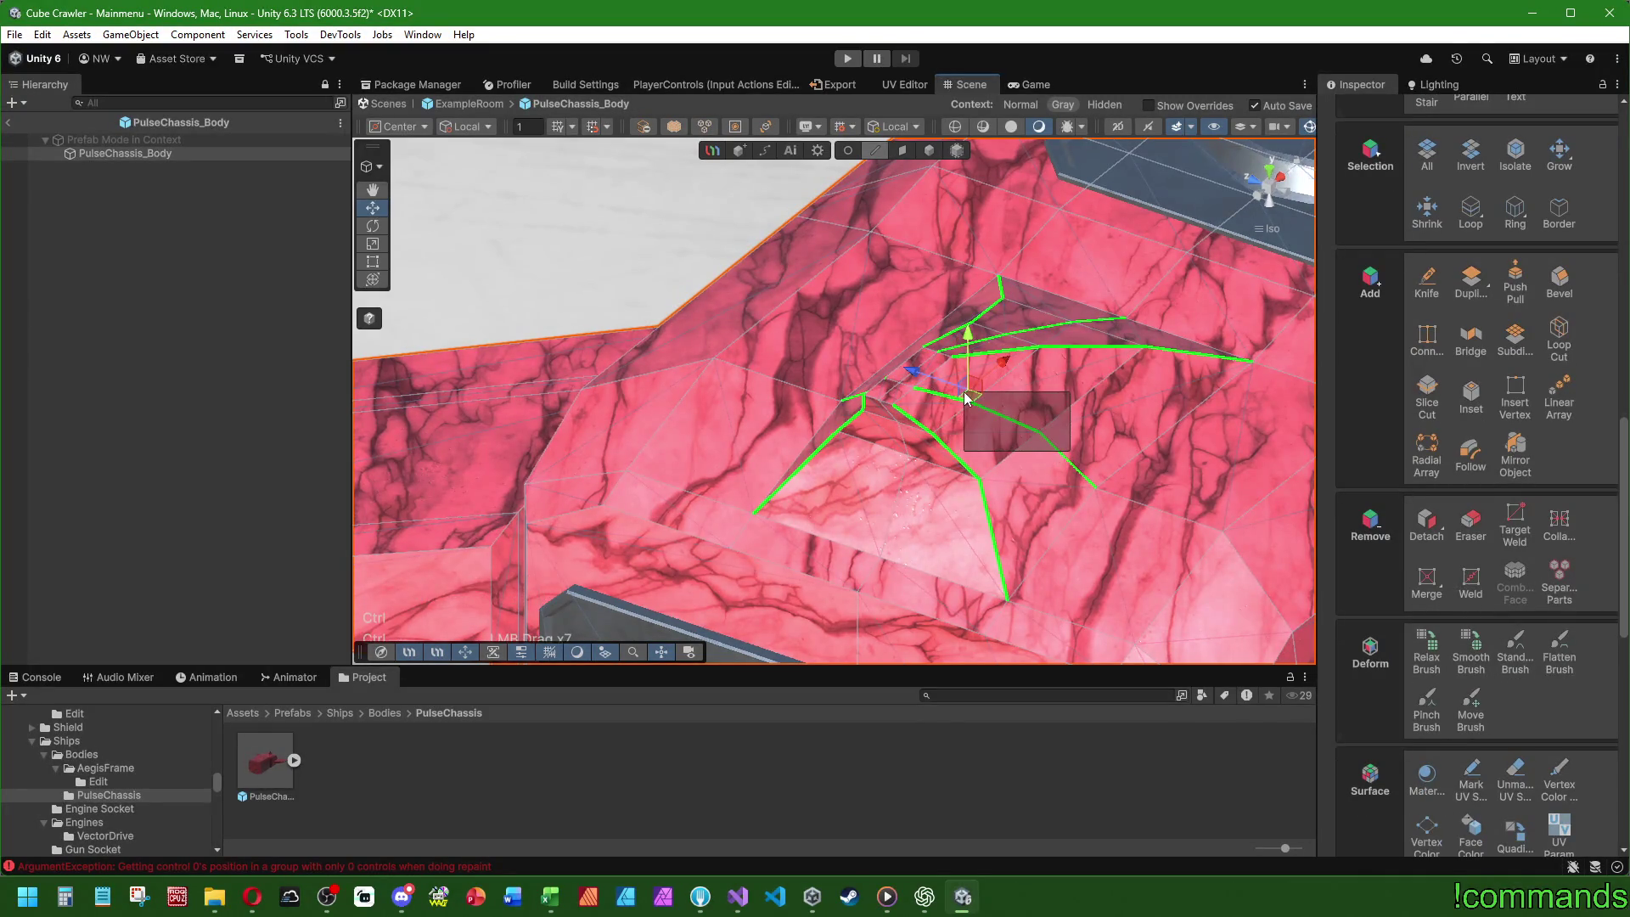
drag(1075, 456, 891, 526)
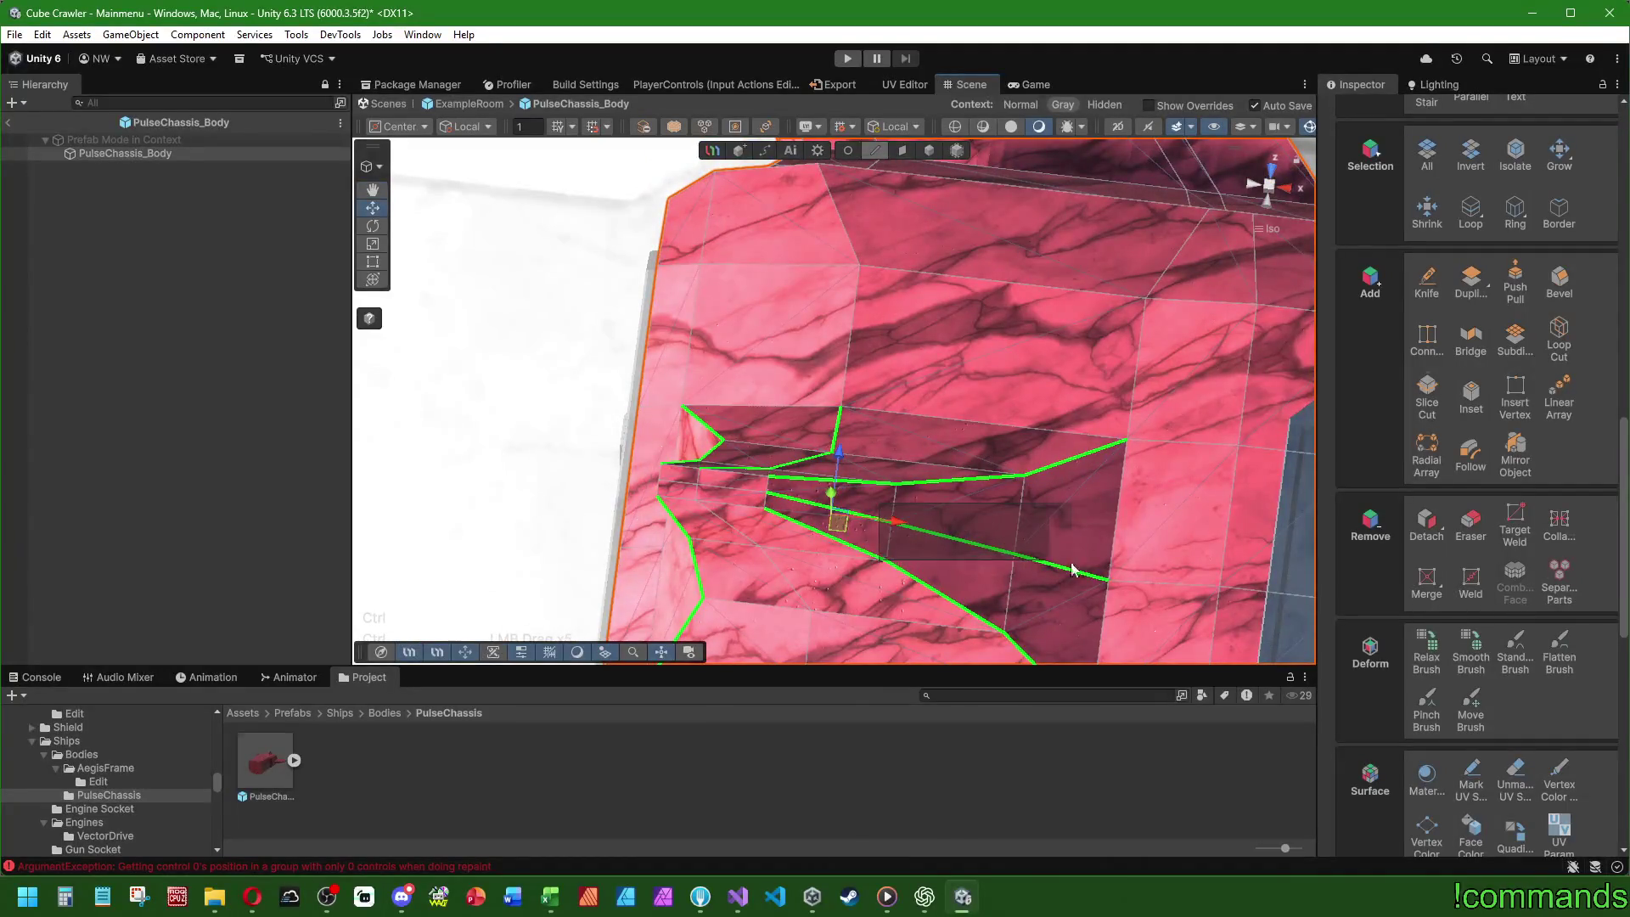
click(1112, 560)
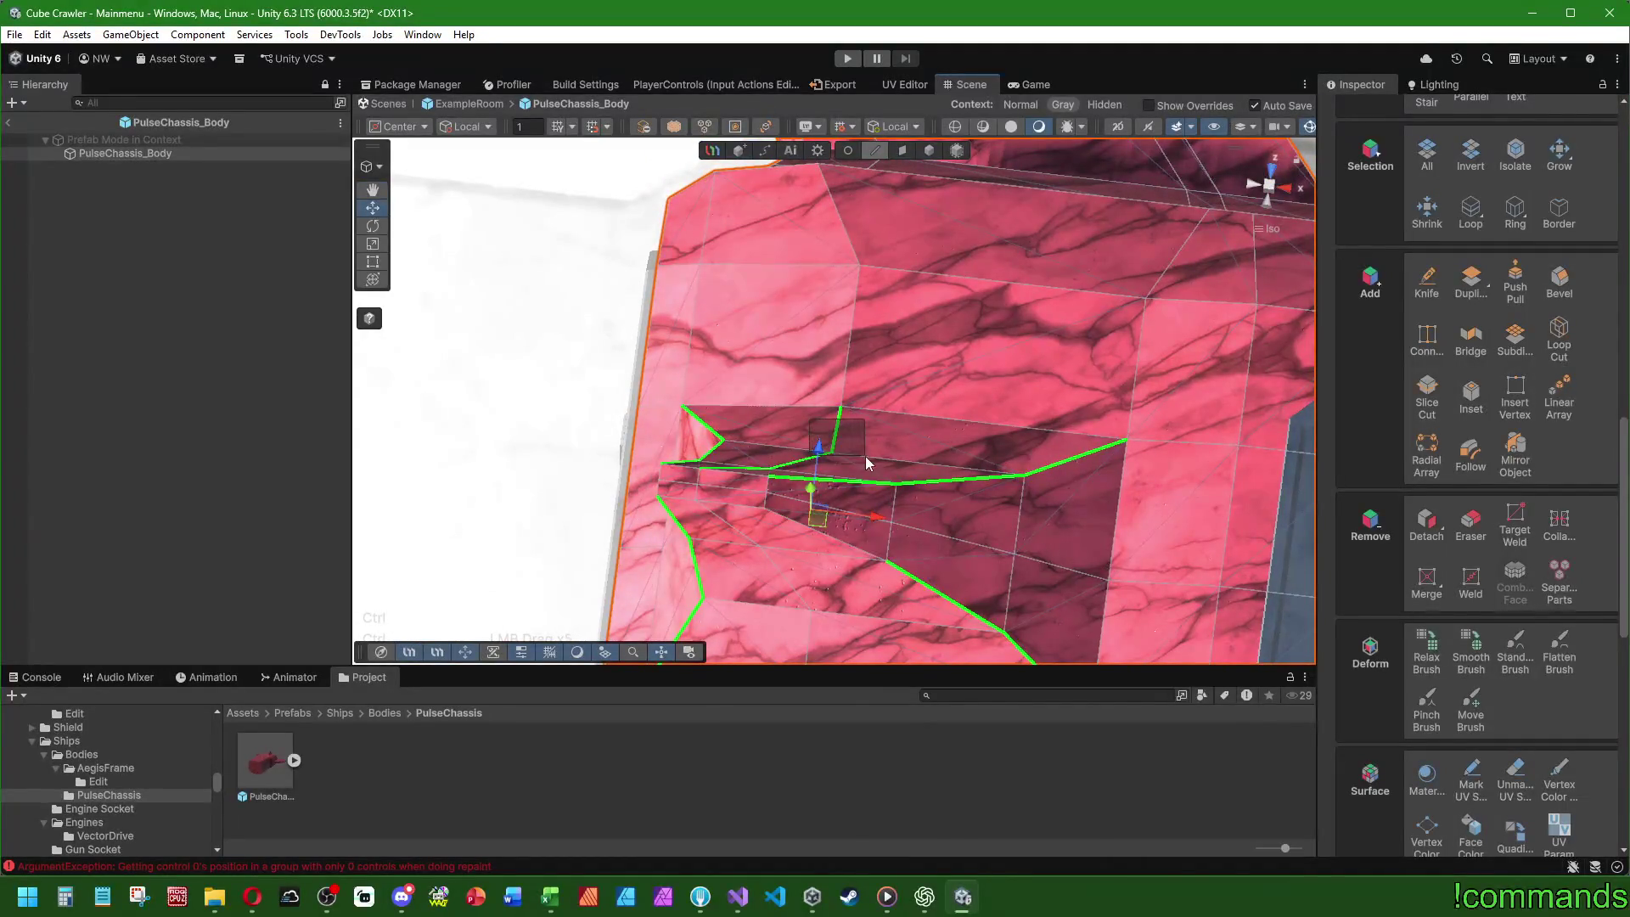
mouse_move(782, 524)
mouse_down()
mouse_move(856, 434)
mouse_move(883, 501)
mouse_move(995, 558)
mouse_move(793, 469)
mouse_move(793, 487)
mouse_move(831, 435)
mouse_up()
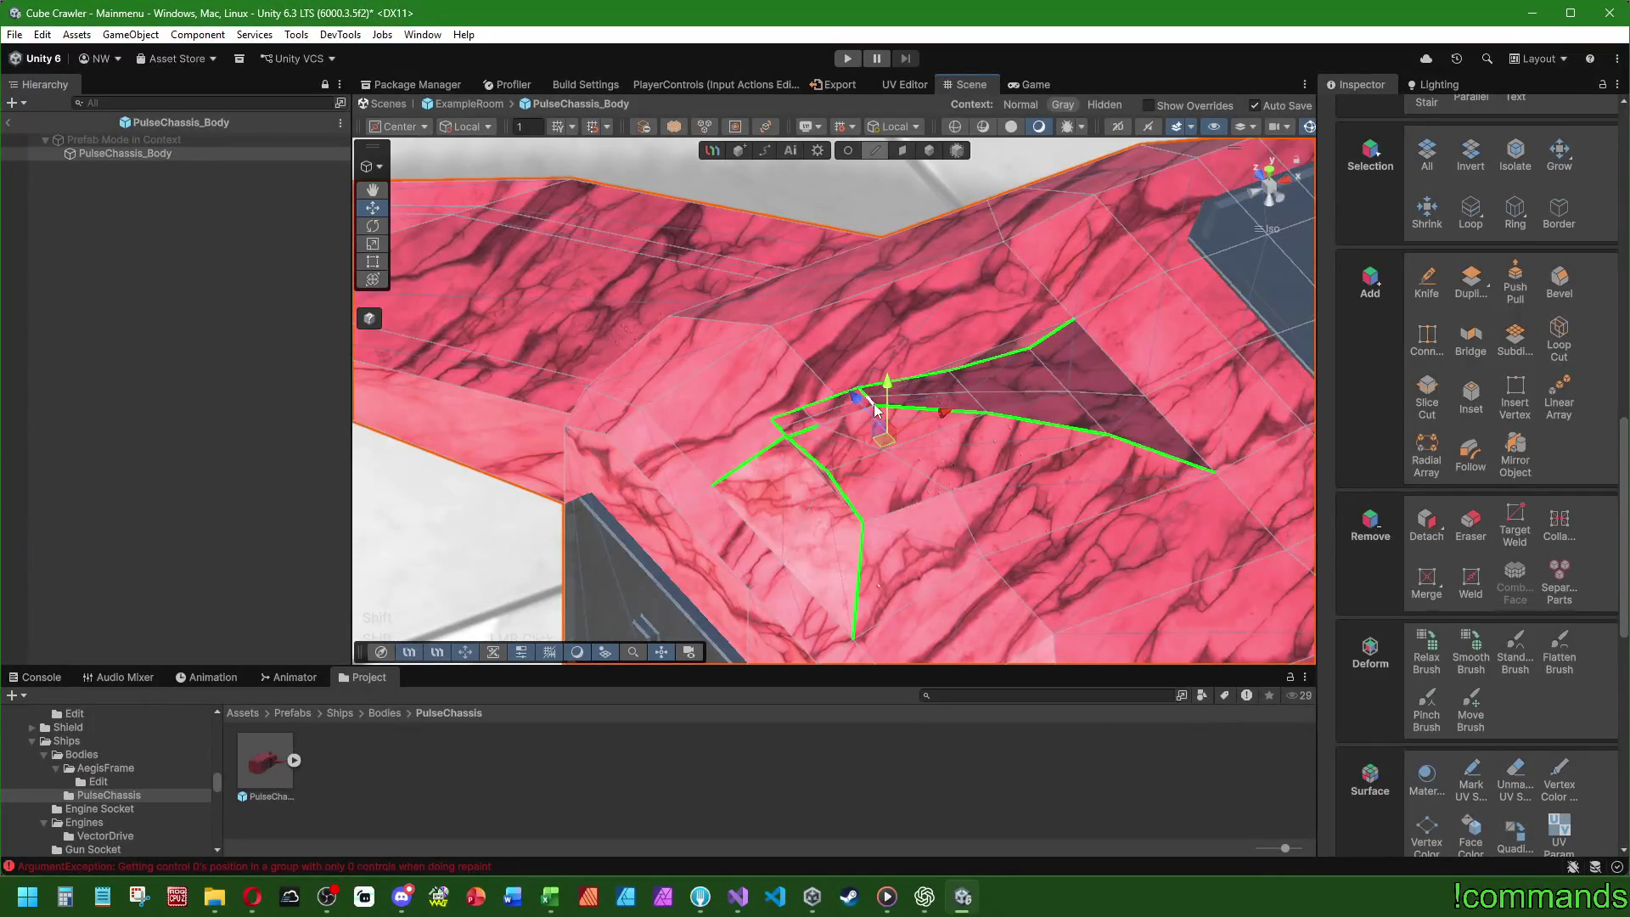
- Bevel the ring with a reduced Normalized Width, then zoom out in Face mode
click(1559, 280)
drag(1568, 248, 1490, 251)
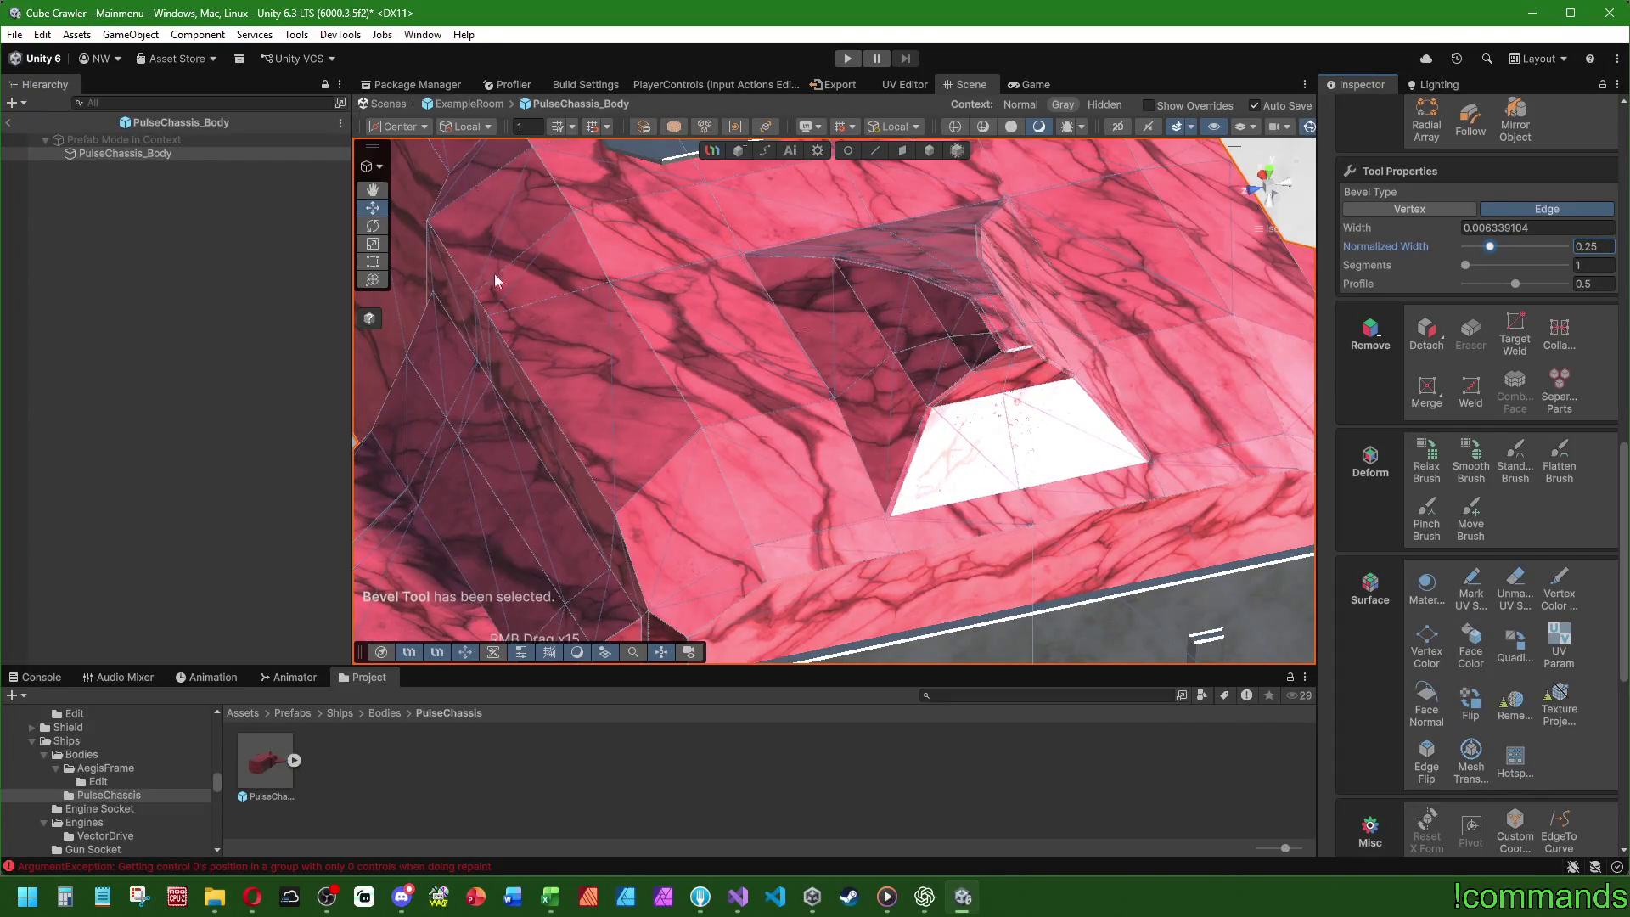
click(903, 150)
mouse_move(764, 340)
mouse_down()
mouse_move(776, 380)
mouse_move(754, 471)
mouse_move(710, 484)
mouse_move(681, 412)
mouse_move(673, 447)
mouse_move(745, 561)
mouse_move(866, 573)
mouse_move(1138, 501)
mouse_move(1143, 463)
mouse_up()
scroll(1062, 393, down, 10)
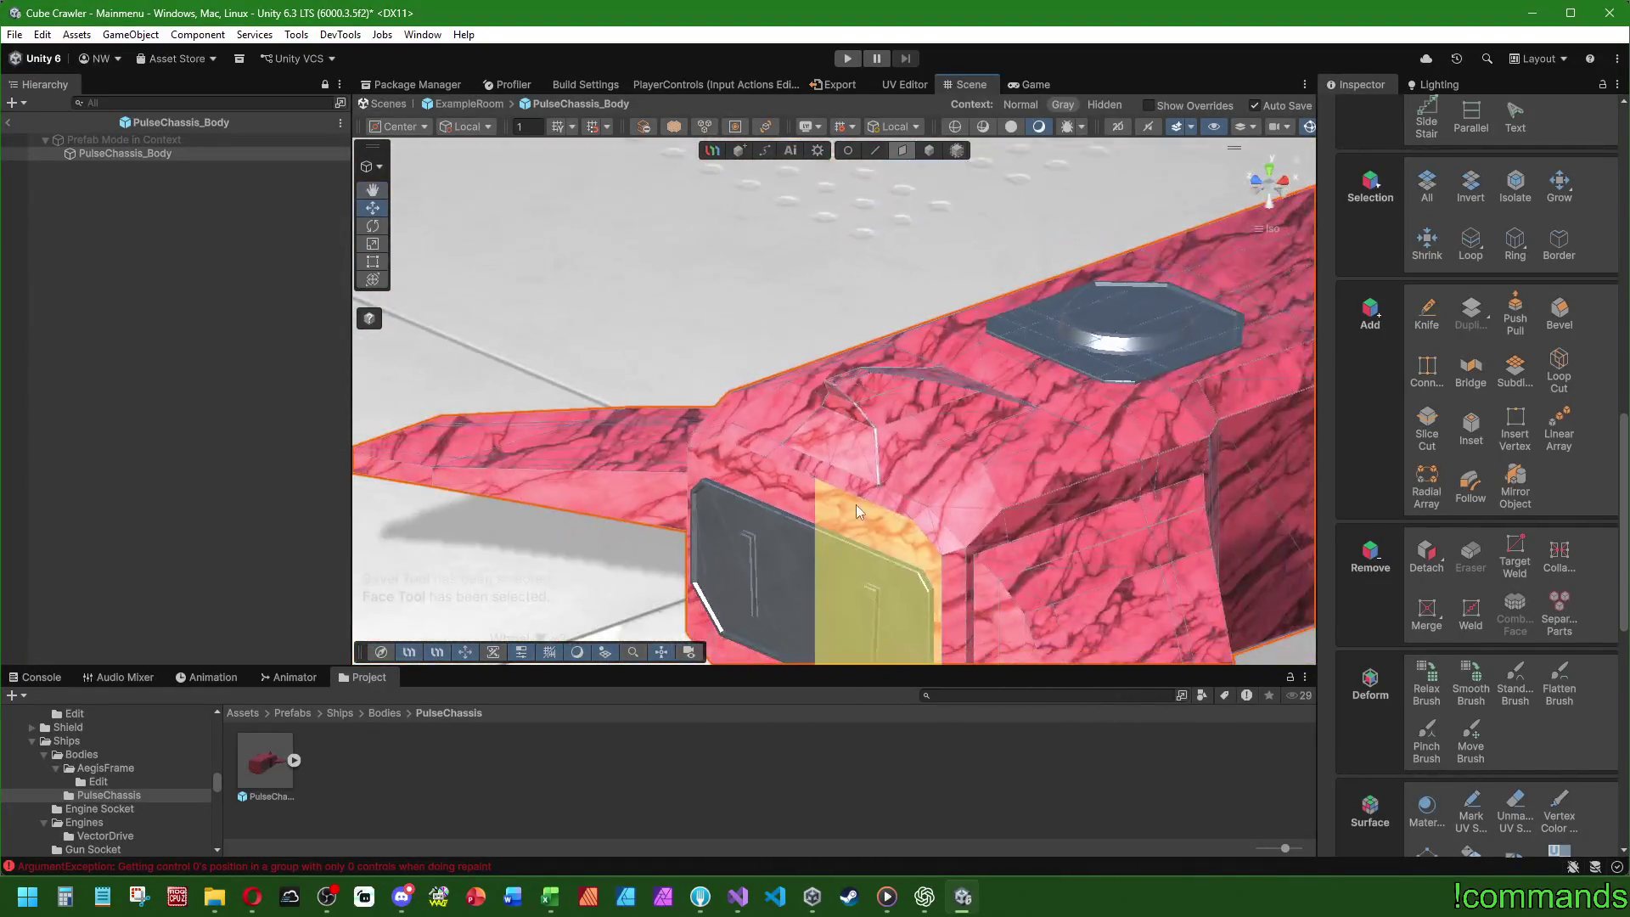
scroll(856, 505, down, 5)
mouse_move(856, 504)
mouse_down()
mouse_move(934, 383)
mouse_move(1049, 299)
mouse_move(1394, 415)
mouse_move(1037, 563)
mouse_move(840, 247)
mouse_move(1085, 342)
mouse_move(736, 386)
mouse_move(828, 519)
mouse_up()
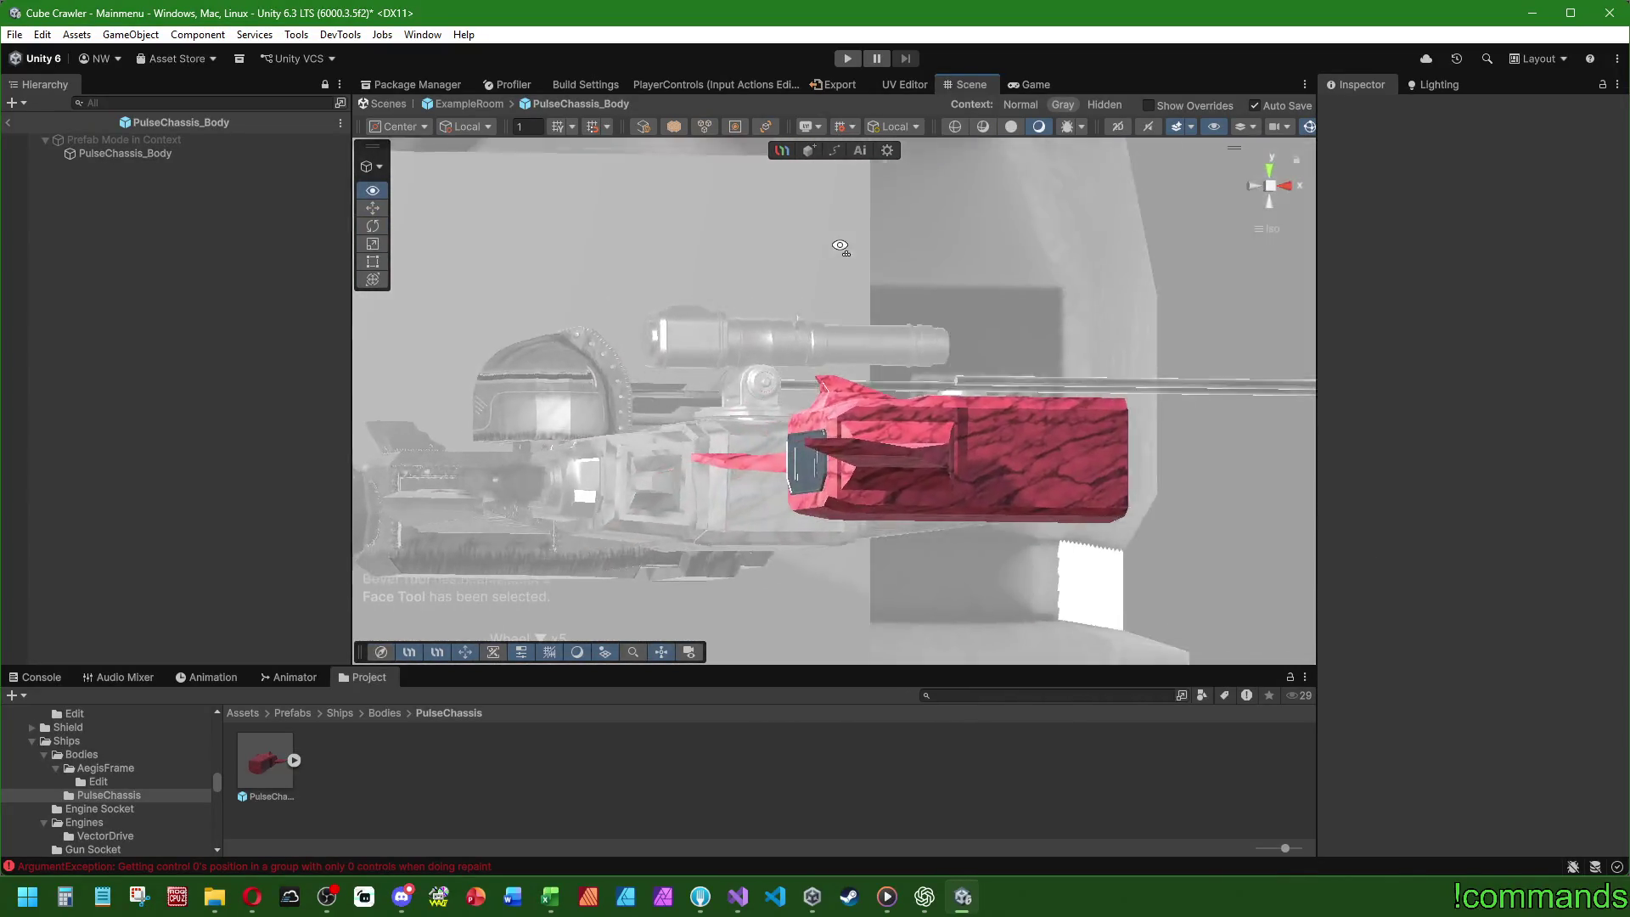
scroll(840, 246, down, 5)
scroll(828, 519, down, 5)
mouse_move(613, 368)
mouse_down()
mouse_move(956, 506)
mouse_move(884, 462)
mouse_up()
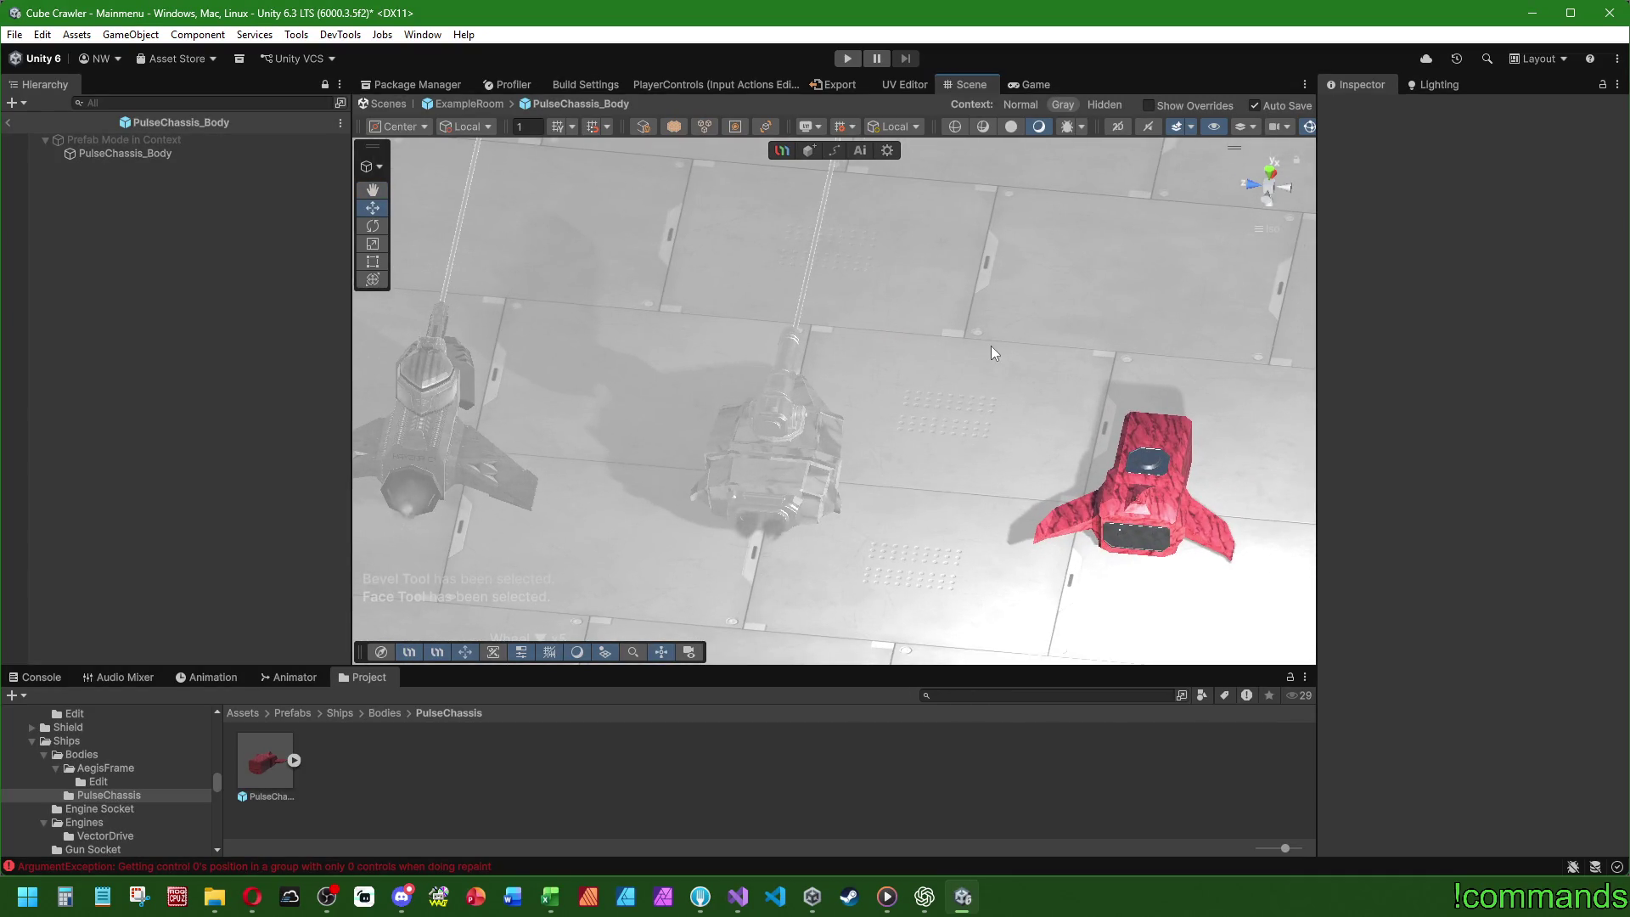
- Select PulseChassis_Body, frame it with F, orbit below, and pick an underside face
mouse_move(991, 345)
mouse_down()
mouse_move(710, 502)
mouse_move(663, 438)
mouse_up()
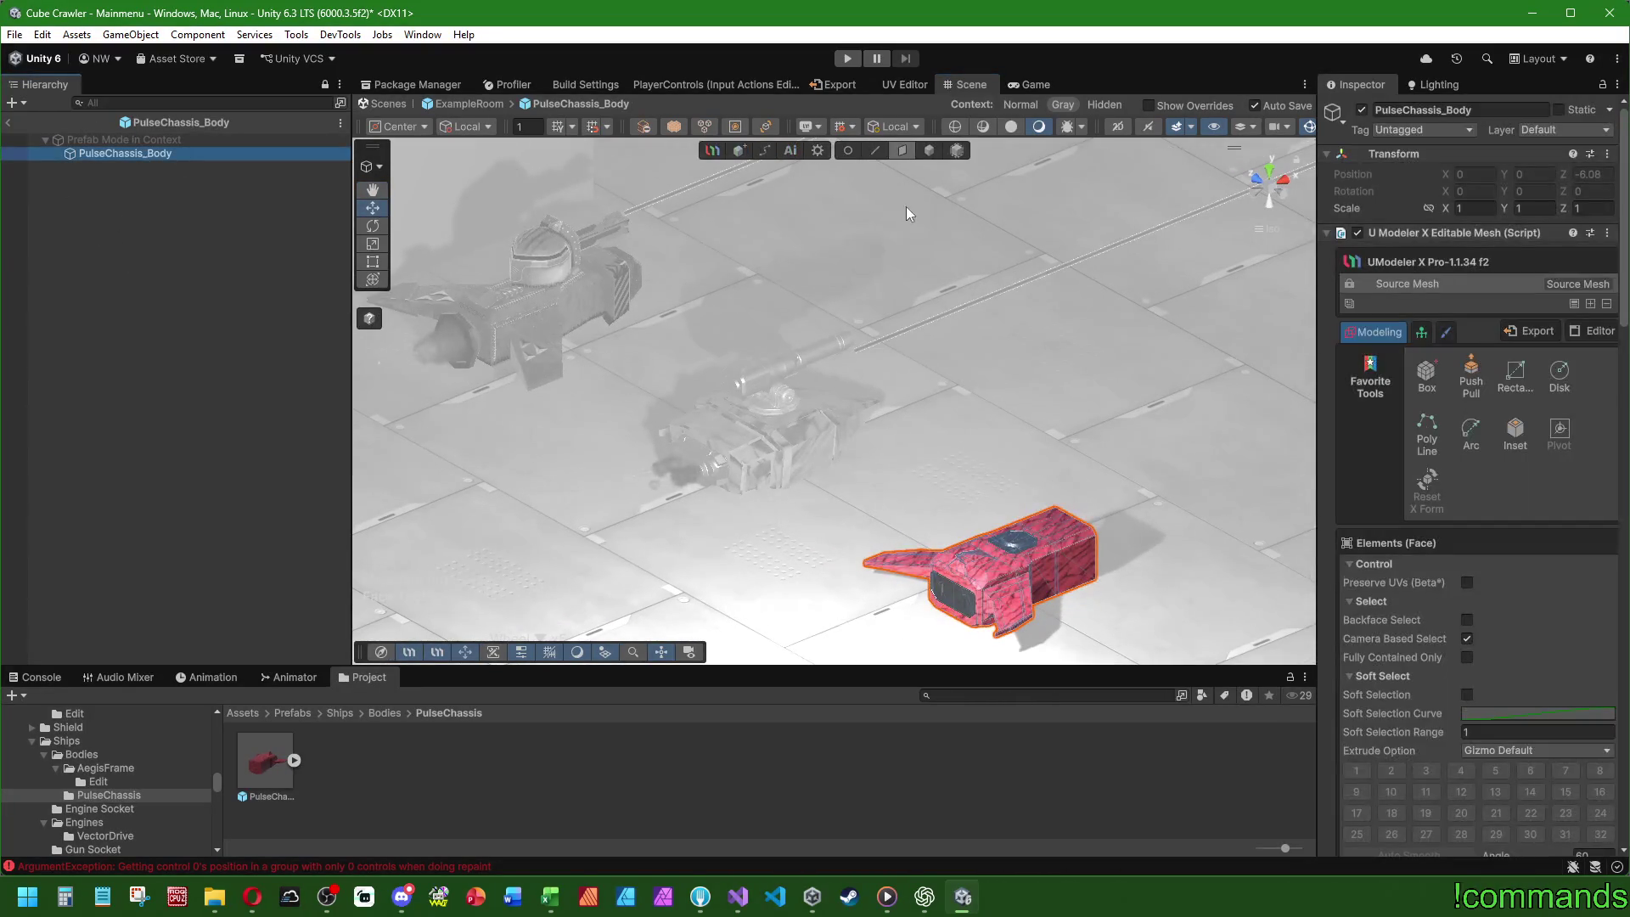
click(1021, 533)
key(f)
mouse_move(1027, 537)
mouse_down()
mouse_move(830, 301)
mouse_move(650, 380)
mouse_move(653, 506)
mouse_move(1087, 200)
mouse_move(1062, 221)
mouse_up()
shift+click(668, 418)
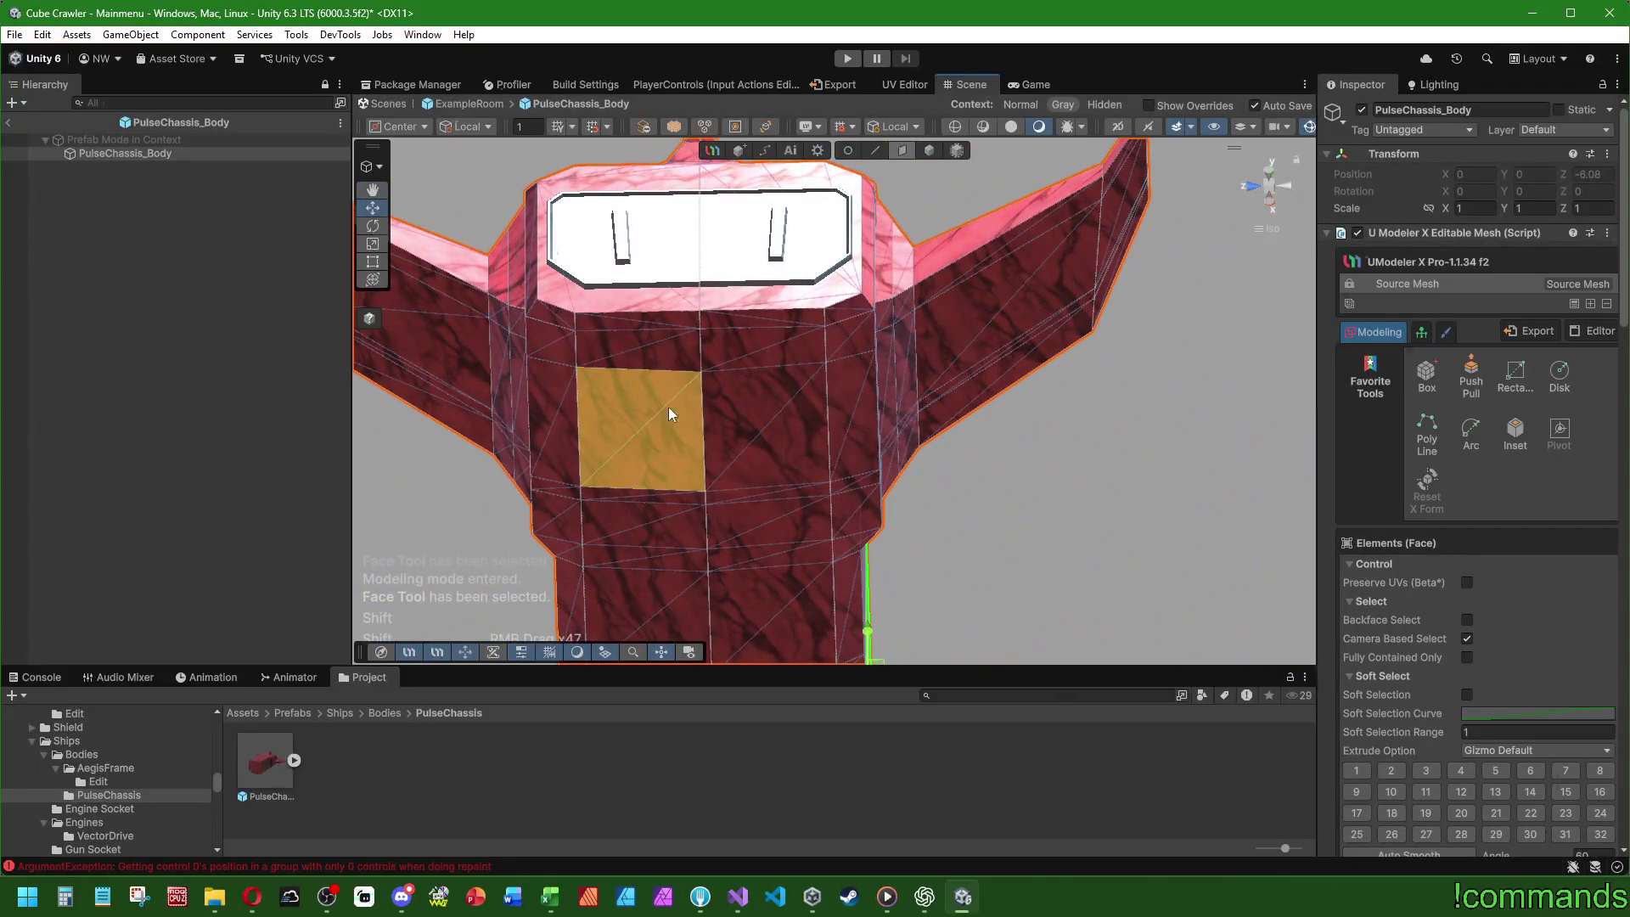
- Extrude a block of underside faces outward about 0.023, undoing one bad move
ctrl+click(768, 523)
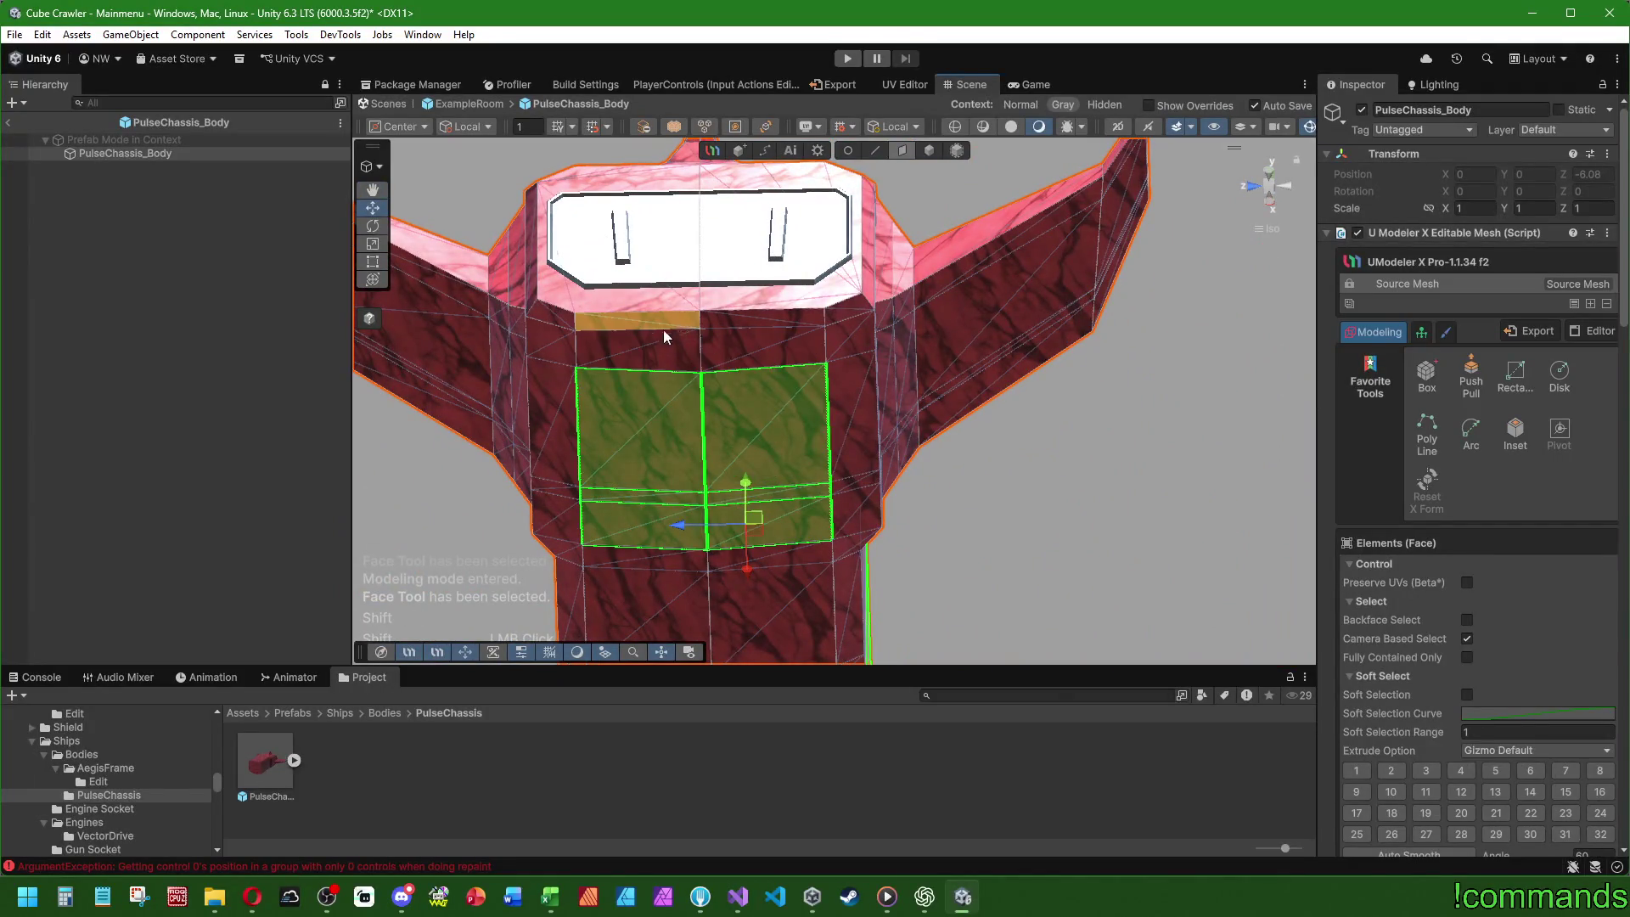
drag(950, 417, 887, 448)
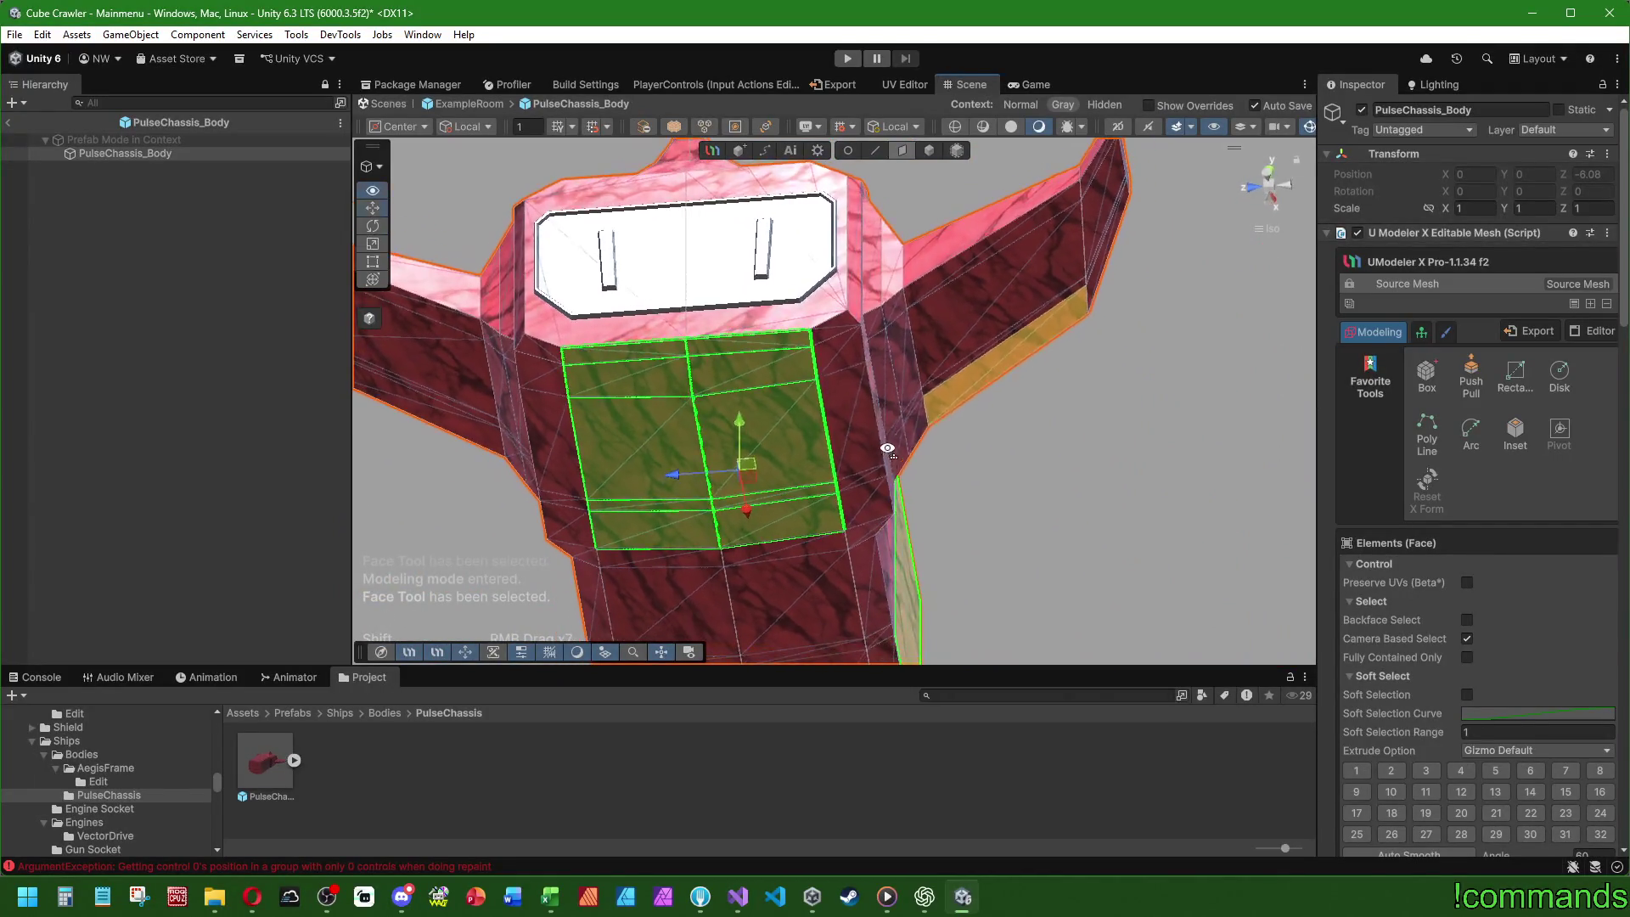
shift+click(828, 328)
mouse_move(828, 327)
mouse_down()
mouse_move(712, 425)
mouse_move(874, 342)
mouse_up()
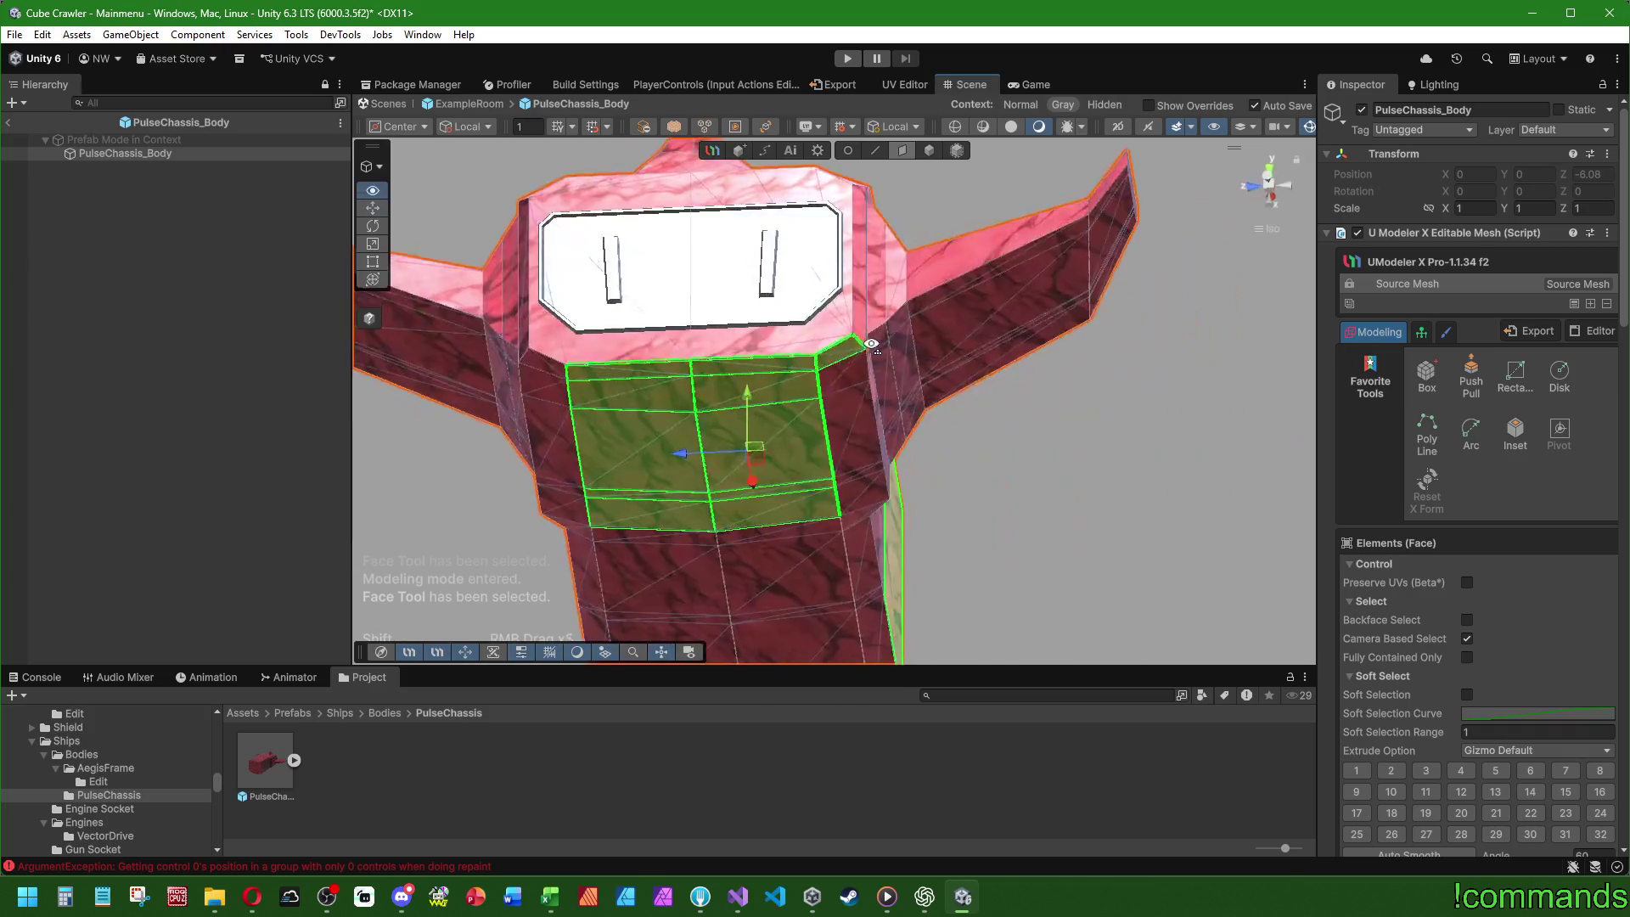
key(ctrl+z)
drag(553, 377, 793, 454)
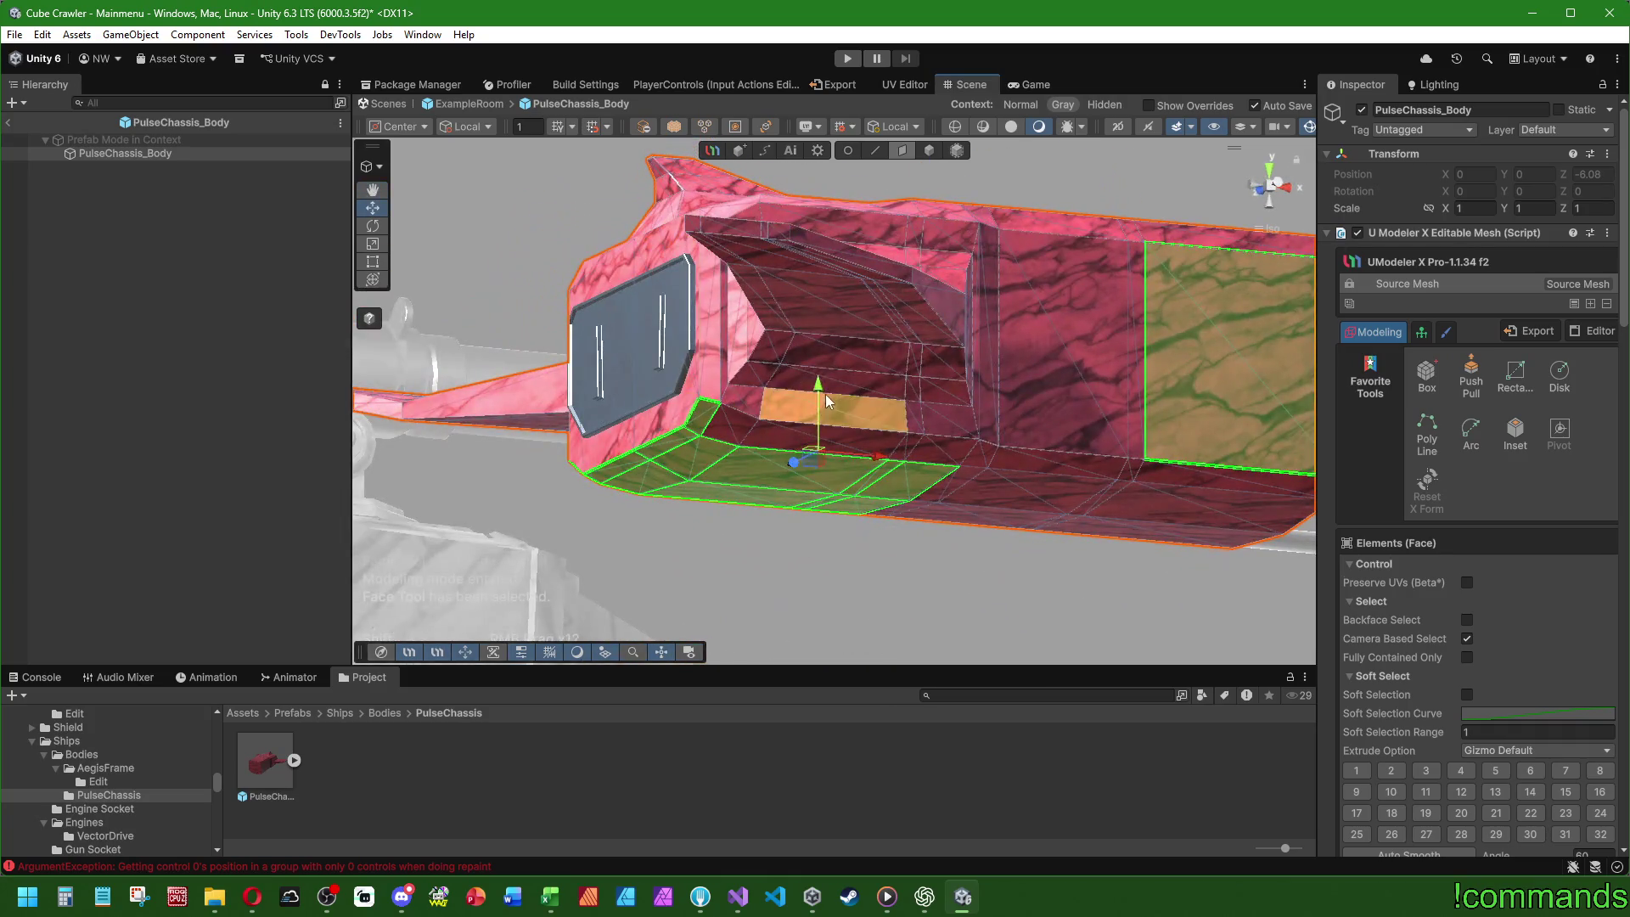
scroll(1023, 476, down, 2)
mouse_move(1023, 475)
mouse_down()
mouse_move(437, 461)
mouse_move(765, 382)
mouse_move(880, 467)
mouse_move(960, 431)
mouse_move(1121, 510)
mouse_move(1082, 535)
mouse_move(820, 446)
mouse_up()
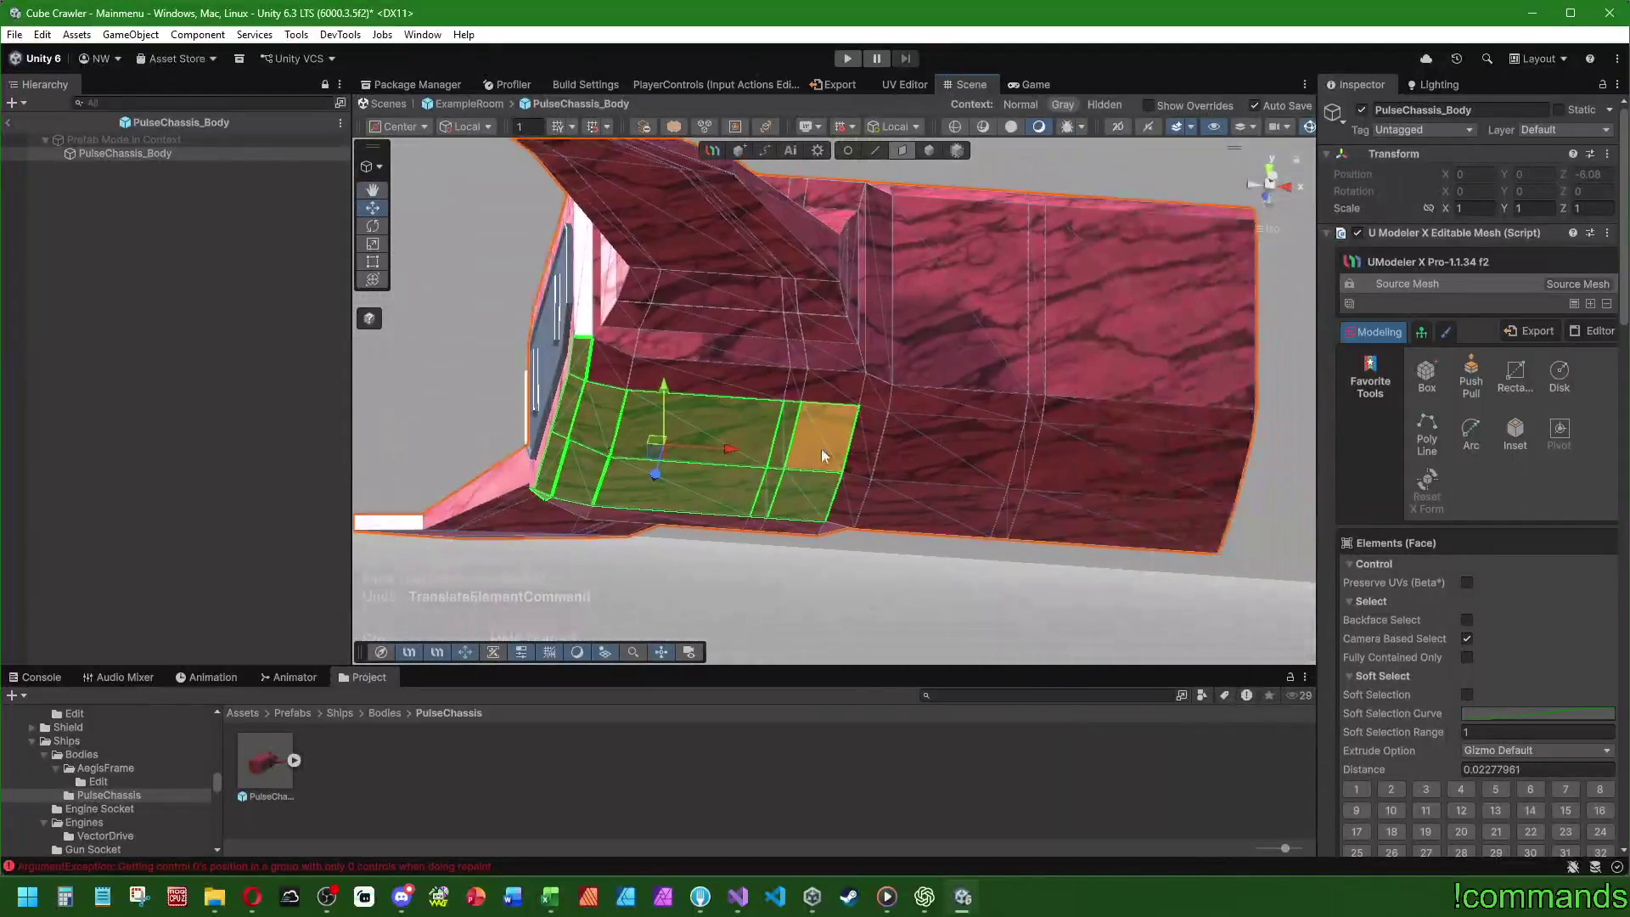
- Pick a side face, then select a vertical underside edge in Edge mode
click(817, 452)
scroll(807, 448, up, 3)
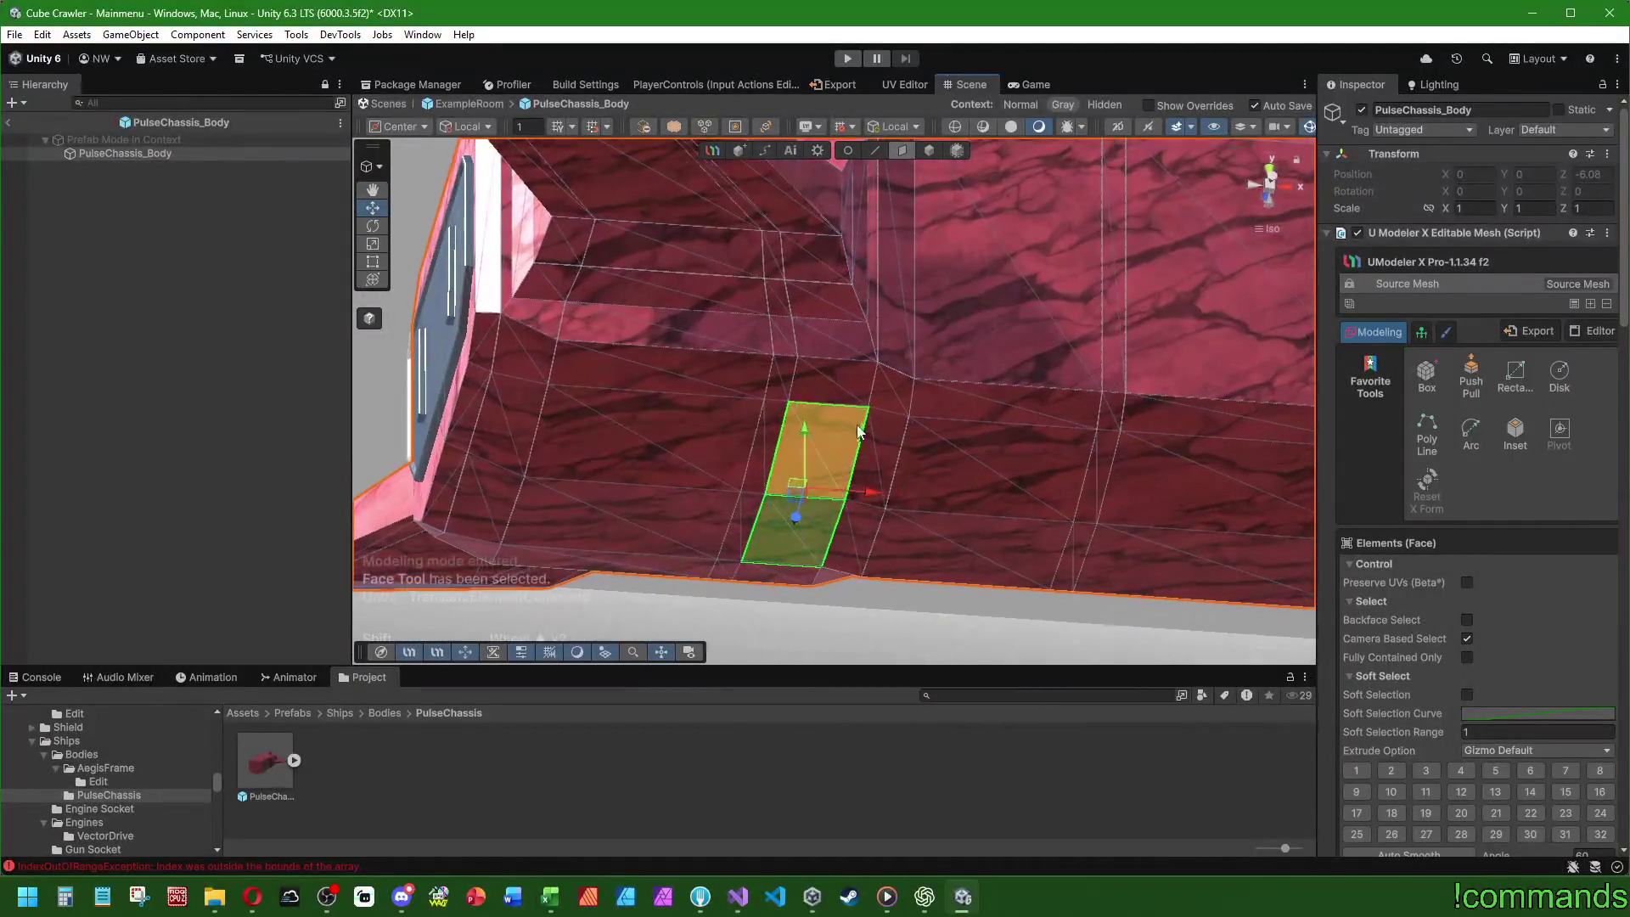
click(875, 150)
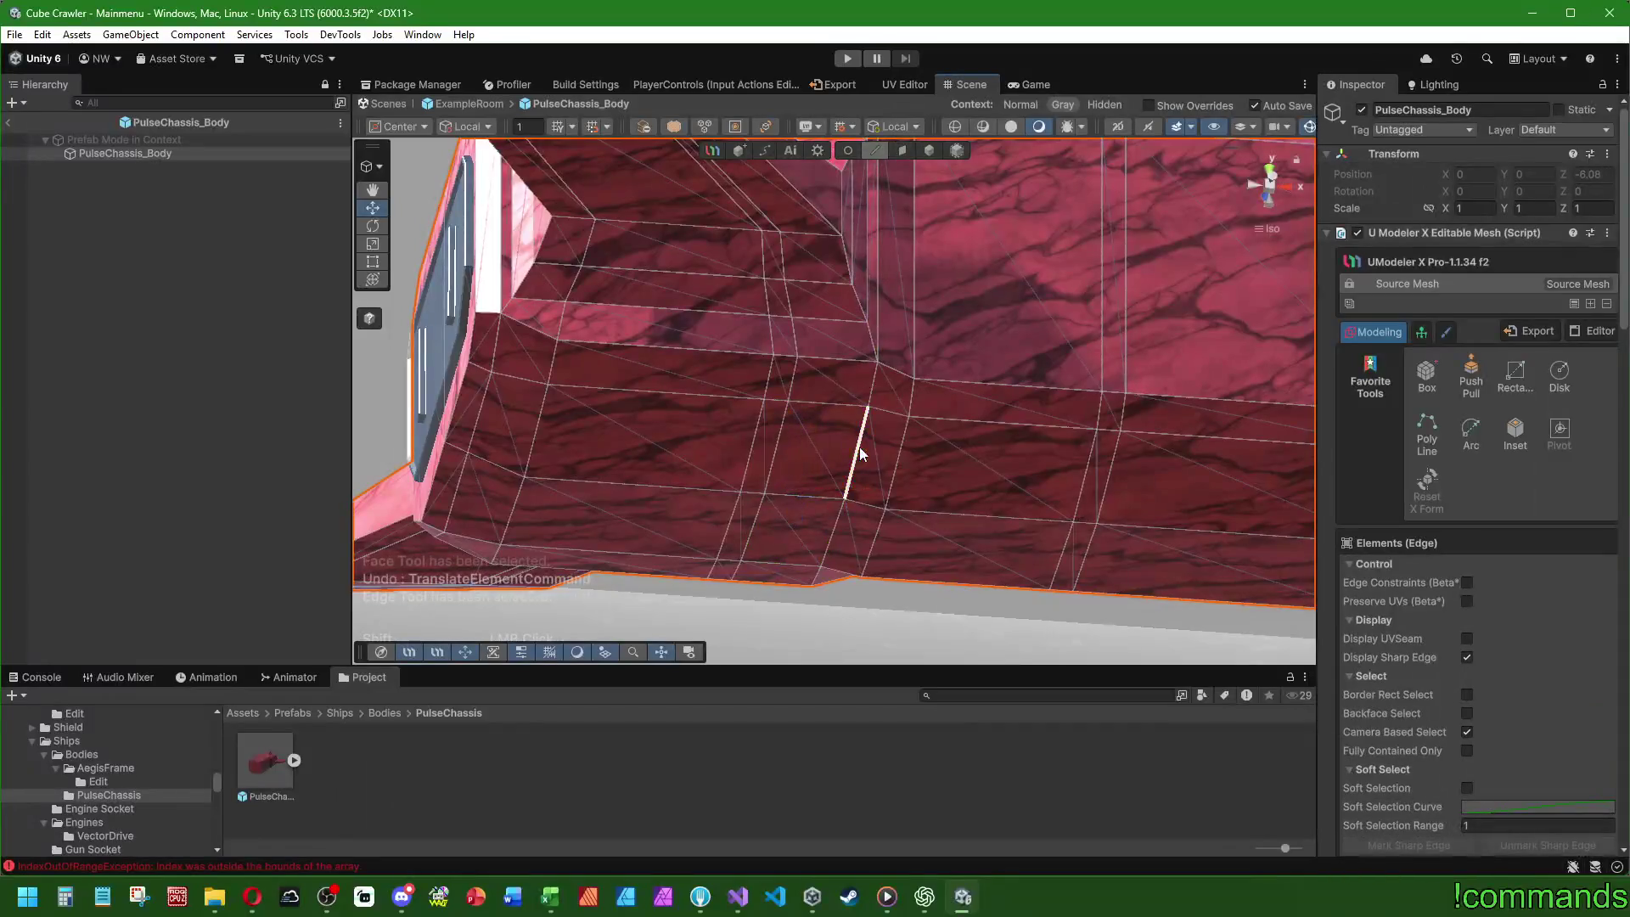
mouse_move(839, 539)
mouse_down()
mouse_move(764, 492)
mouse_move(862, 393)
mouse_up()
click(865, 365)
scroll(764, 501, down, 6)
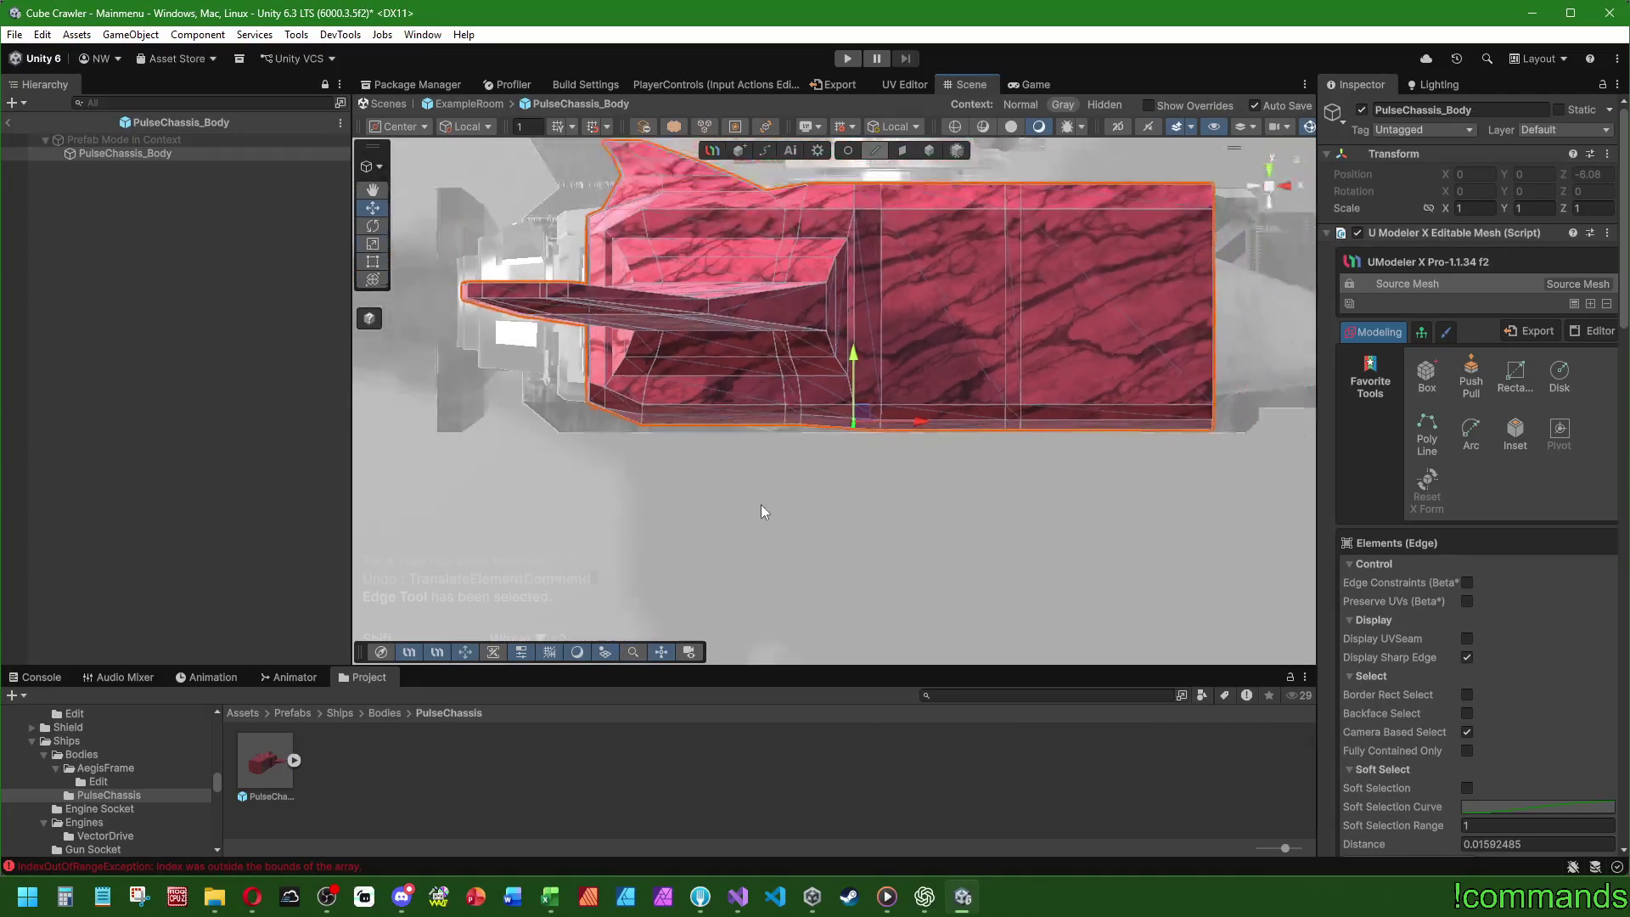
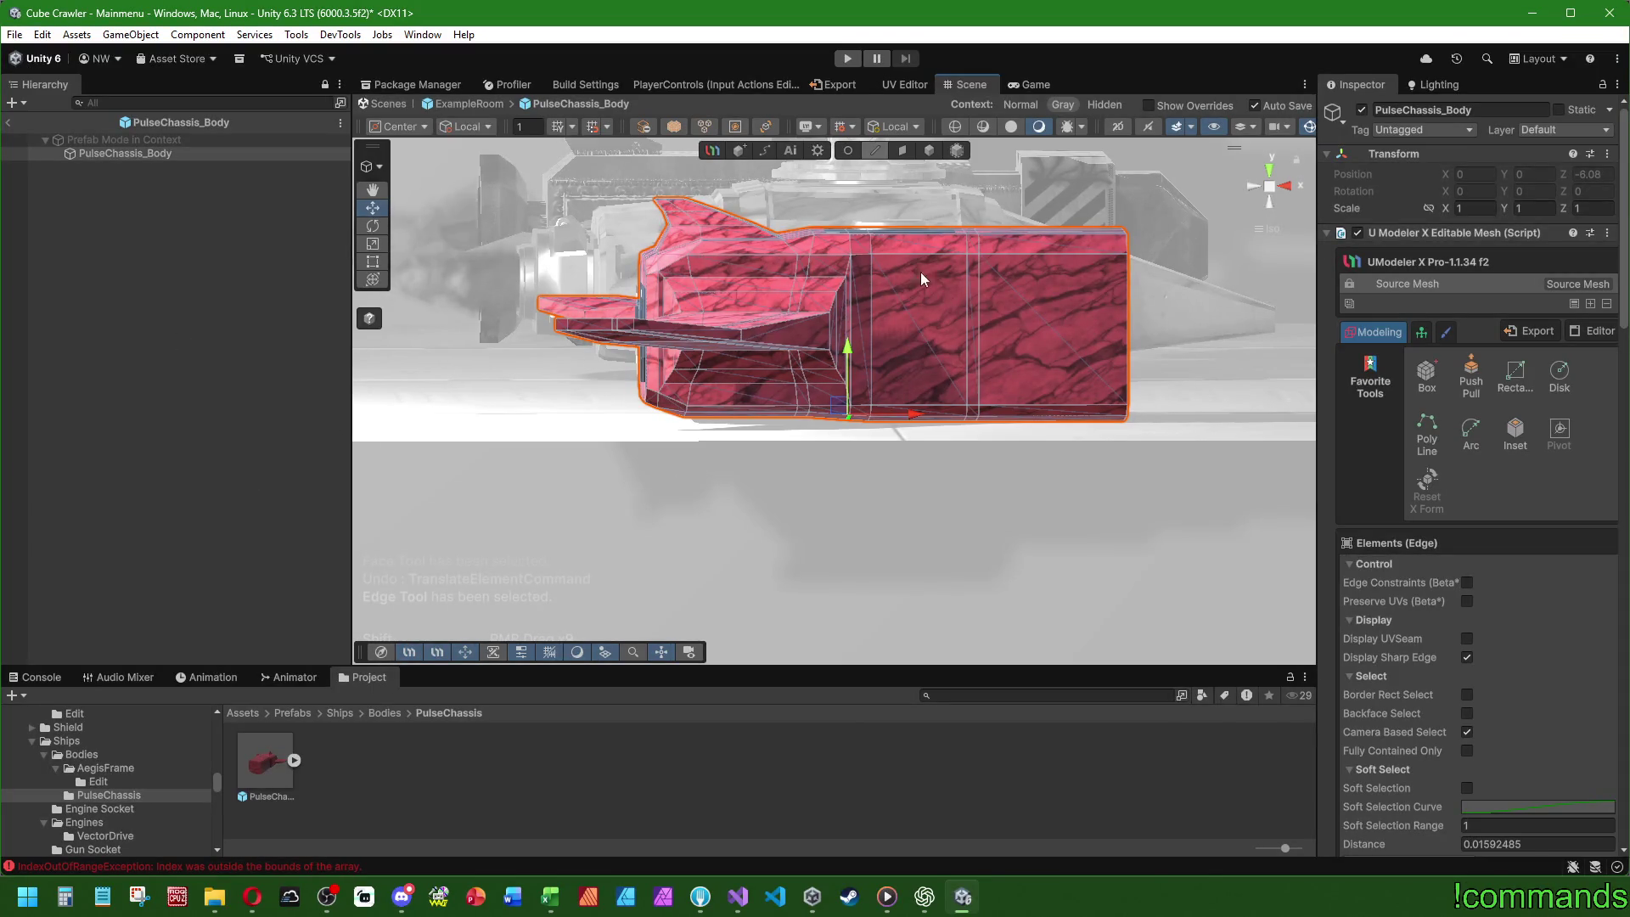
- In Face mode, select the rear block's top face and expand it with Selection > Loop
click(905, 149)
click(852, 413)
drag(853, 413, 836, 334)
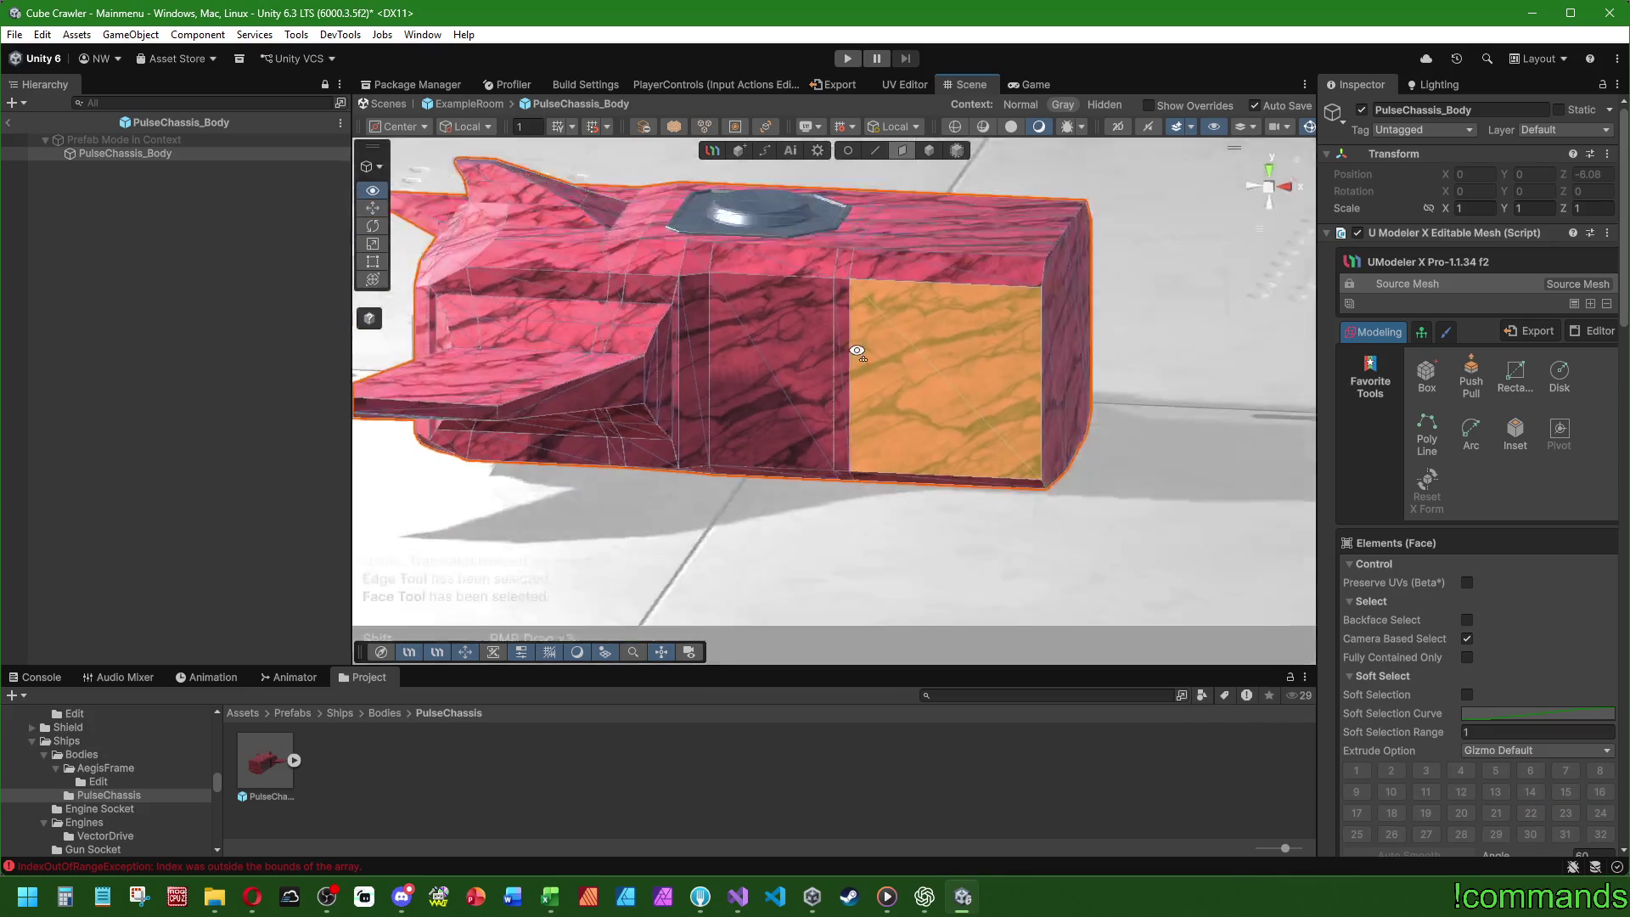
click(971, 278)
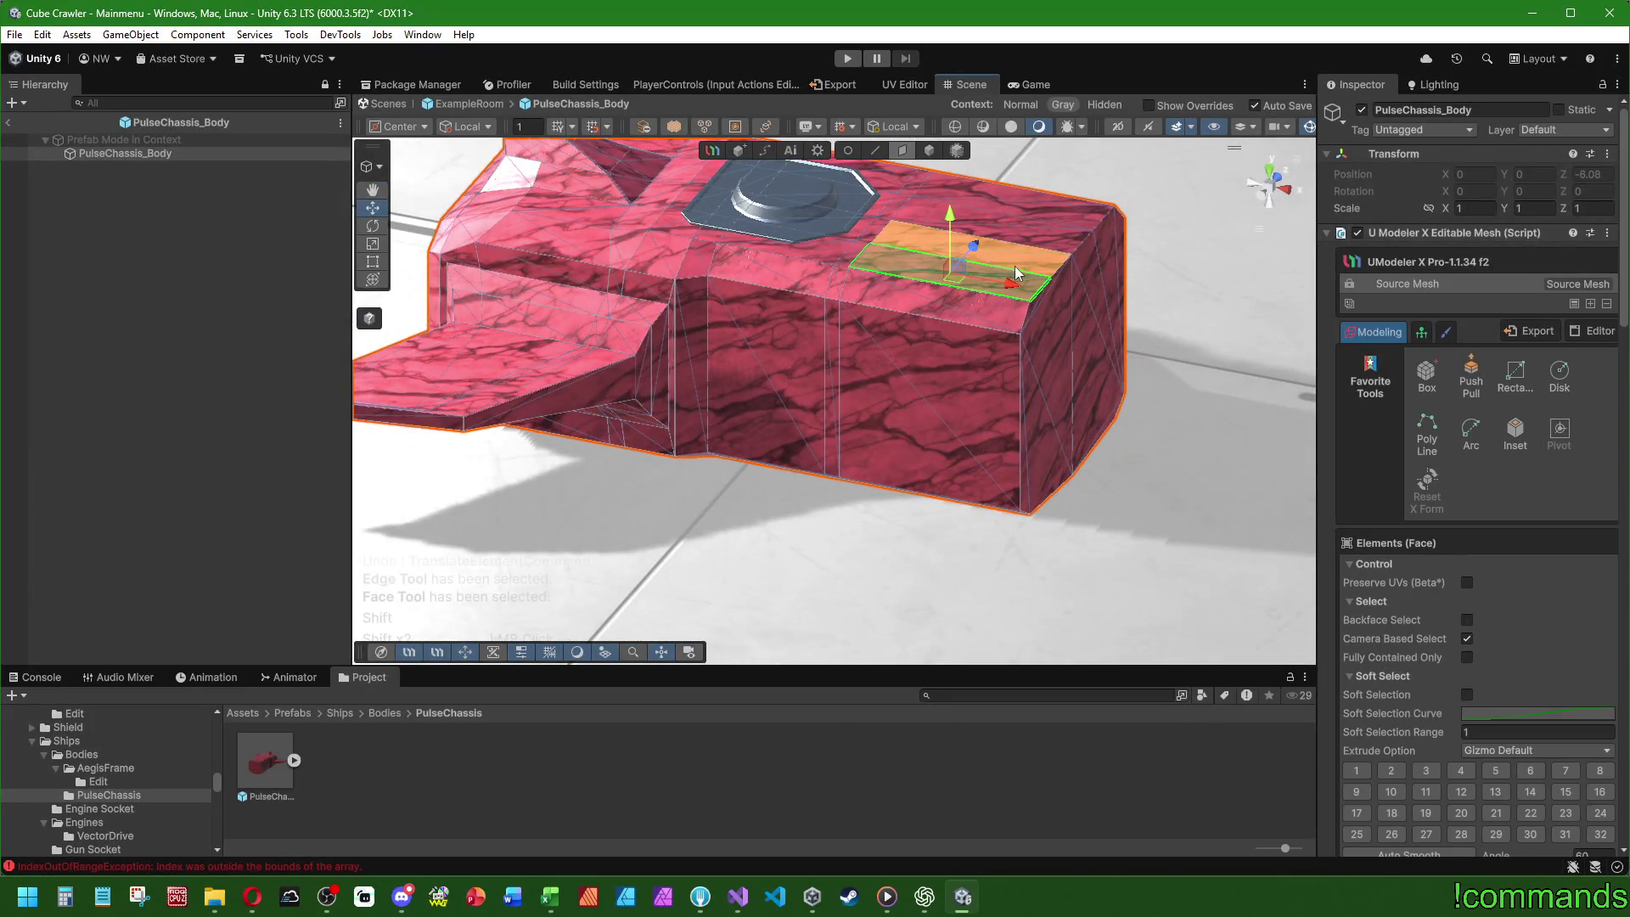
scroll(1425, 608, down, 8)
click(1471, 654)
- Extrude the rear block's end face outward by about 0.024, then clear the selection
mouse_move(1002, 390)
mouse_down()
mouse_move(1068, 389)
mouse_move(1056, 455)
mouse_move(1041, 436)
mouse_up()
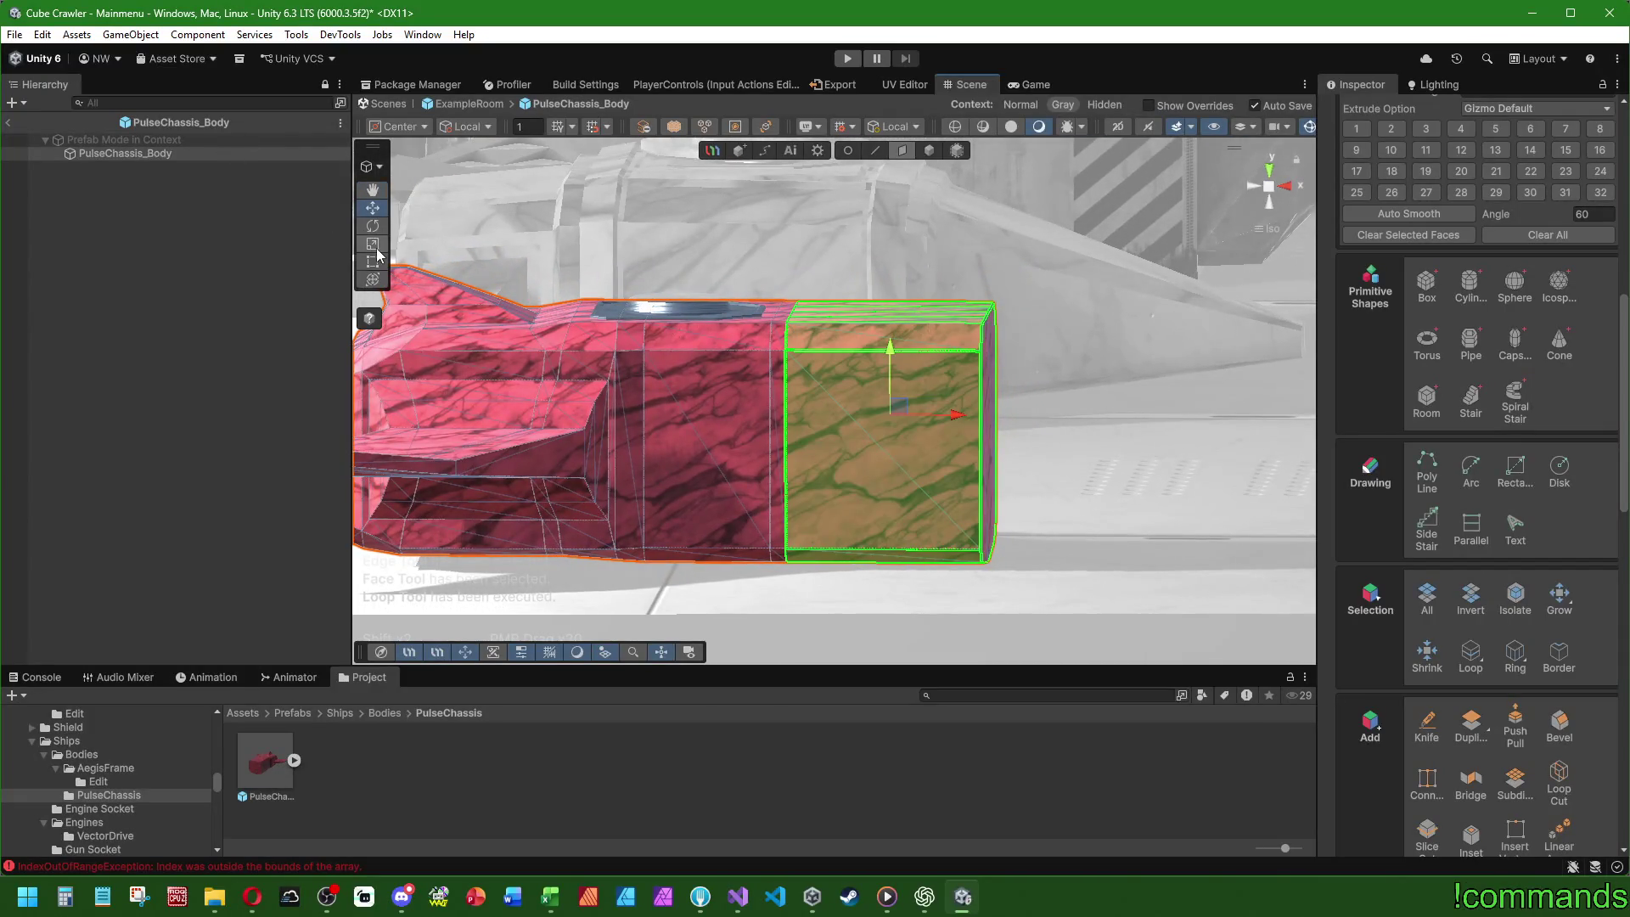
mouse_move(439, 268)
mouse_down()
mouse_move(893, 423)
mouse_move(593, 389)
mouse_move(637, 375)
mouse_move(637, 406)
mouse_up()
click(893, 422)
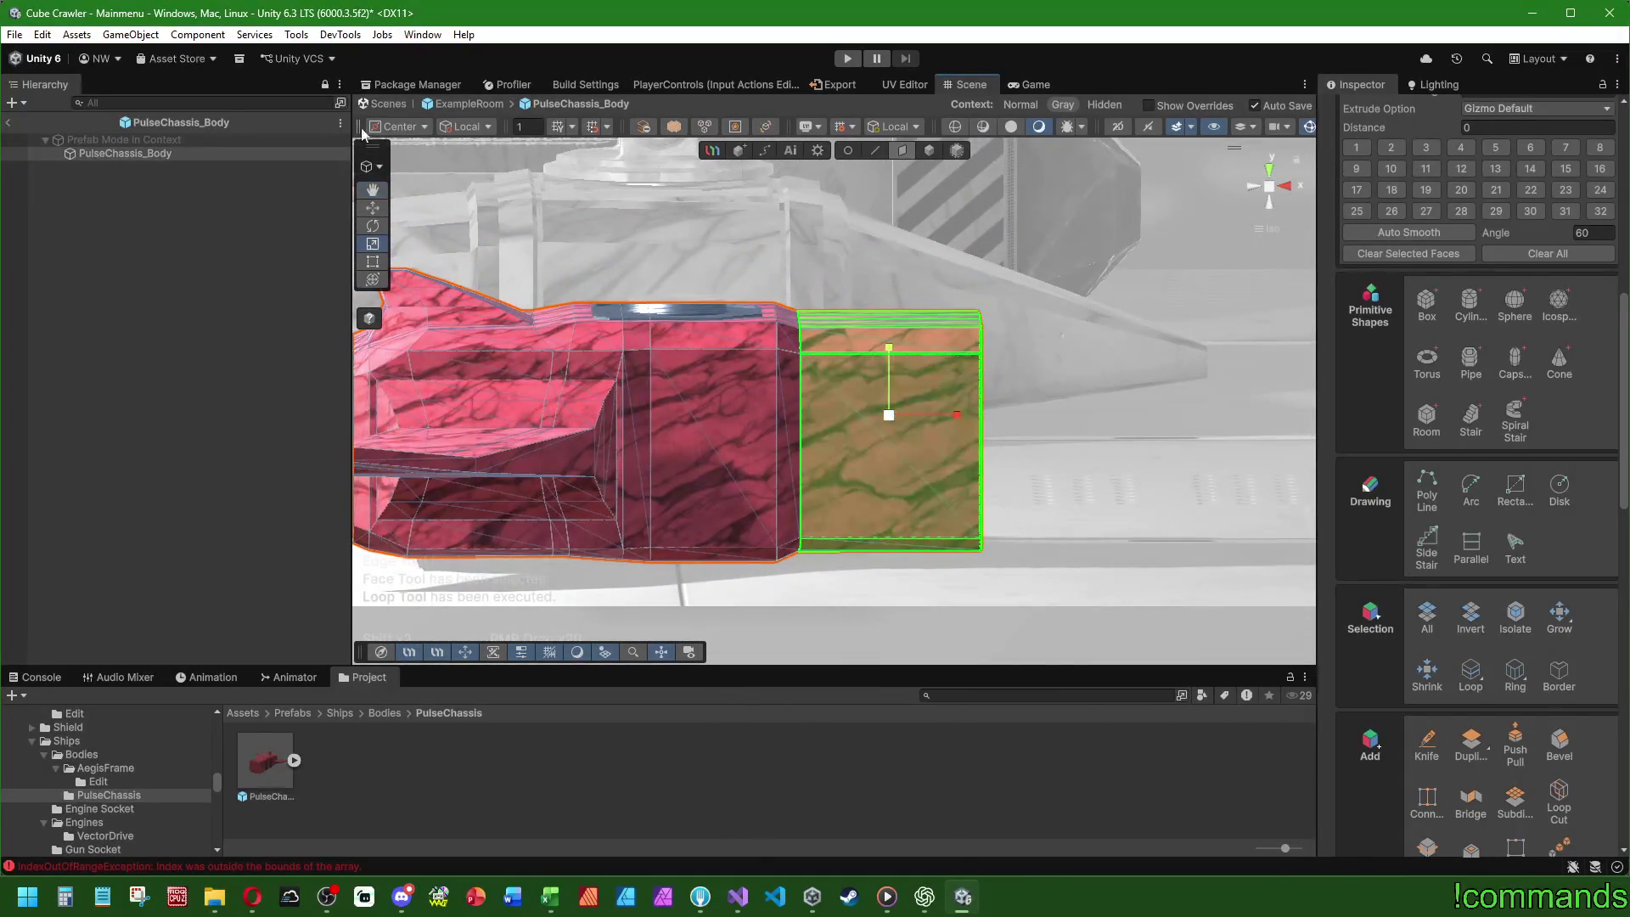
mouse_move(890, 354)
mouse_down()
mouse_move(757, 488)
mouse_move(224, 415)
mouse_move(887, 345)
mouse_move(918, 419)
mouse_move(815, 331)
mouse_move(824, 619)
mouse_move(721, 339)
mouse_move(468, 319)
mouse_move(422, 341)
mouse_up()
click(224, 415)
mouse_move(800, 378)
mouse_down()
mouse_move(921, 462)
mouse_move(905, 425)
mouse_up()
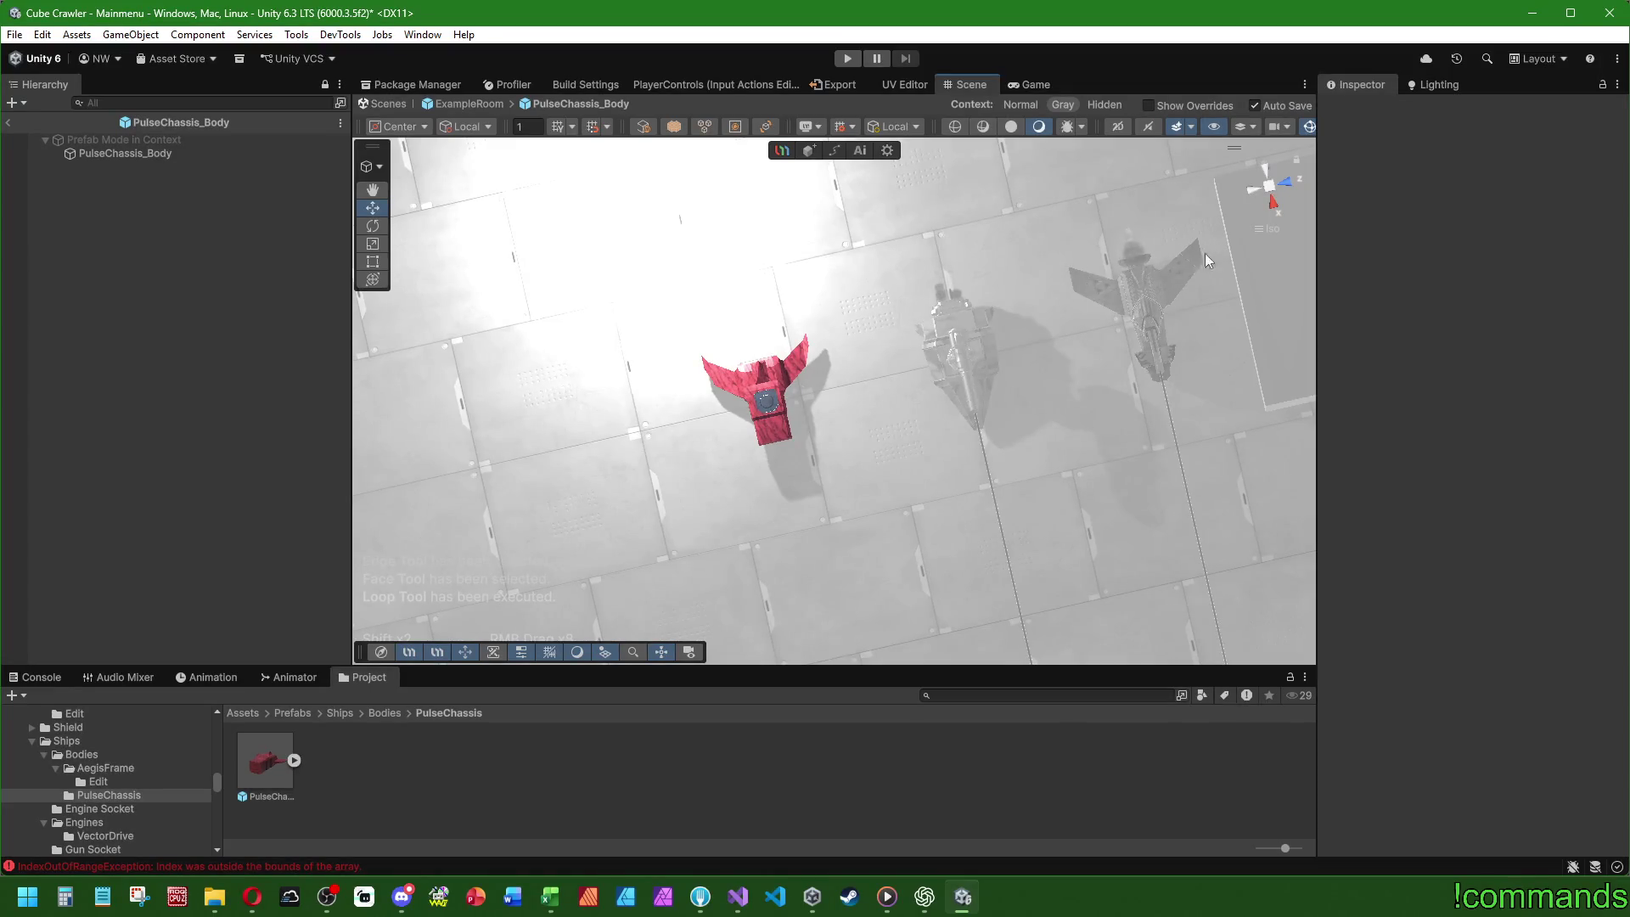
- Open PulseChassis_Body for editing, frame it, and try a face on the underside
drag(789, 475, 696, 370)
double_click(150, 157)
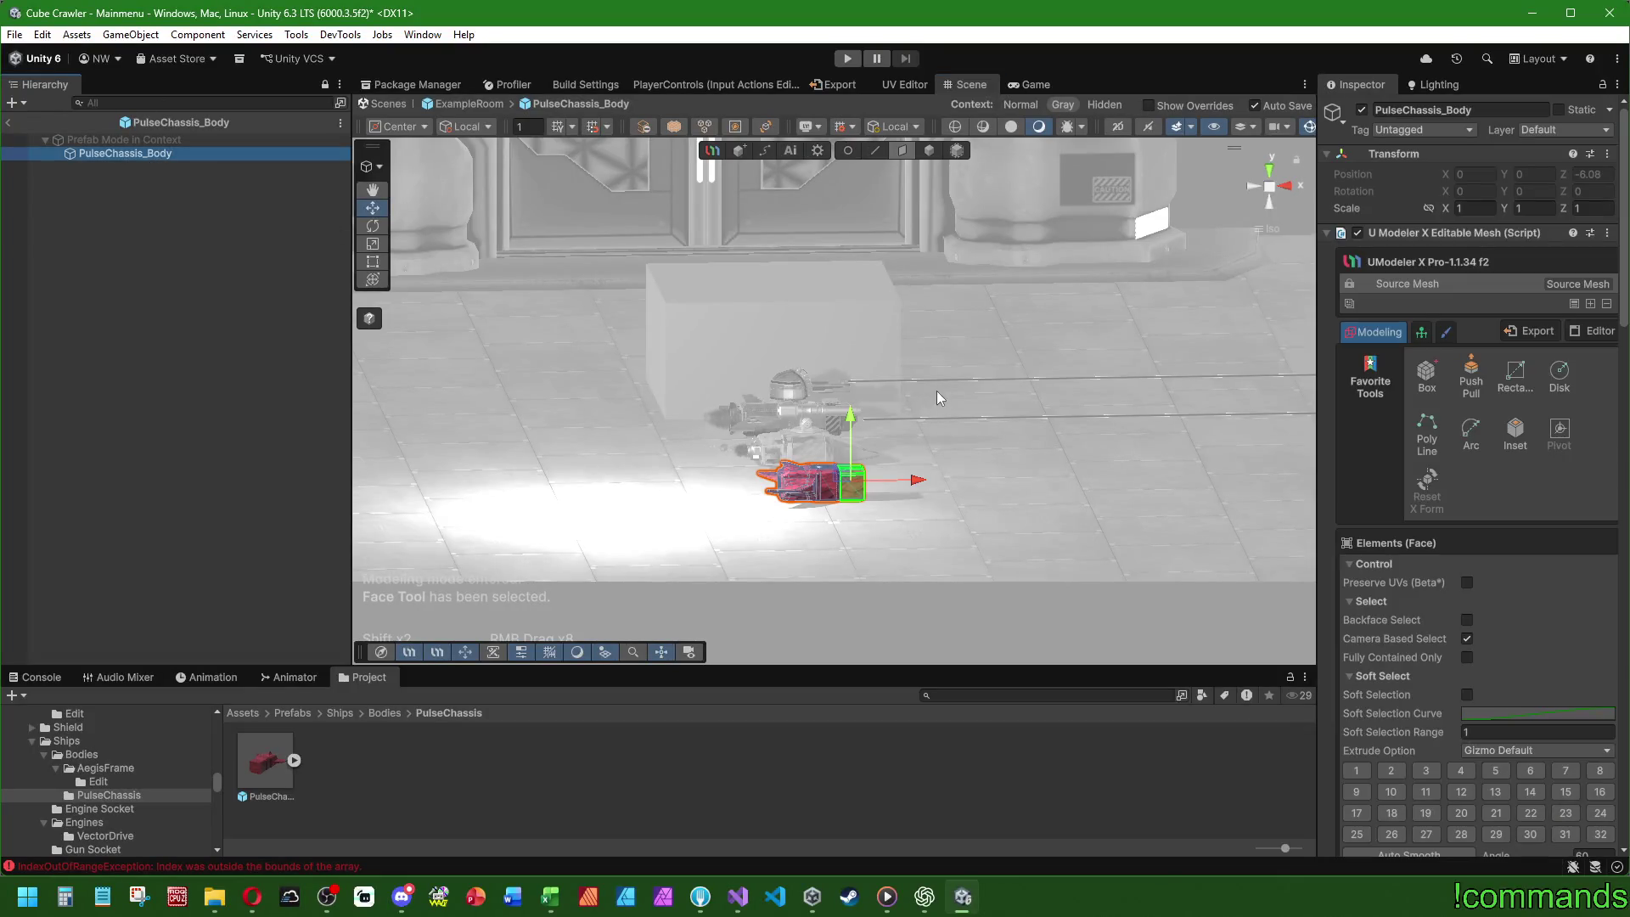
key(f)
mouse_move(848, 353)
mouse_down()
mouse_move(558, 444)
mouse_move(849, 425)
mouse_move(1146, 463)
mouse_move(1114, 520)
mouse_move(771, 512)
mouse_up()
click(756, 516)
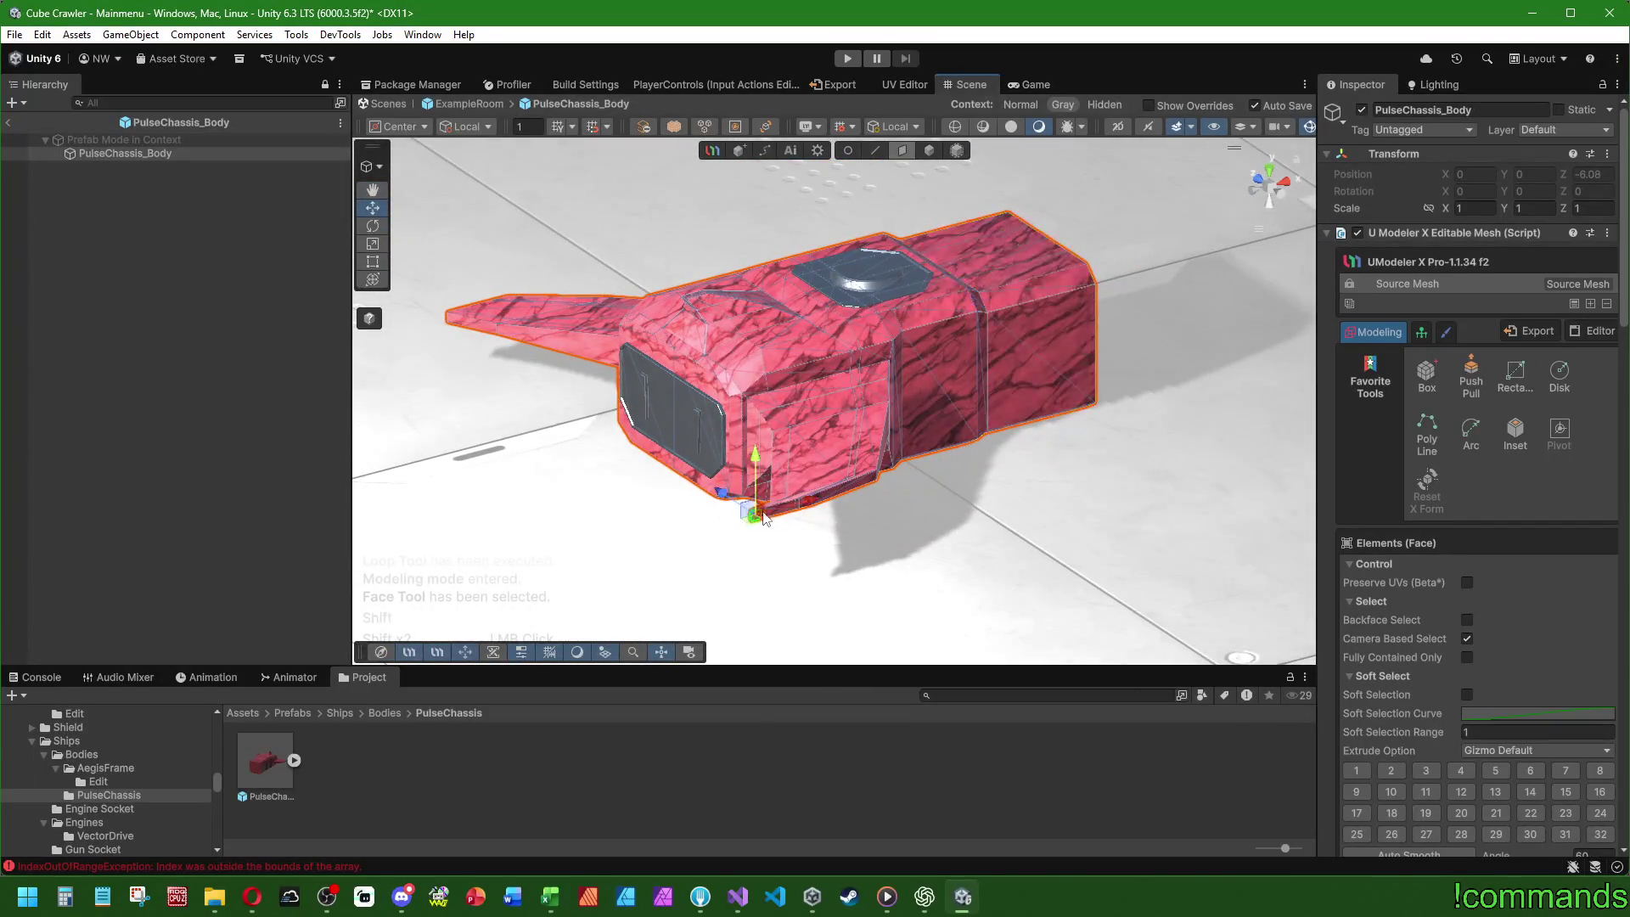
scroll(784, 527, up, 5)
scroll(982, 486, down, 4)
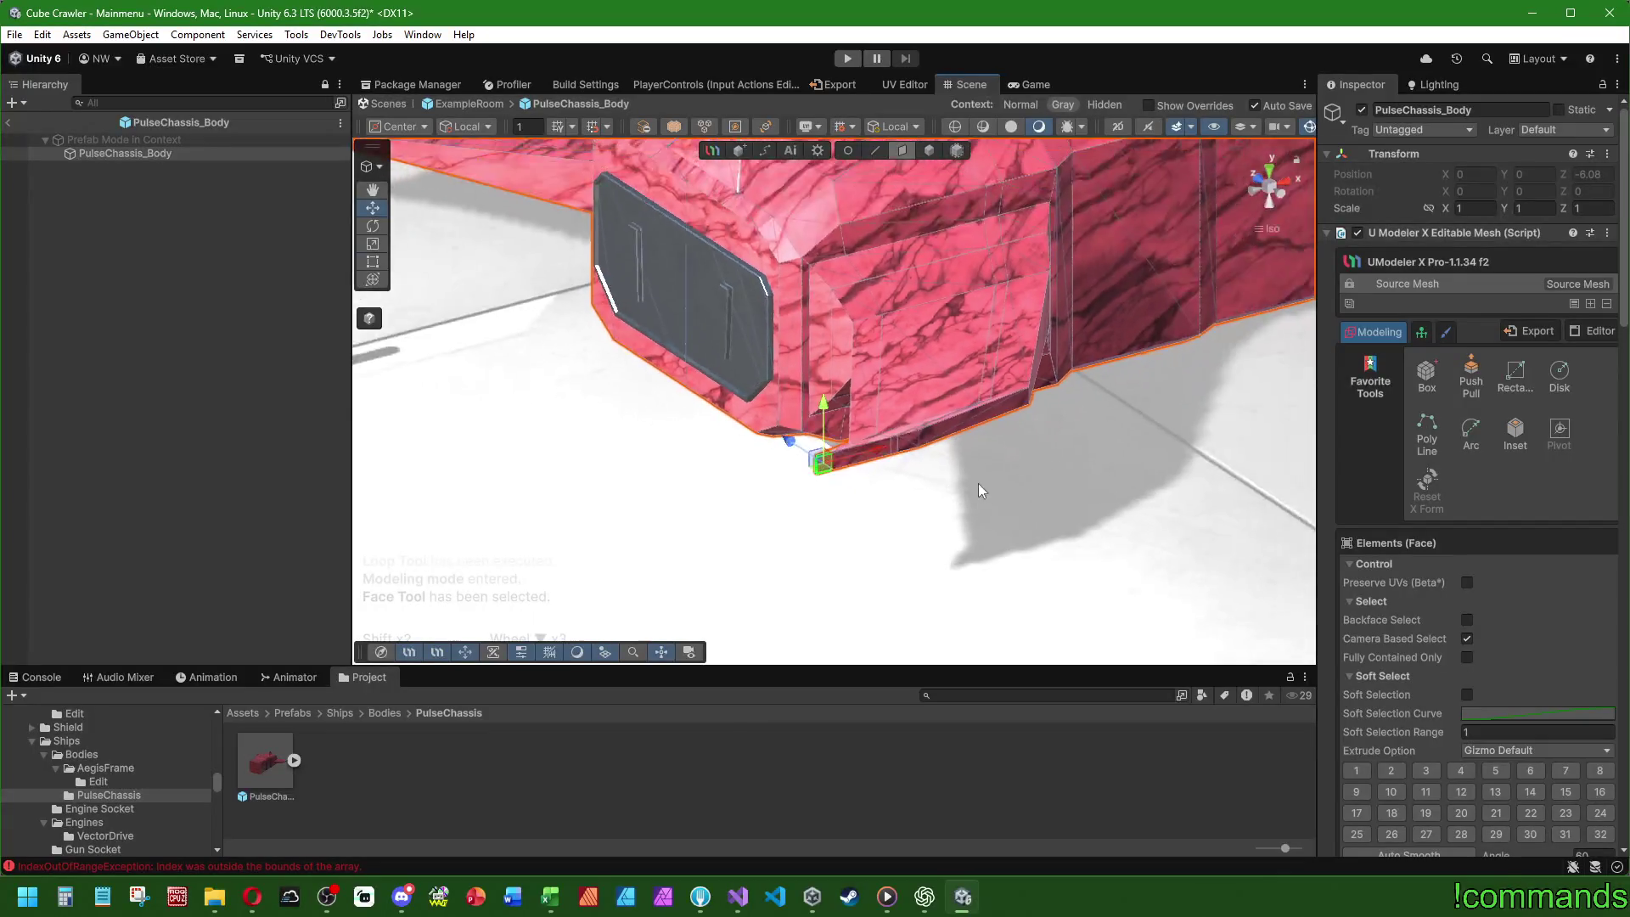
click(897, 477)
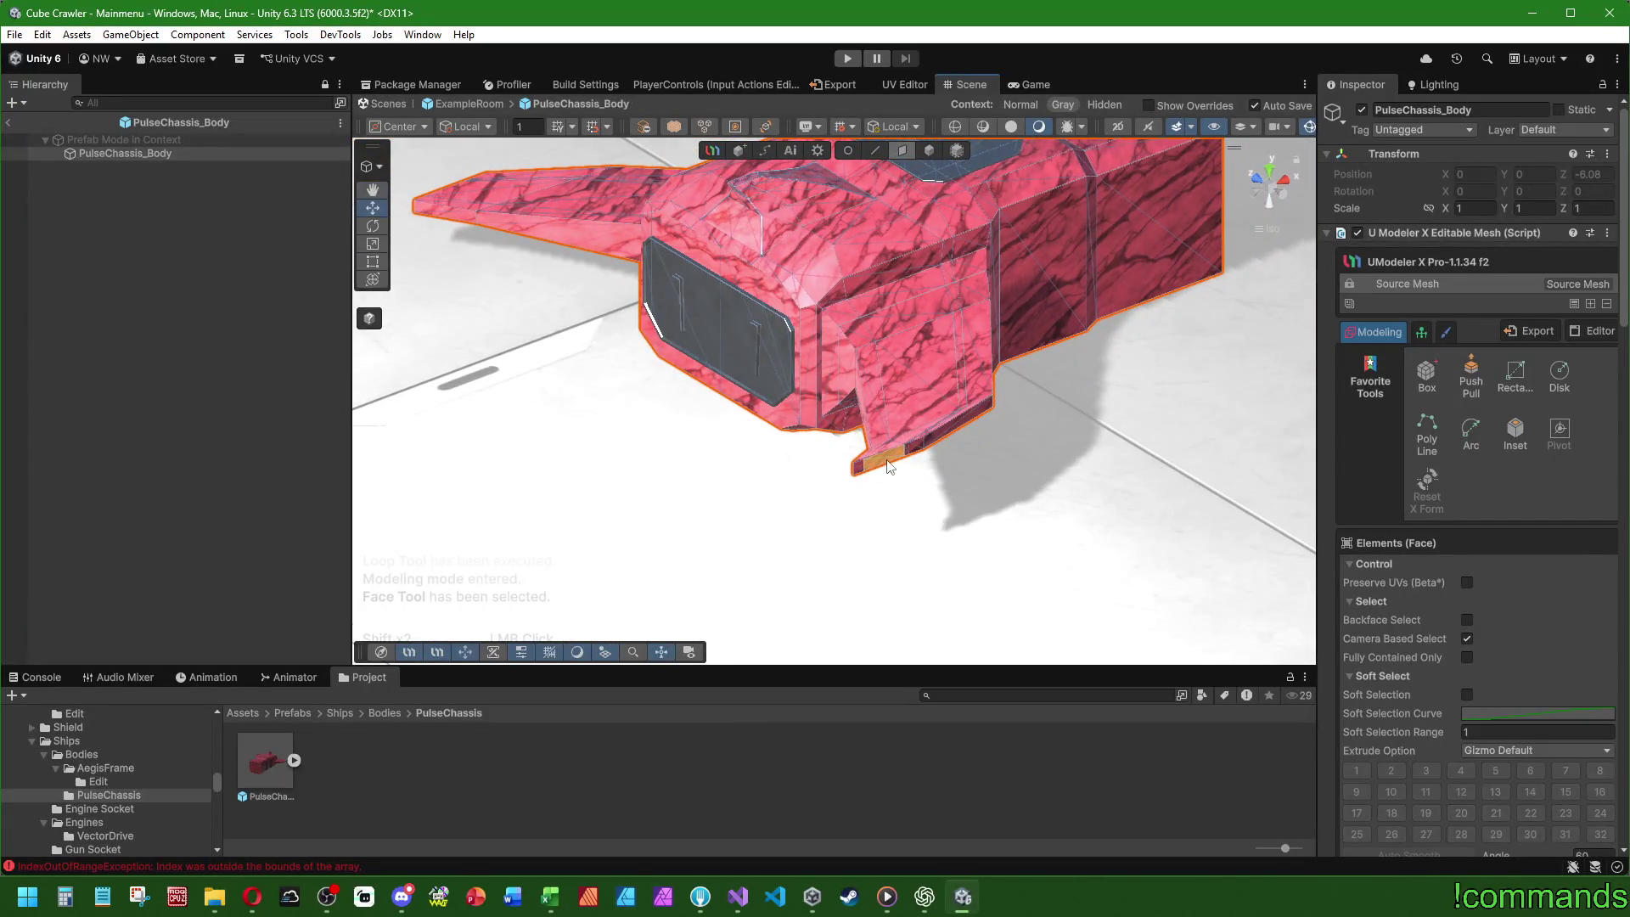
- Loop-select the face strip along the wing's lower edge and add the opposite edge strip
click(889, 466)
scroll(894, 519, up, 2)
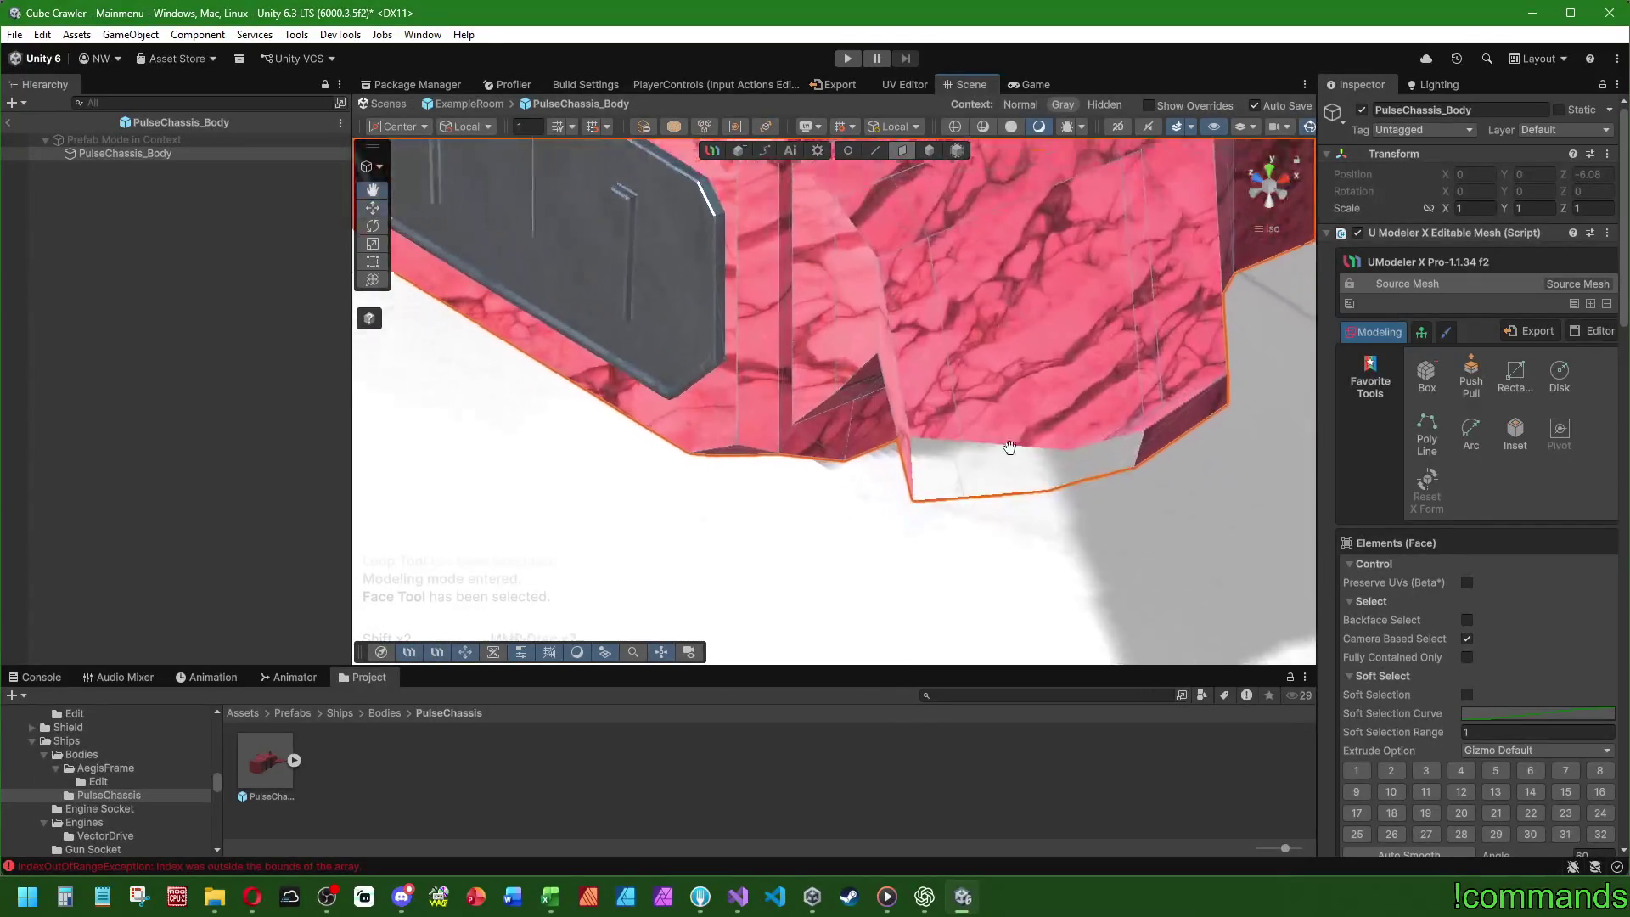
shift+click(1017, 373)
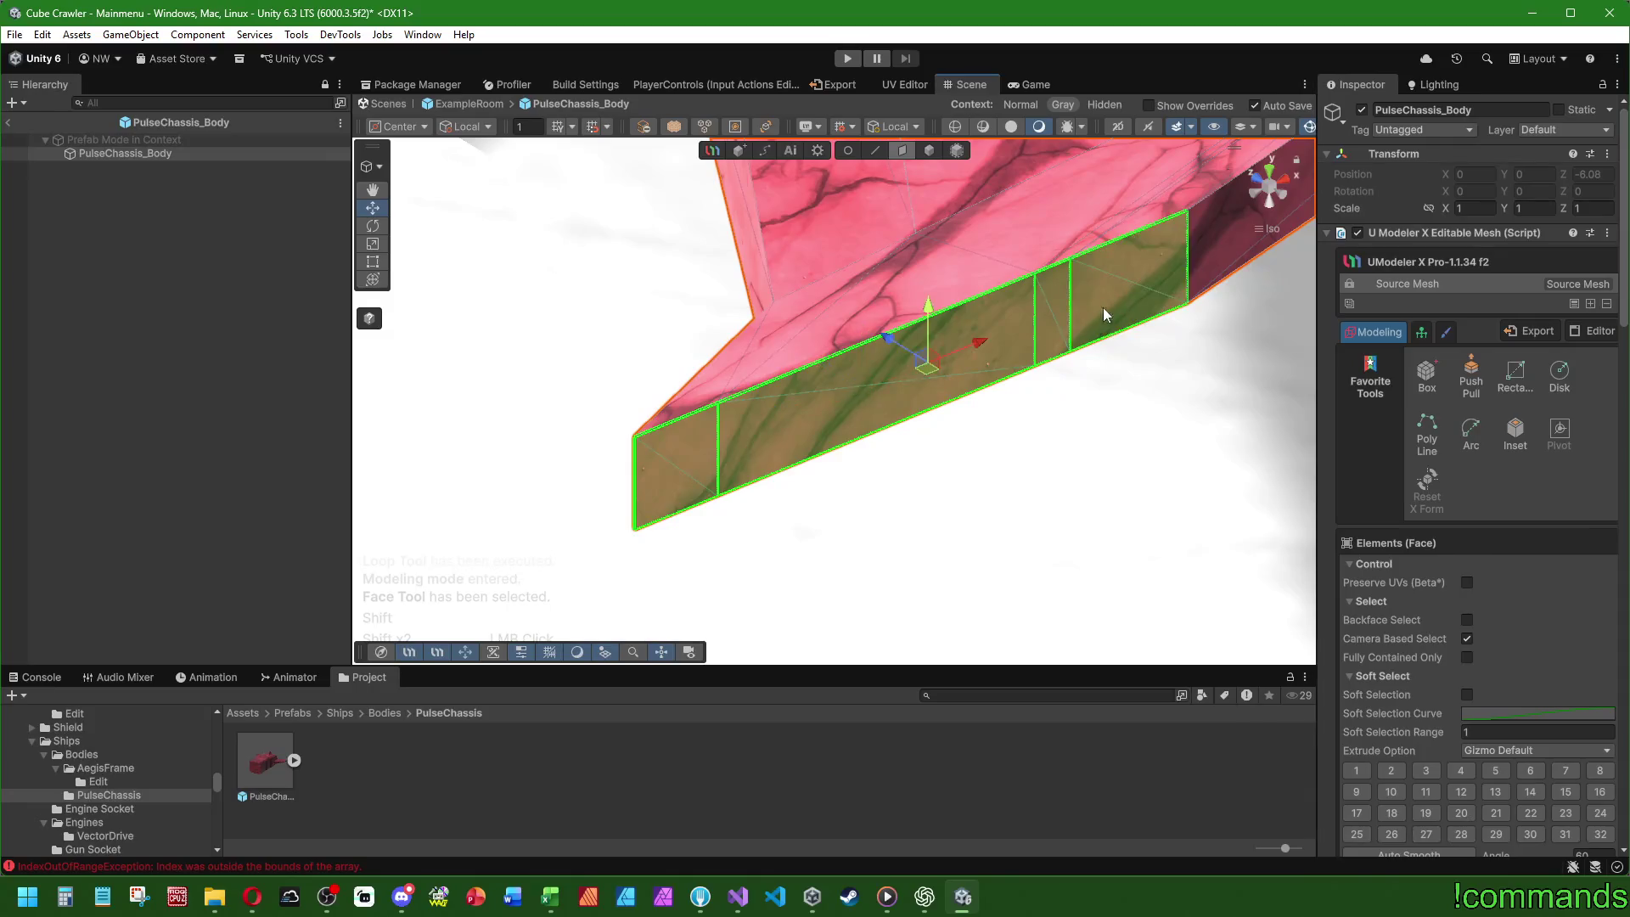
scroll(1095, 365, down, 3)
mouse_move(1084, 430)
mouse_down()
mouse_move(782, 413)
mouse_move(924, 460)
mouse_up()
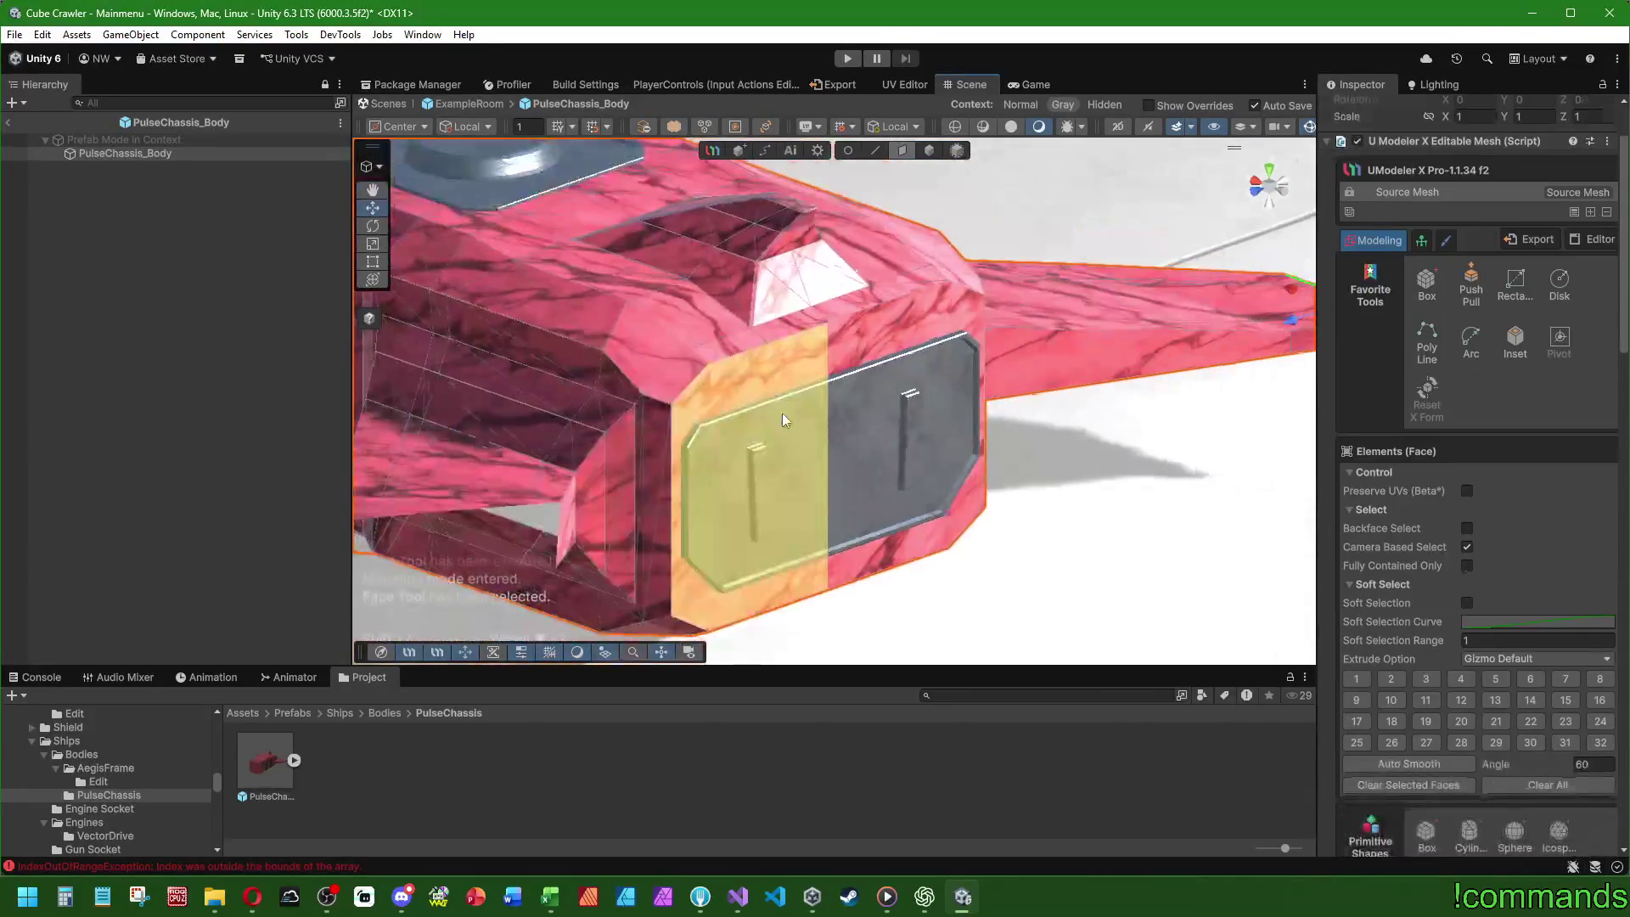
scroll(782, 413, down, 2)
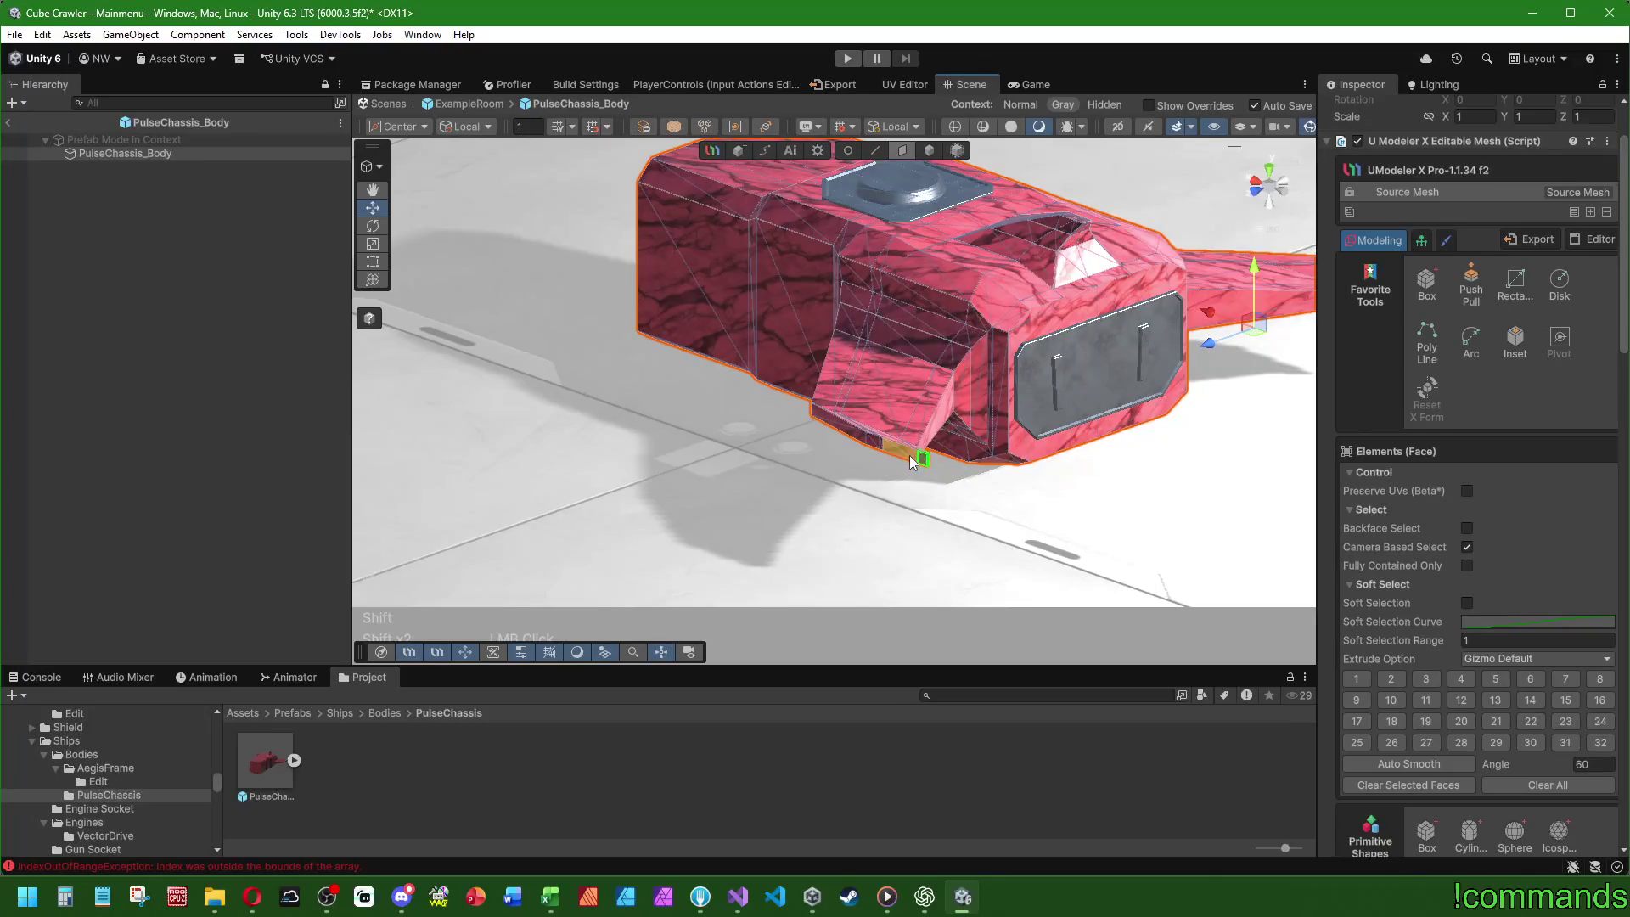
shift+click(875, 445)
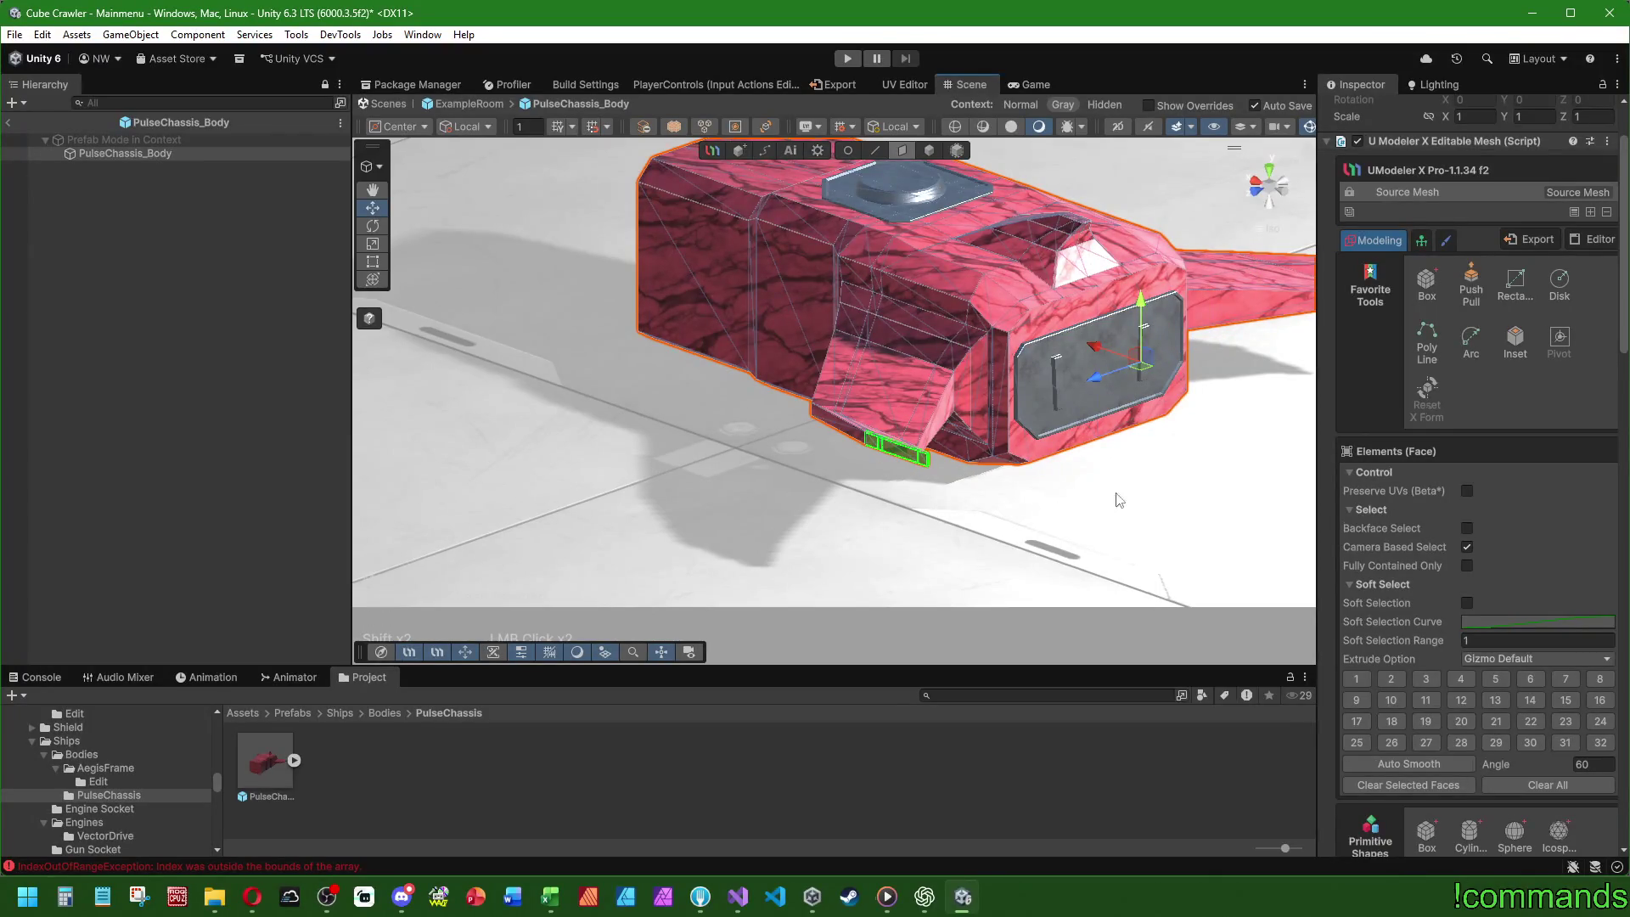
scroll(1509, 685, down, 2)
scroll(1466, 651, down, 2)
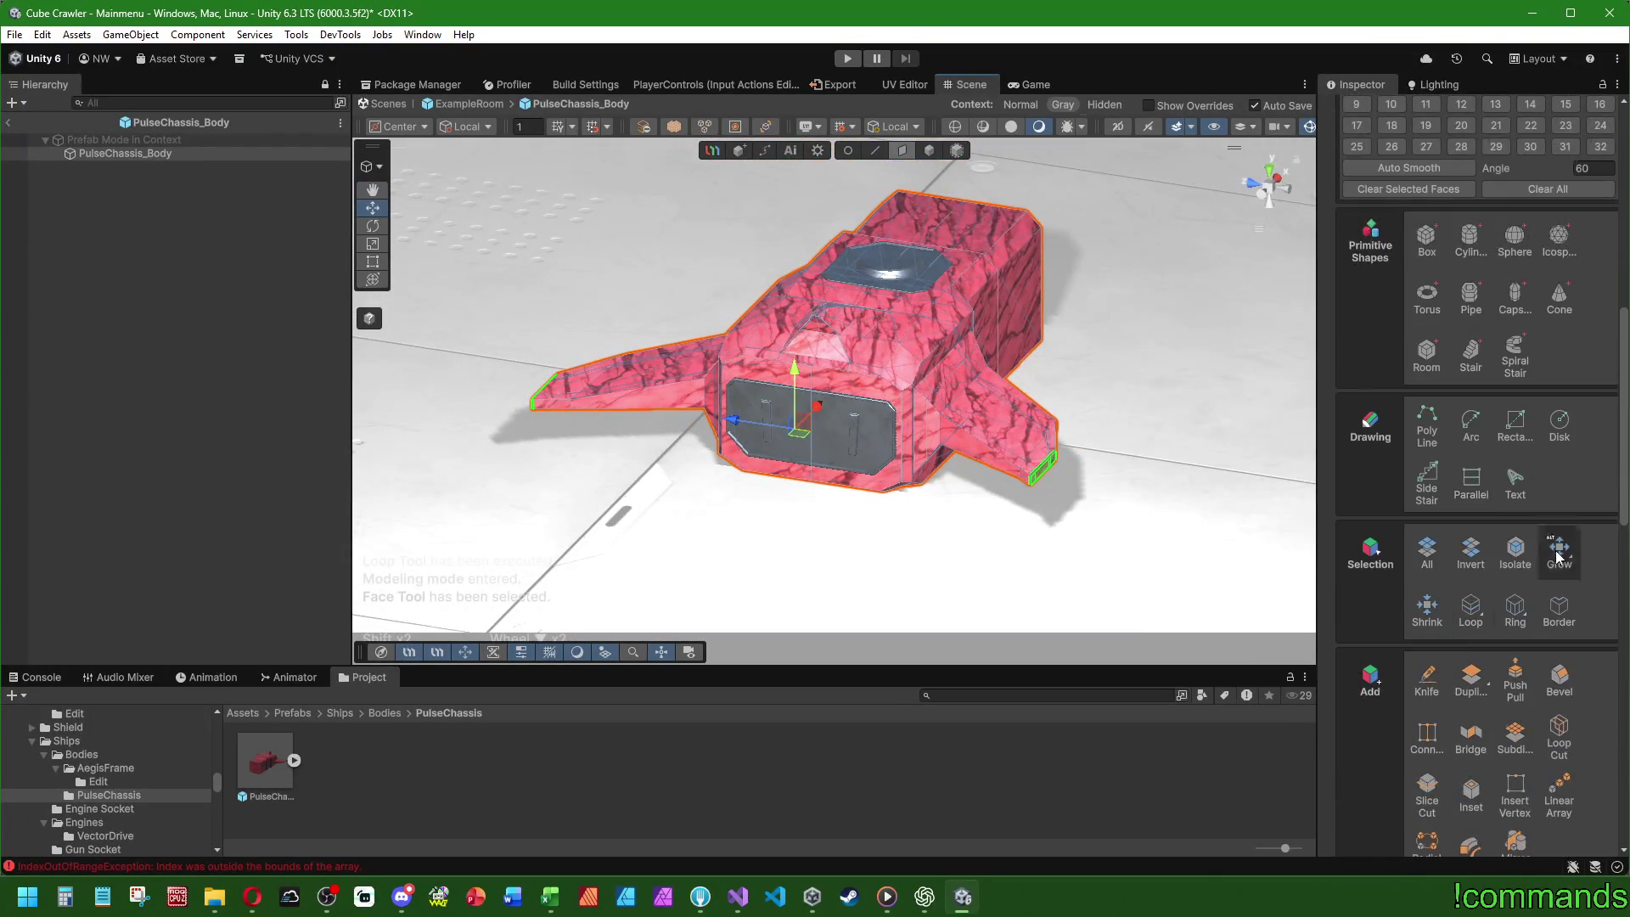
- Adjust the wing and front panel face selection using Grow and Shrink
click(1560, 552)
click(1560, 552)
mouse_move(858, 475)
mouse_down()
mouse_move(782, 468)
mouse_move(962, 452)
mouse_up()
click(1427, 608)
drag(1332, 558, 1261, 545)
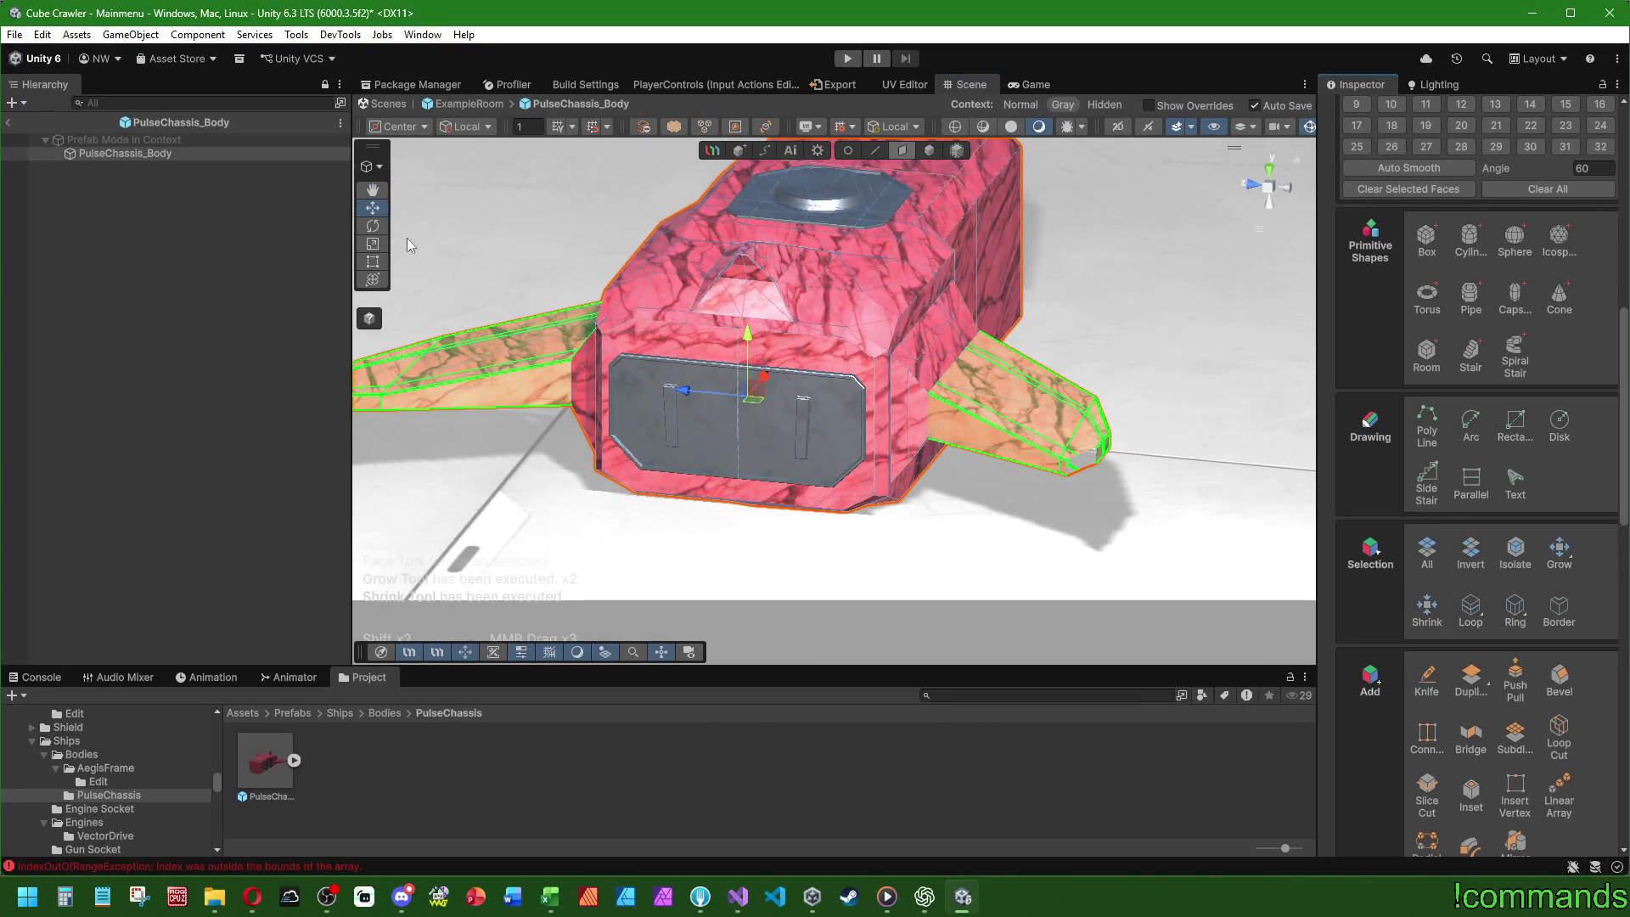
click(747, 332)
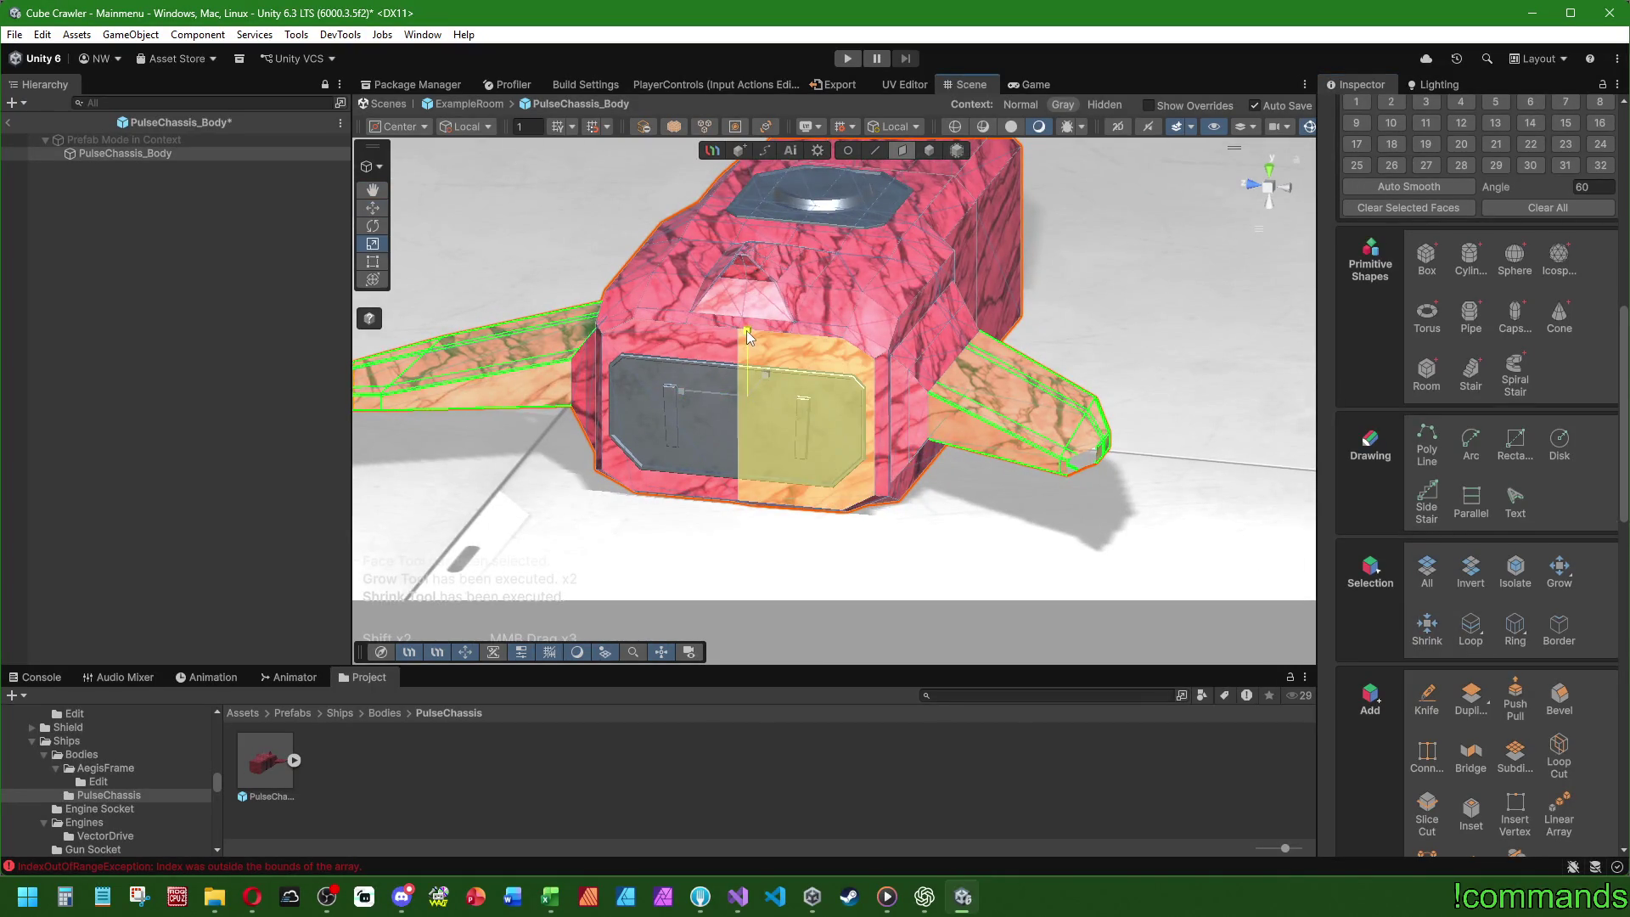
drag(874, 379, 1072, 468)
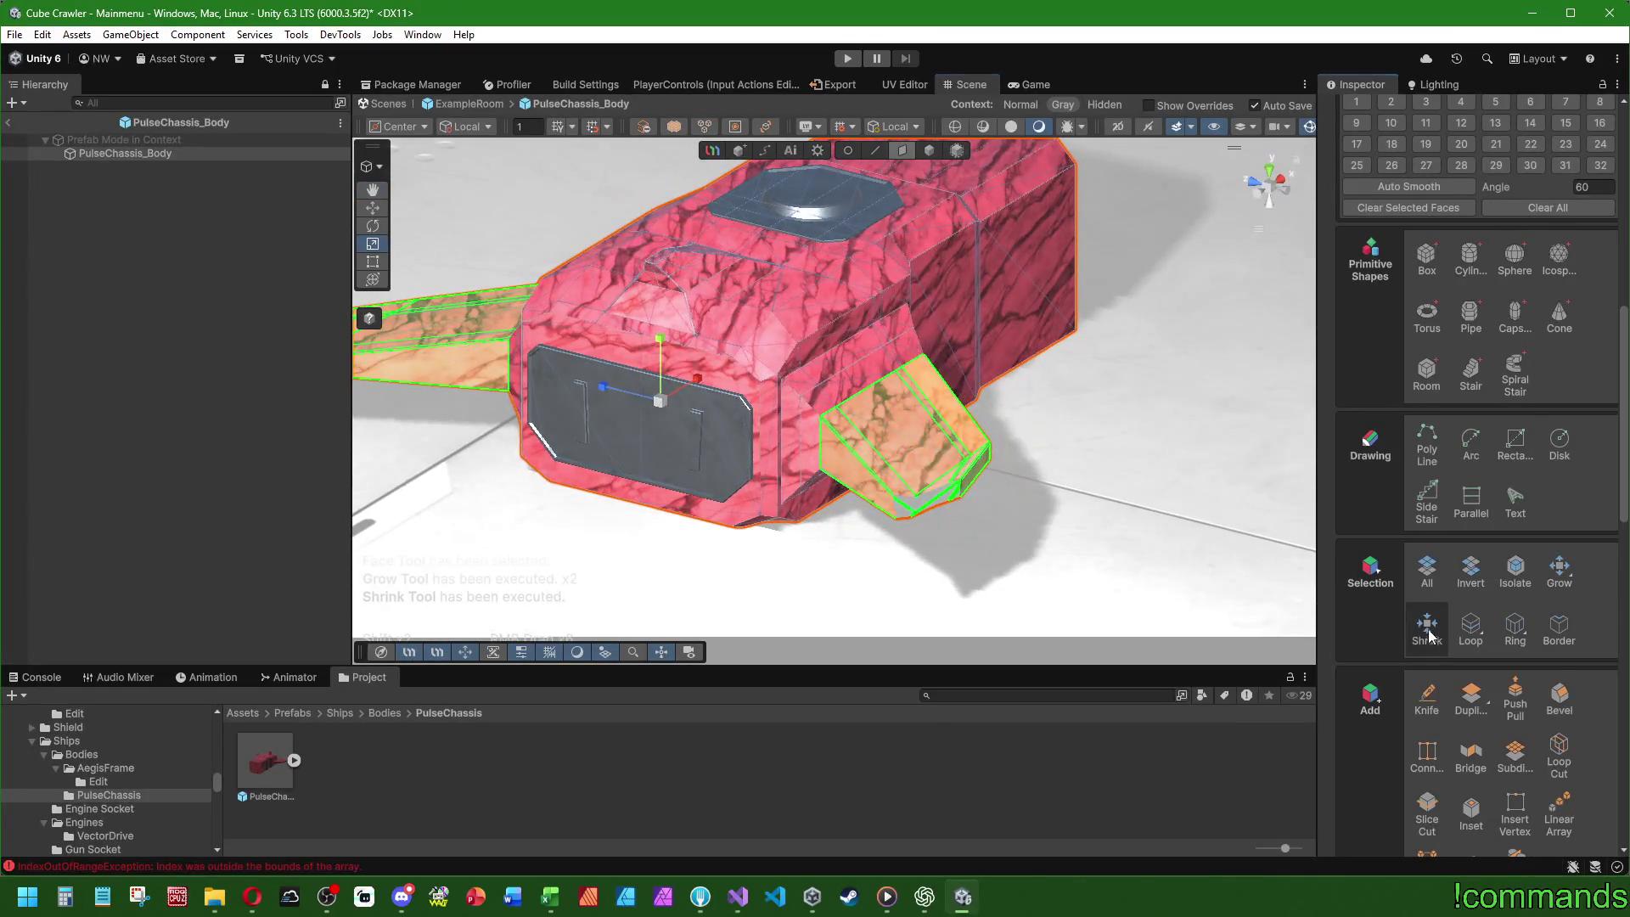
click(1435, 638)
drag(934, 382, 735, 367)
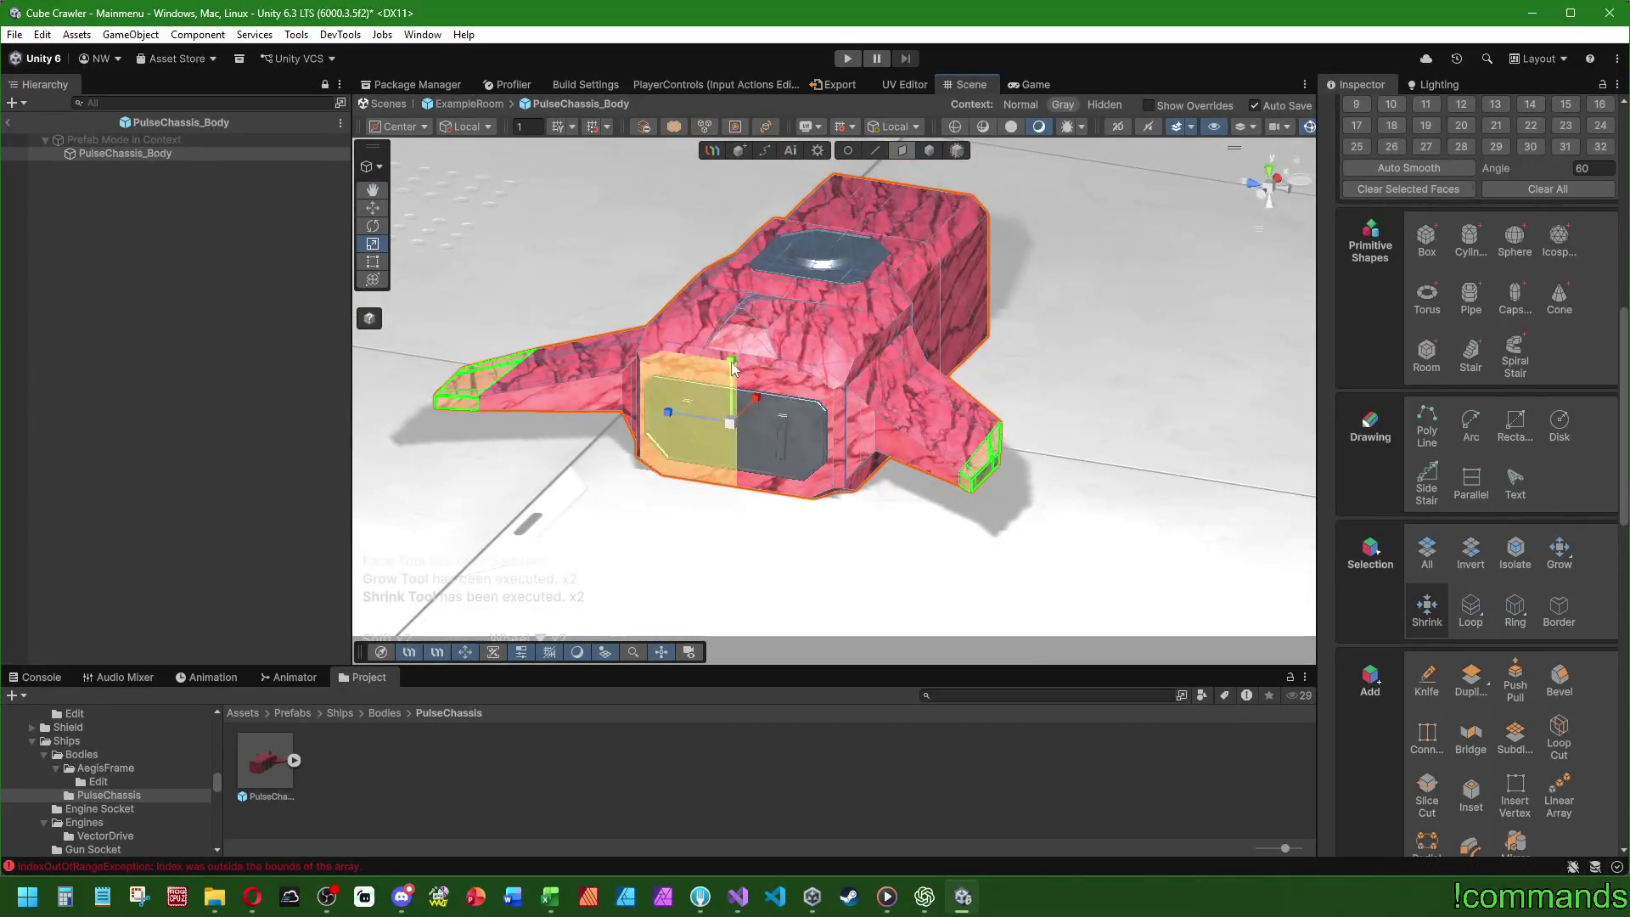
click(733, 364)
mouse_move(883, 578)
mouse_down()
mouse_move(910, 495)
mouse_move(874, 501)
mouse_up()
click(679, 348)
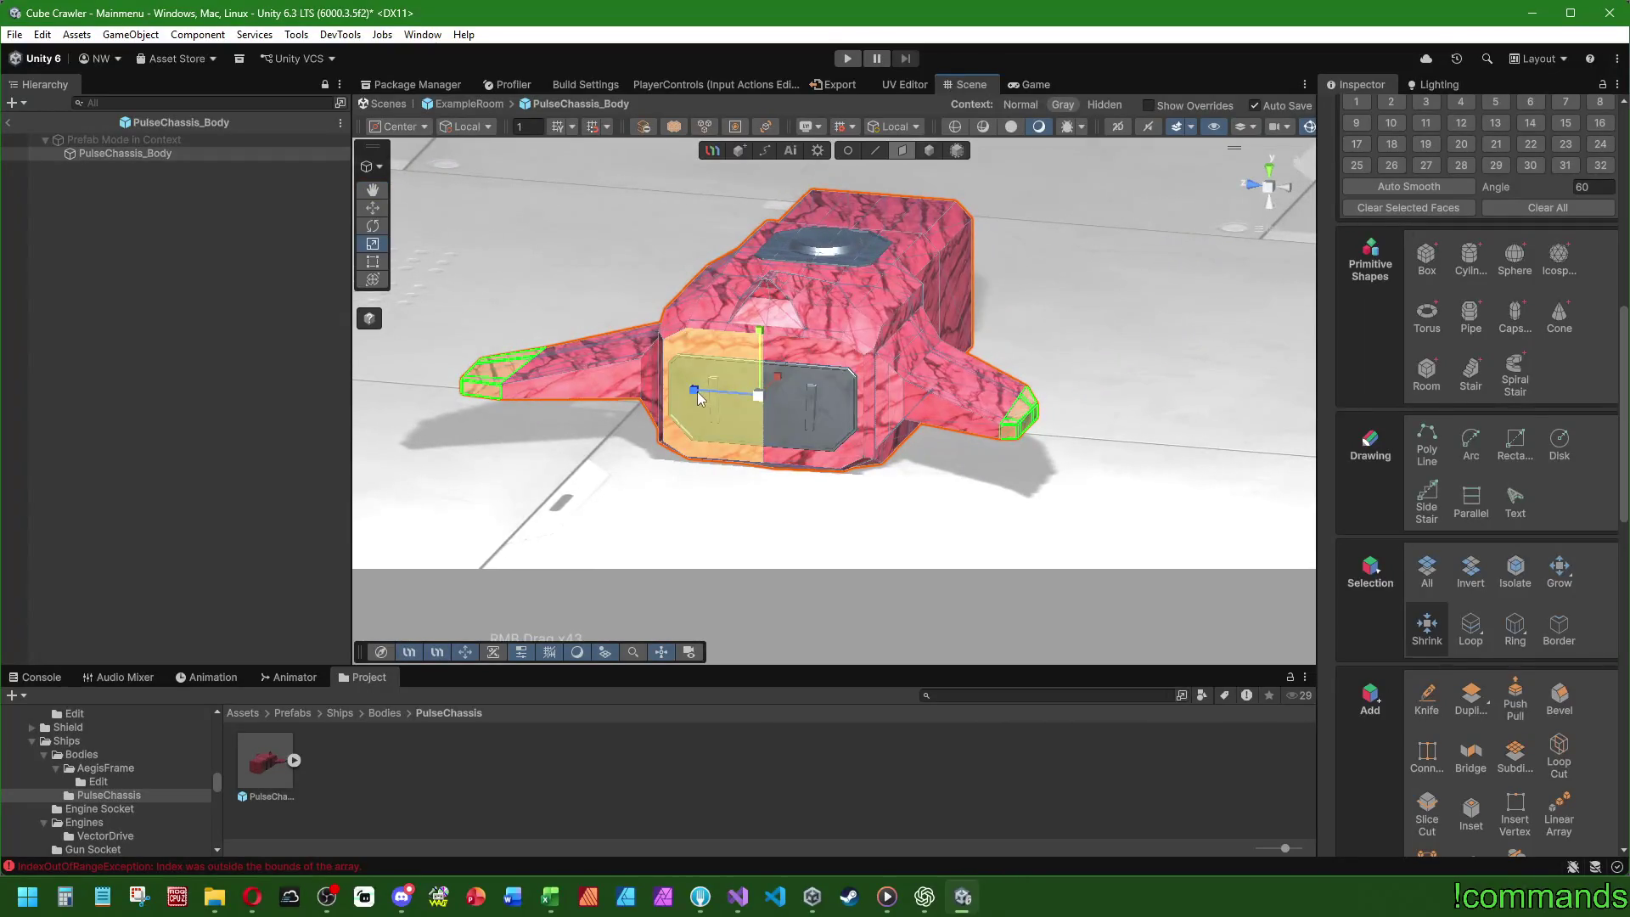
mouse_move(691, 390)
mouse_down()
mouse_move(702, 553)
mouse_move(616, 546)
mouse_move(646, 509)
mouse_move(760, 489)
mouse_move(722, 480)
mouse_up()
- Narrow the selection to the wing-tip edges and move them about 0.018
click(1563, 569)
click(1425, 619)
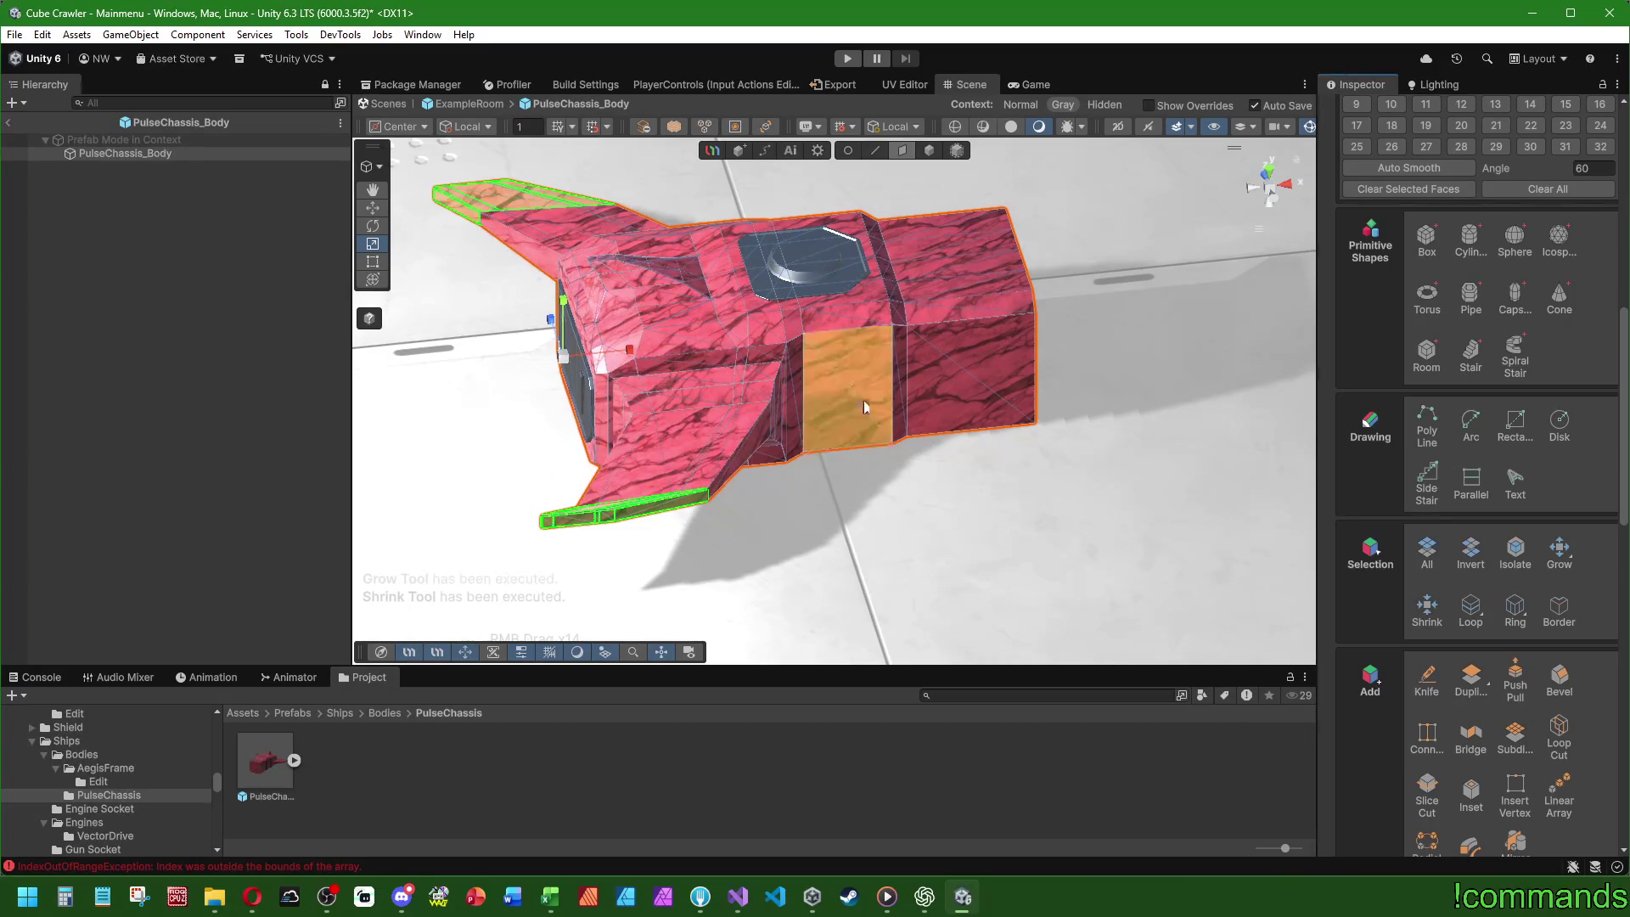
click(875, 157)
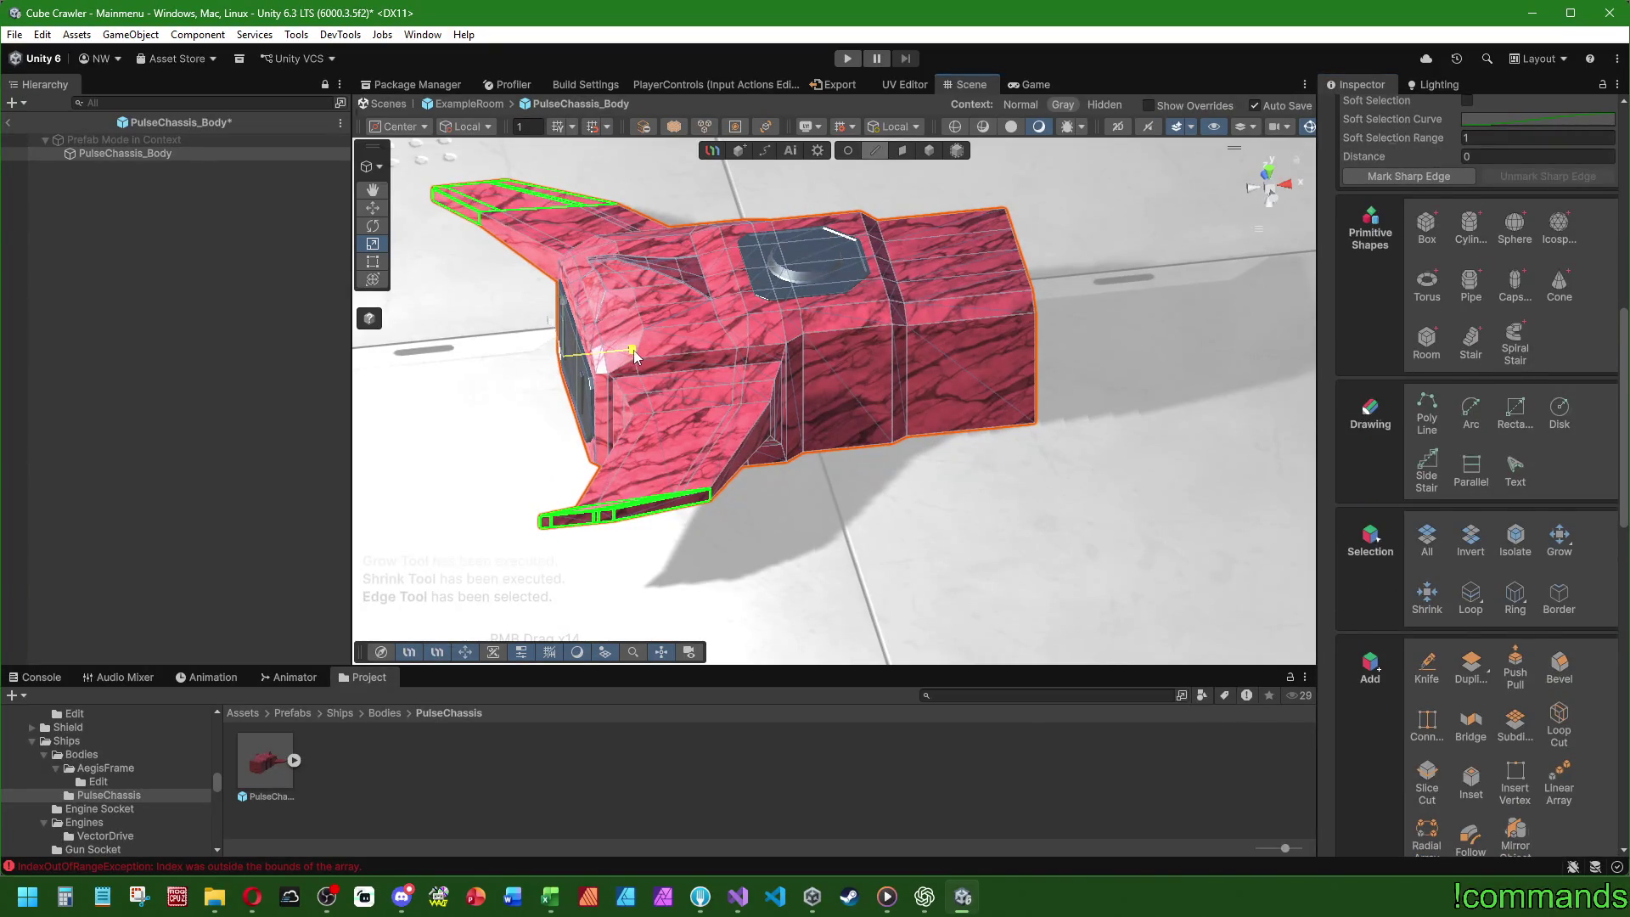
drag(398, 231, 1173, 448)
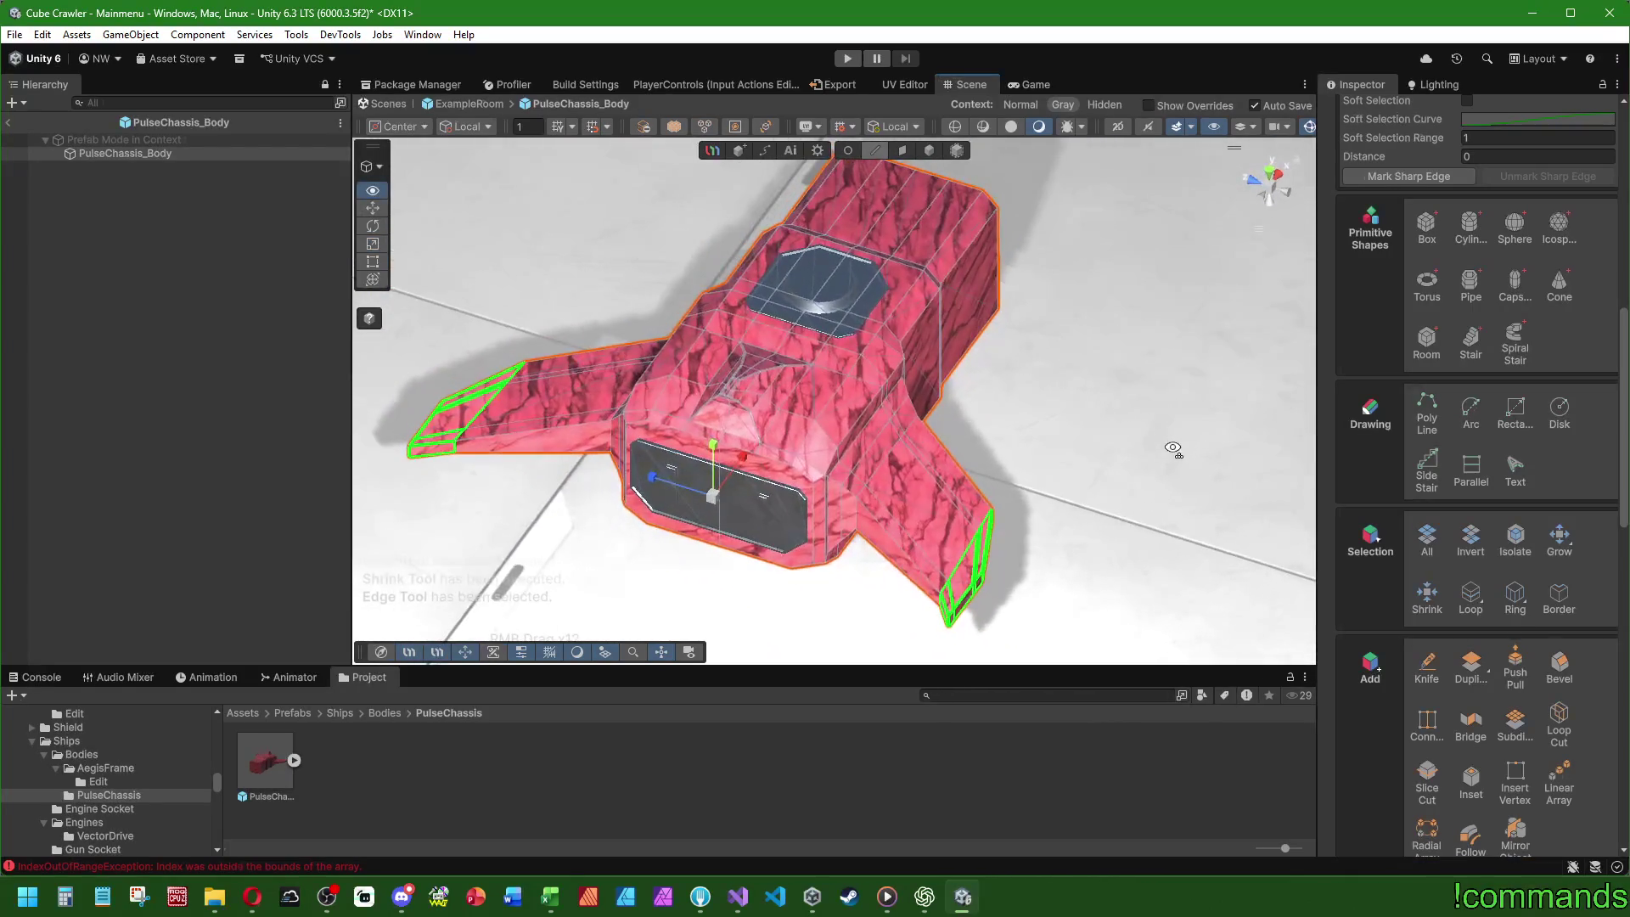
click(1423, 595)
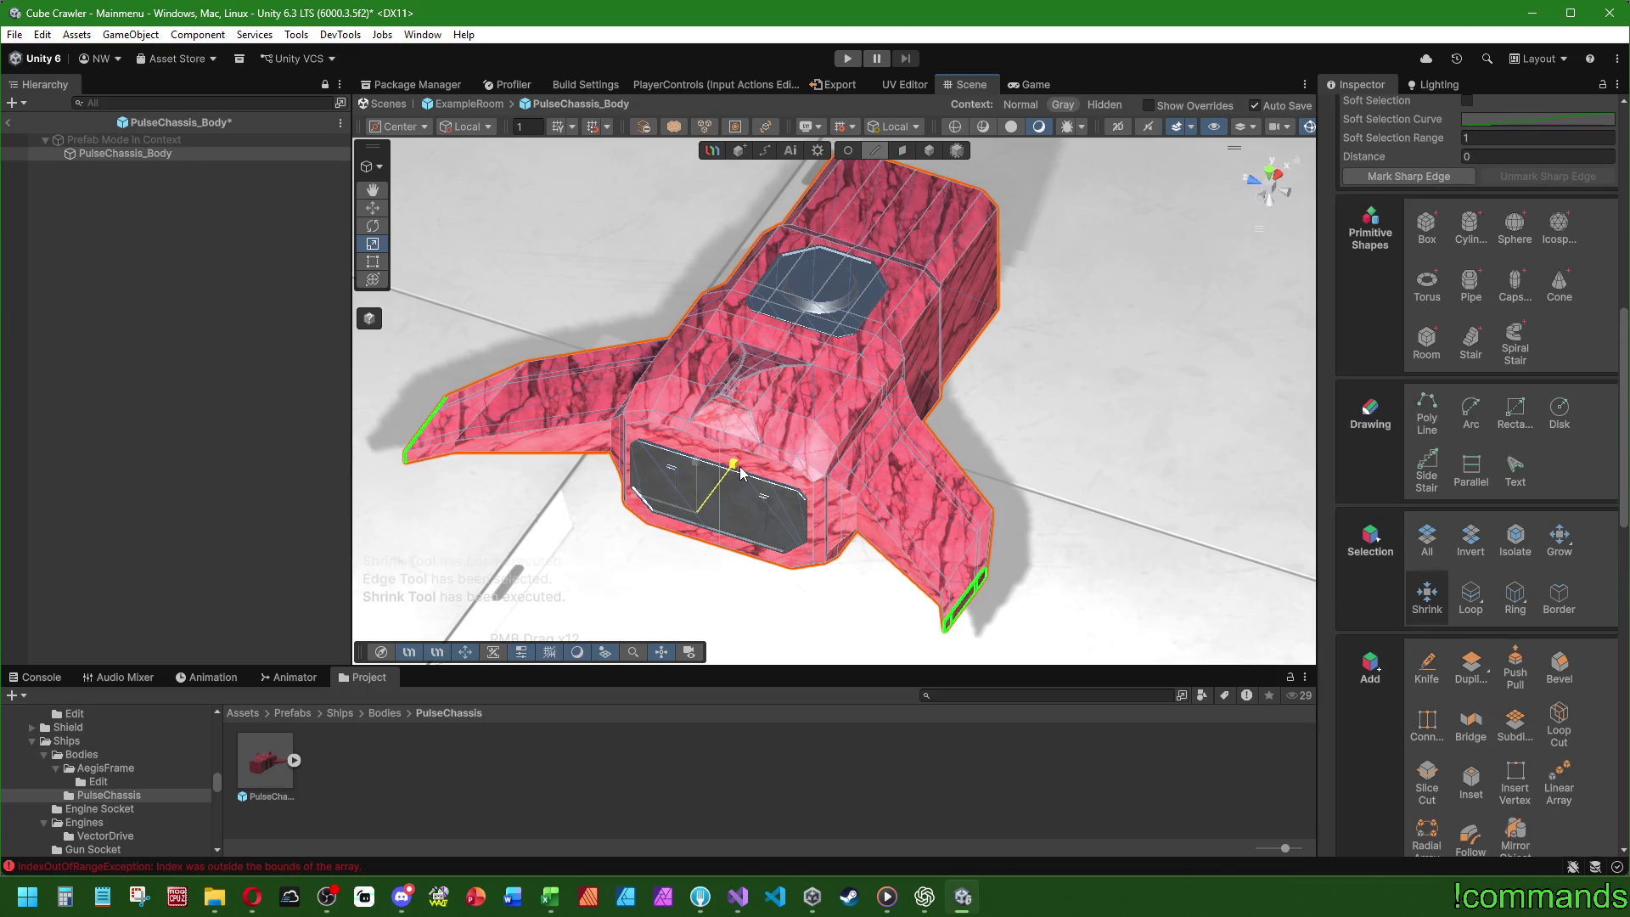
mouse_move(732, 484)
mouse_down()
mouse_move(1090, 477)
mouse_move(727, 472)
mouse_move(950, 345)
mouse_up()
scroll(950, 345, down, 2)
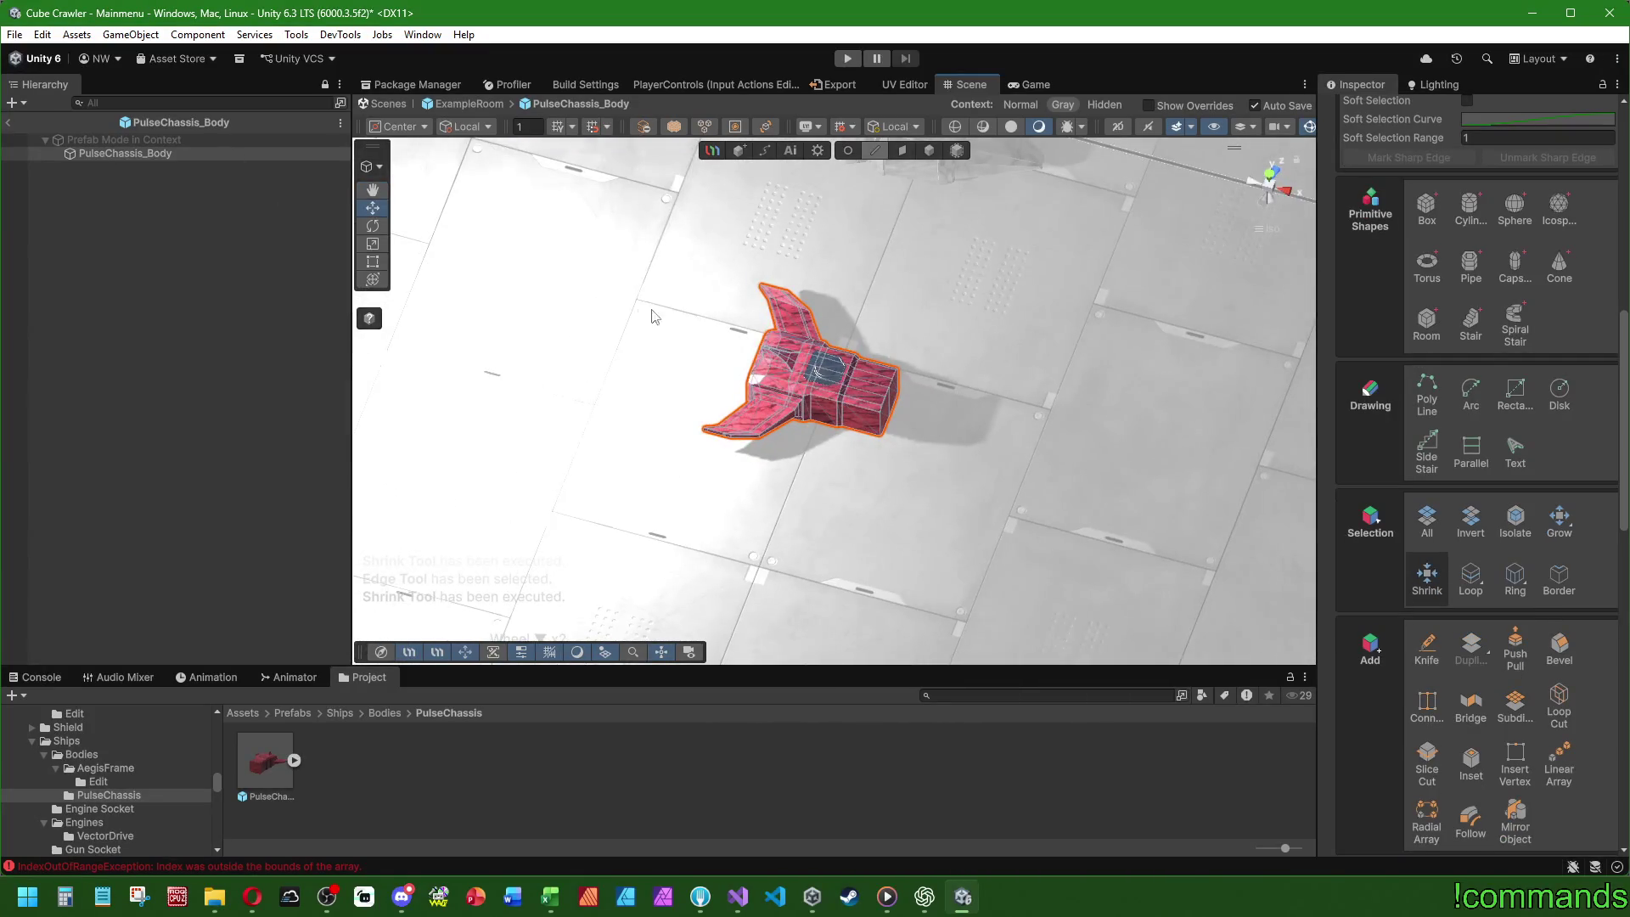
- Select the ship body's front end face, viewed from straight above
click(1271, 192)
click(1270, 175)
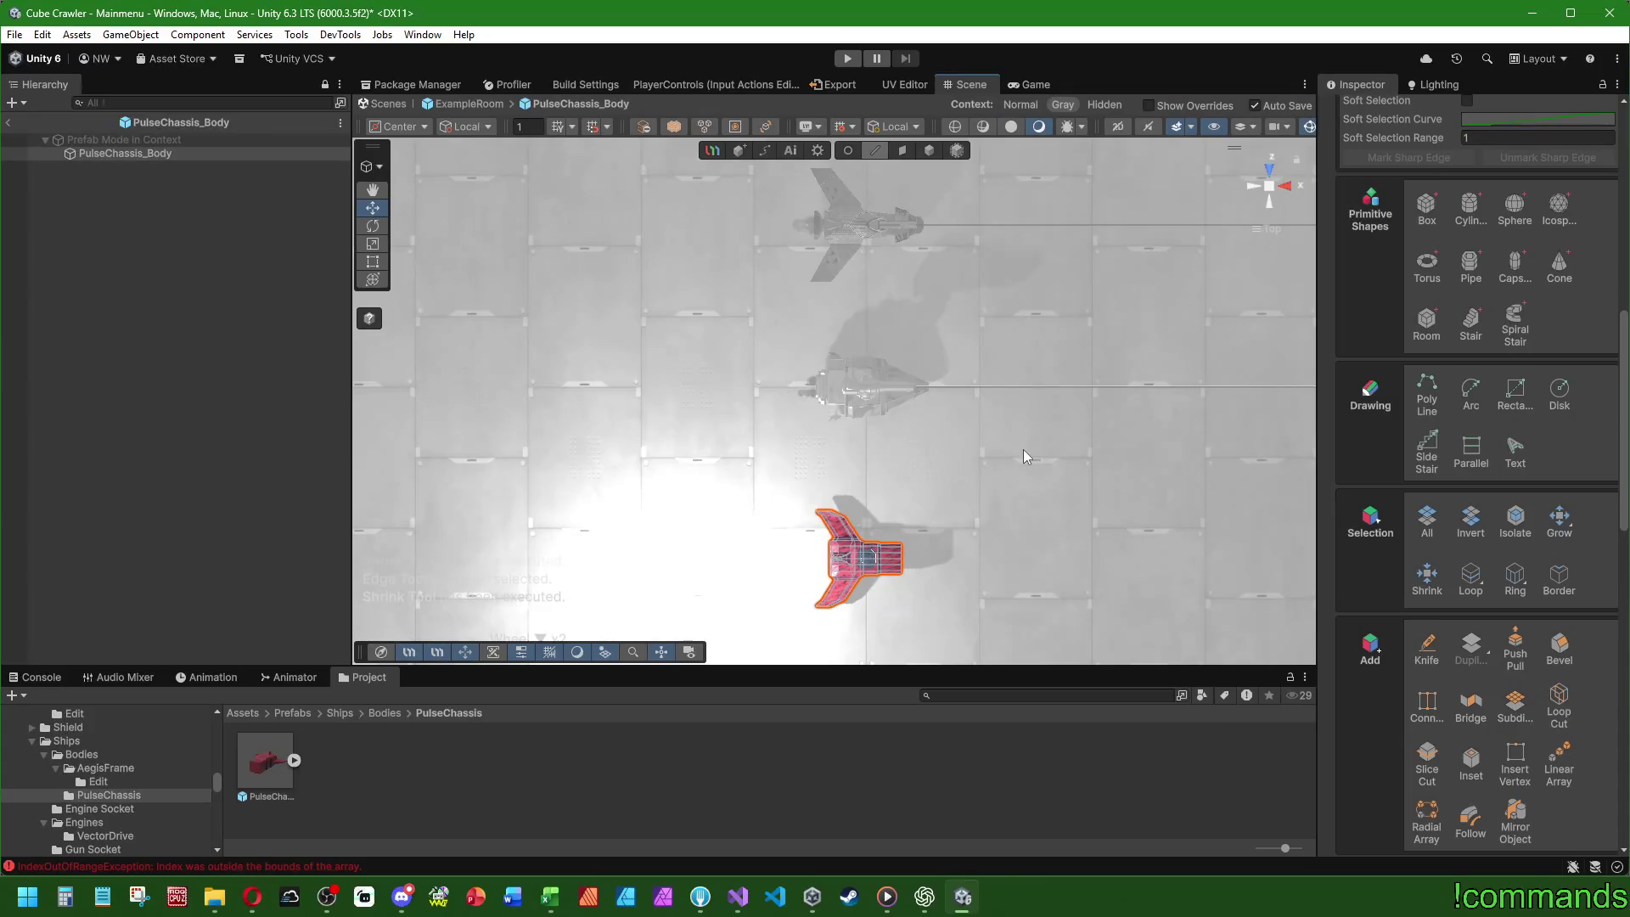
drag(1095, 532, 959, 289)
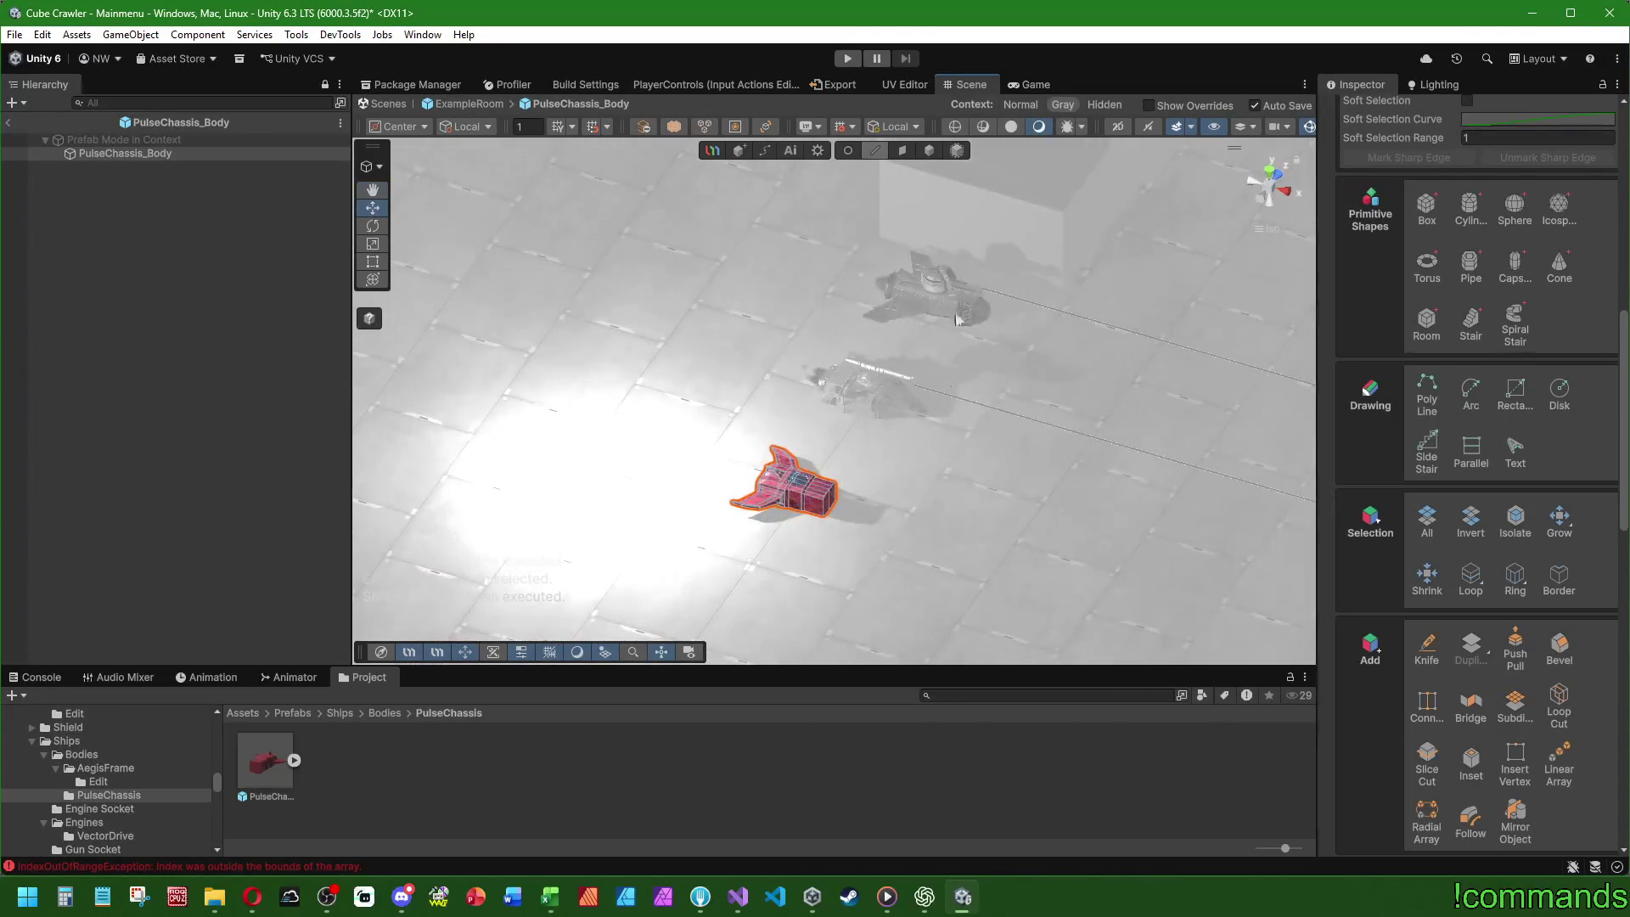
drag(883, 323, 916, 254)
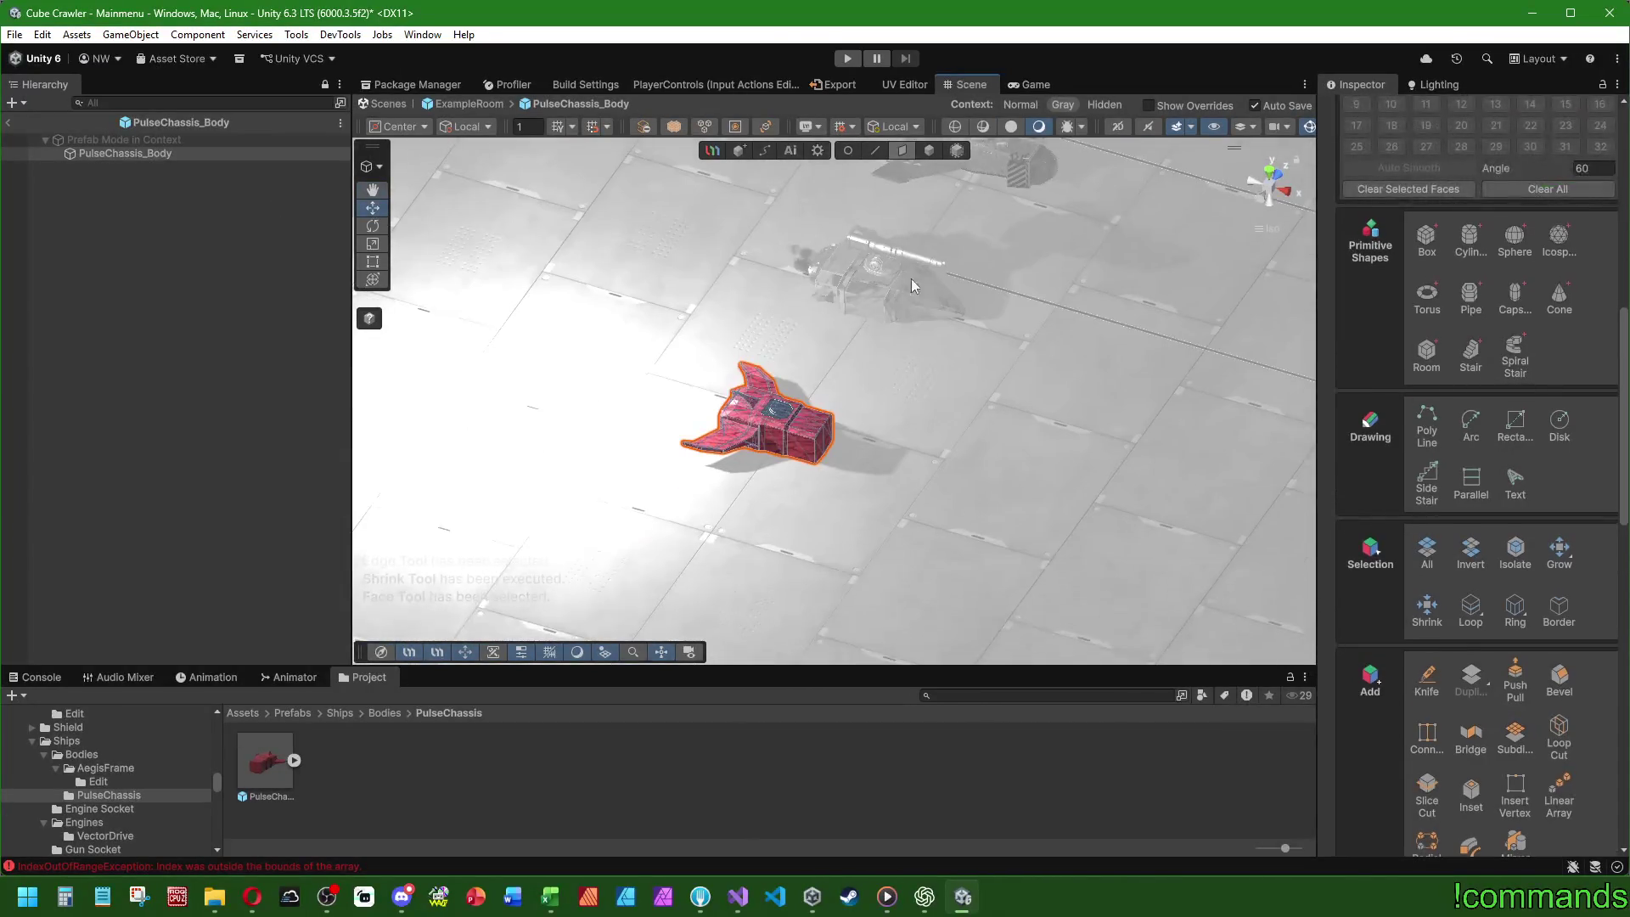
click(802, 441)
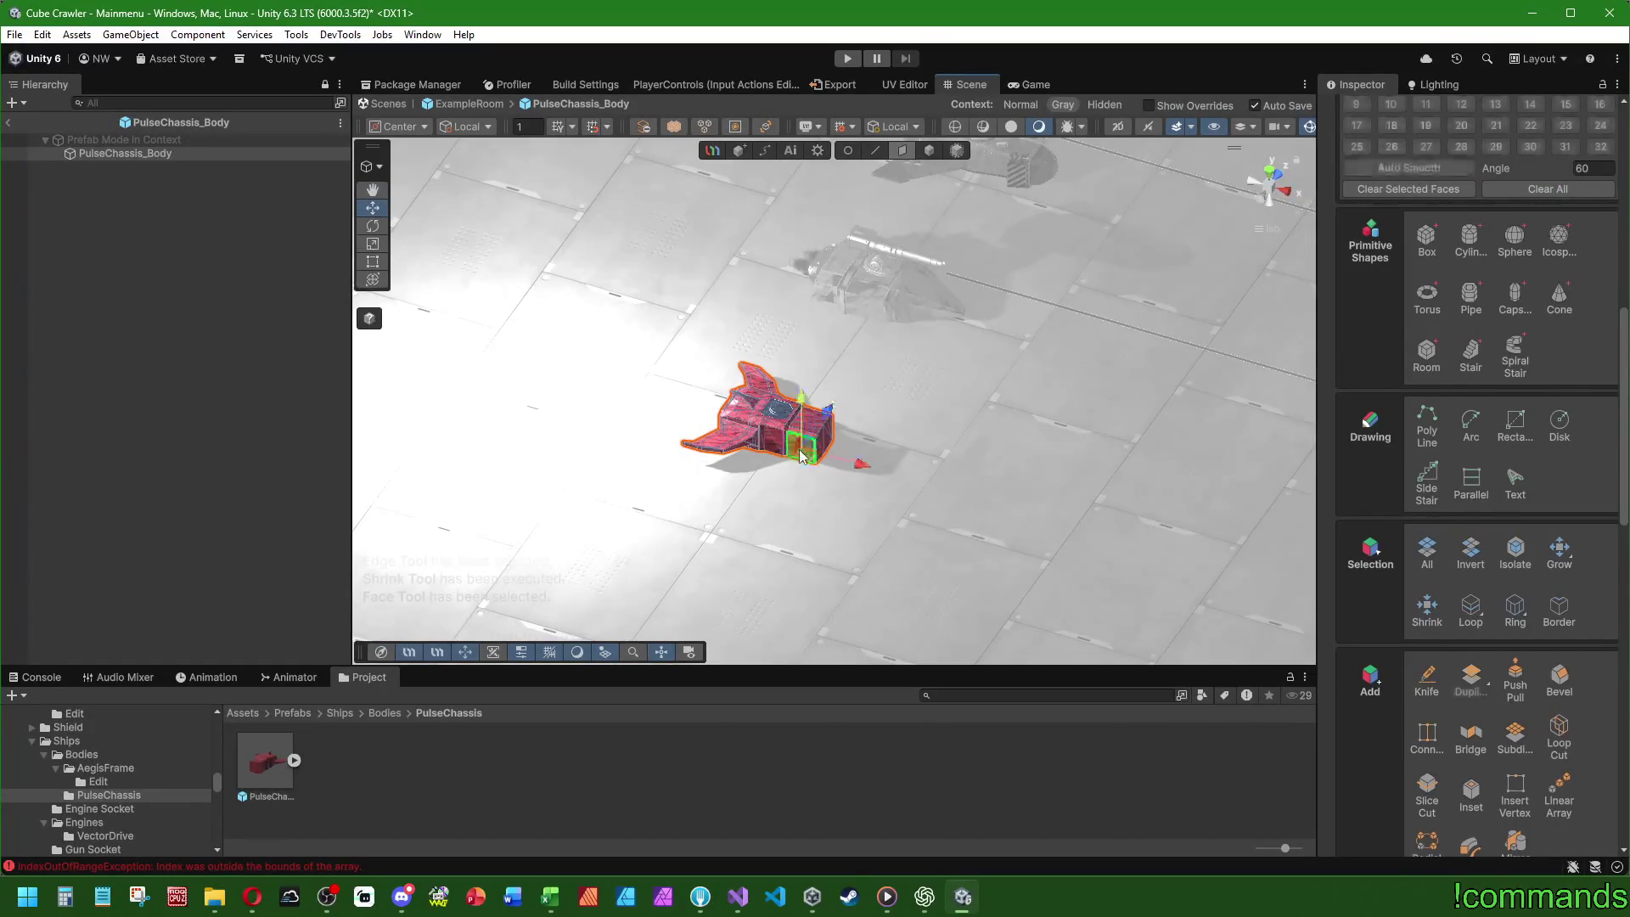
key(f)
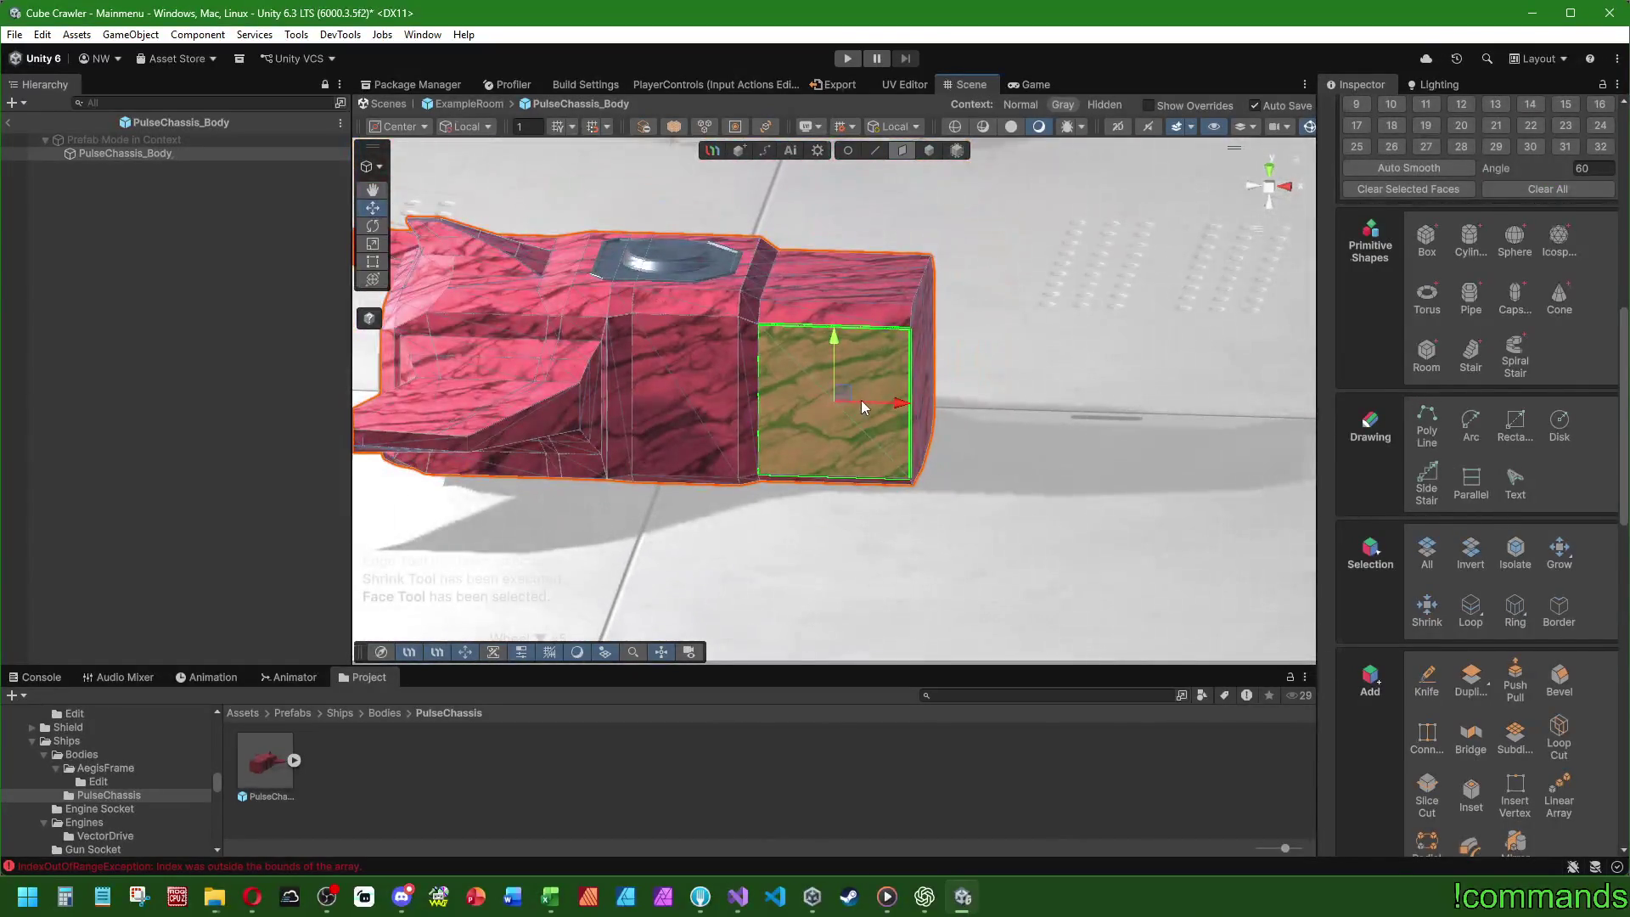
drag(861, 400, 829, 285)
scroll(829, 285, up, 2)
scroll(829, 286, down, 1)
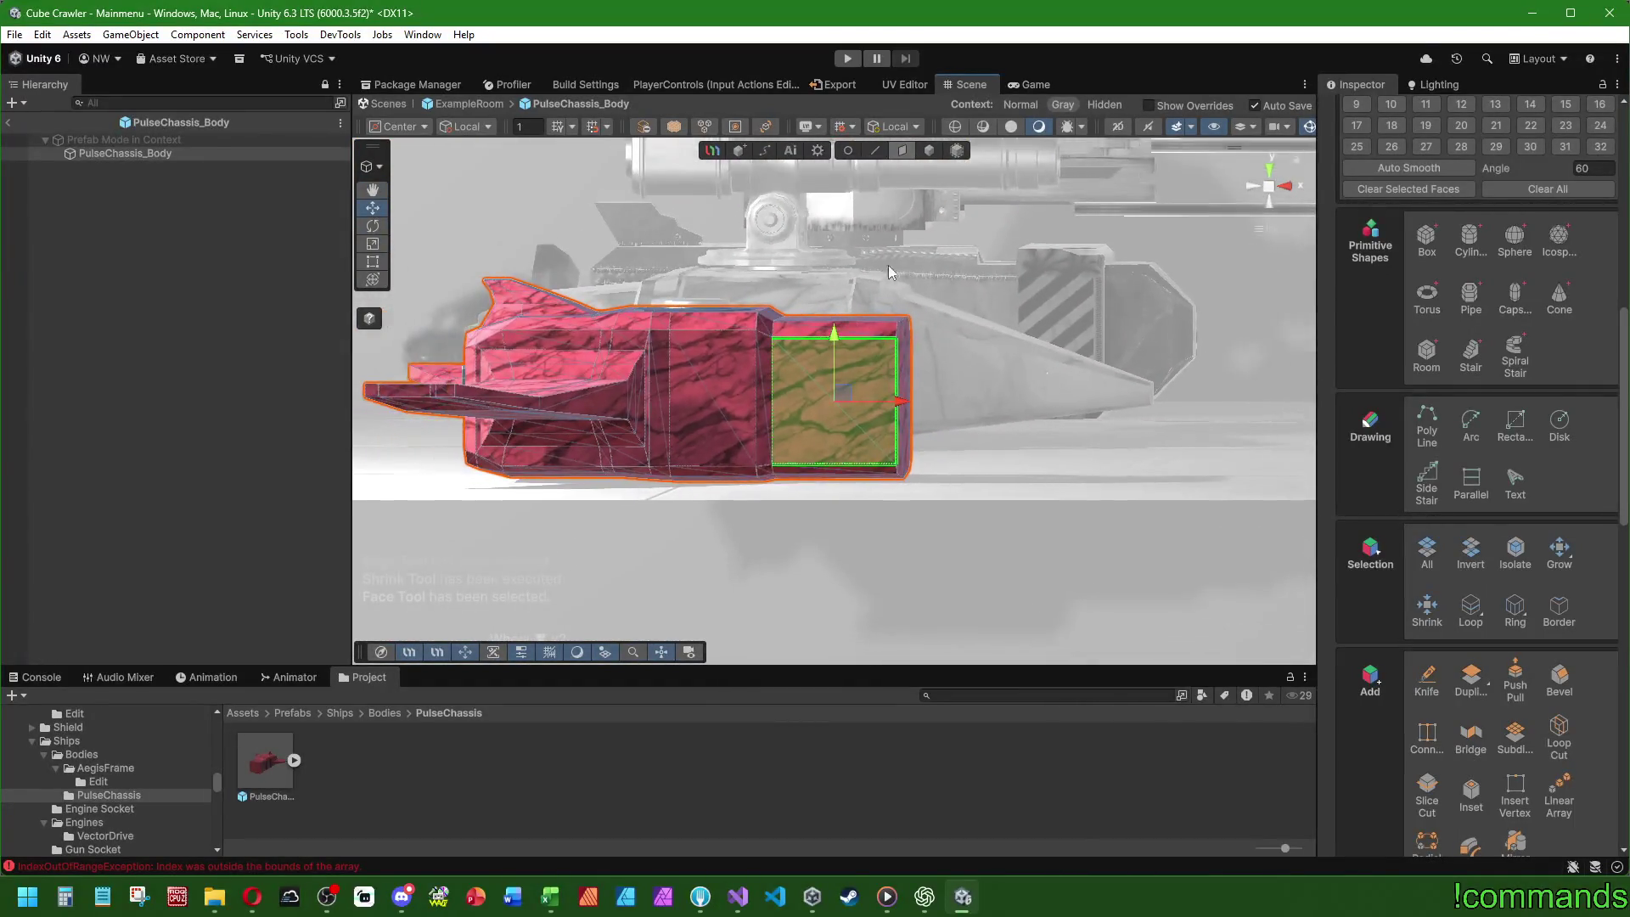
mouse_move(966, 308)
mouse_down()
mouse_move(974, 371)
mouse_move(1141, 448)
mouse_up()
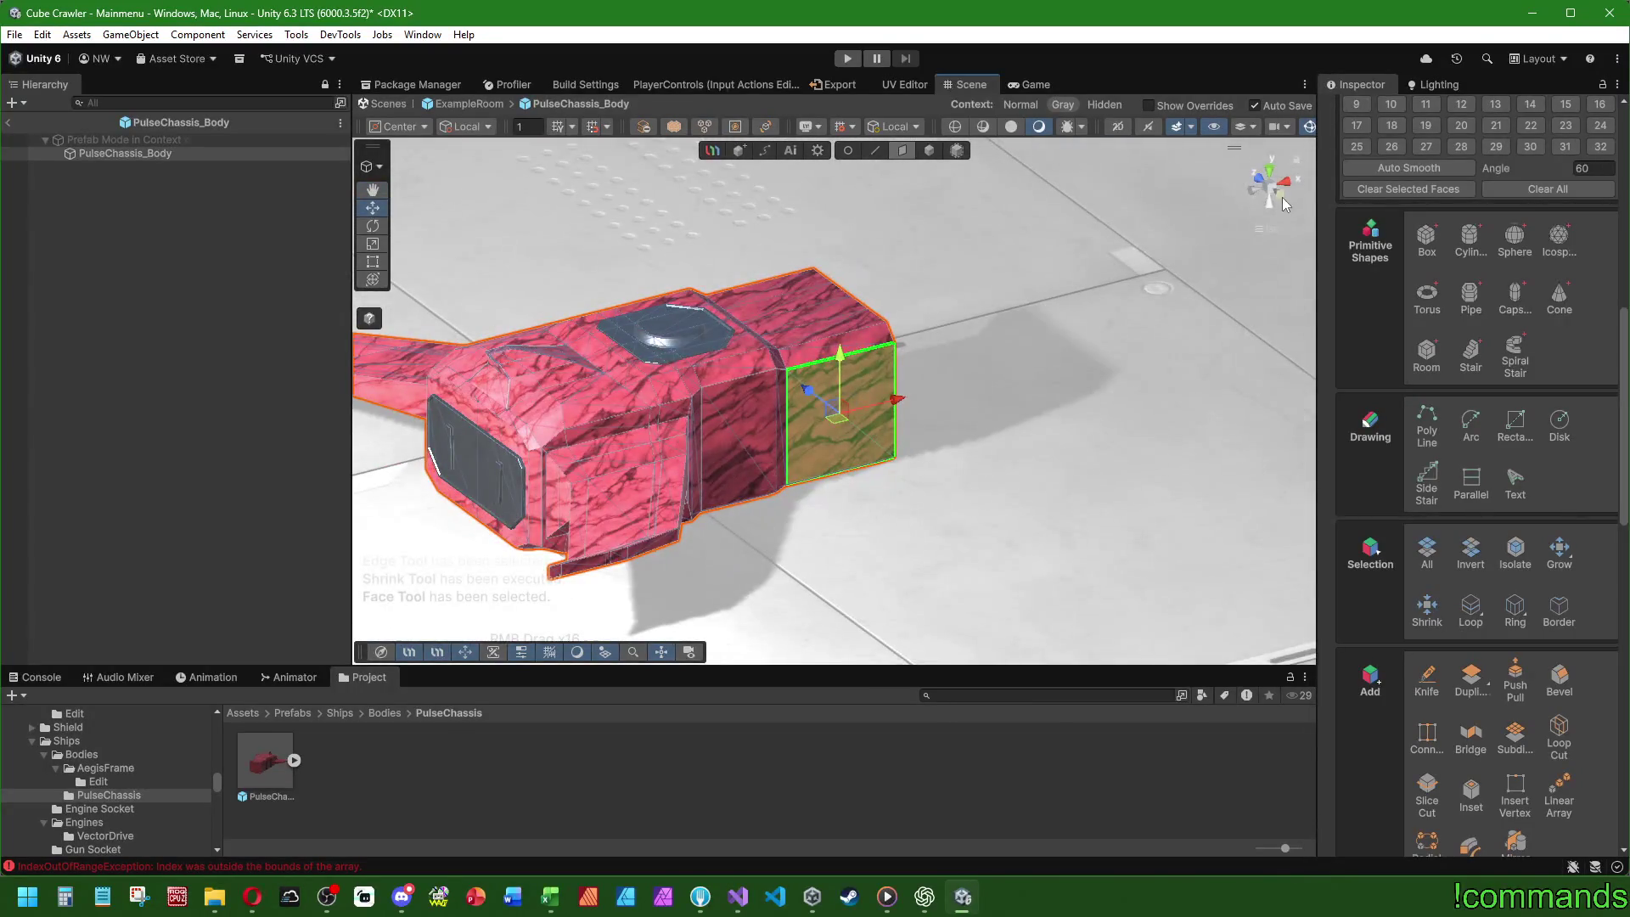
click(1281, 200)
mouse_move(1106, 380)
mouse_down()
mouse_move(875, 430)
mouse_move(853, 395)
mouse_move(1148, 397)
mouse_up()
scroll(730, 408, up, 3)
click(664, 394)
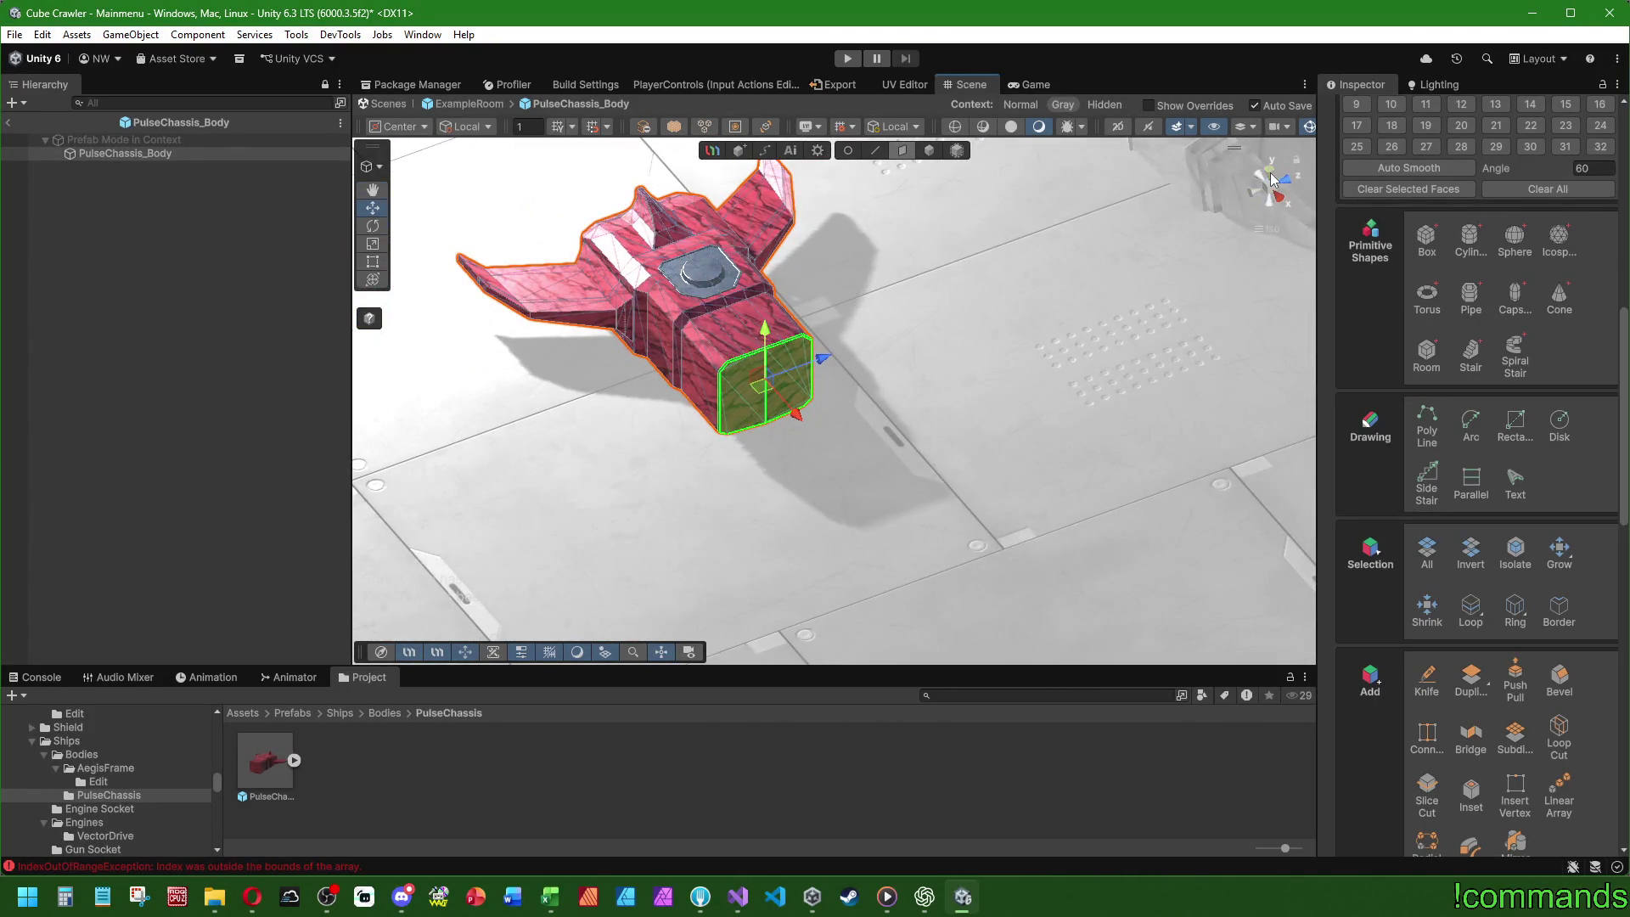
click(1272, 172)
scroll(1148, 264, down, 2)
mouse_move(1038, 381)
mouse_down()
mouse_move(1302, 443)
mouse_move(1327, 472)
mouse_up()
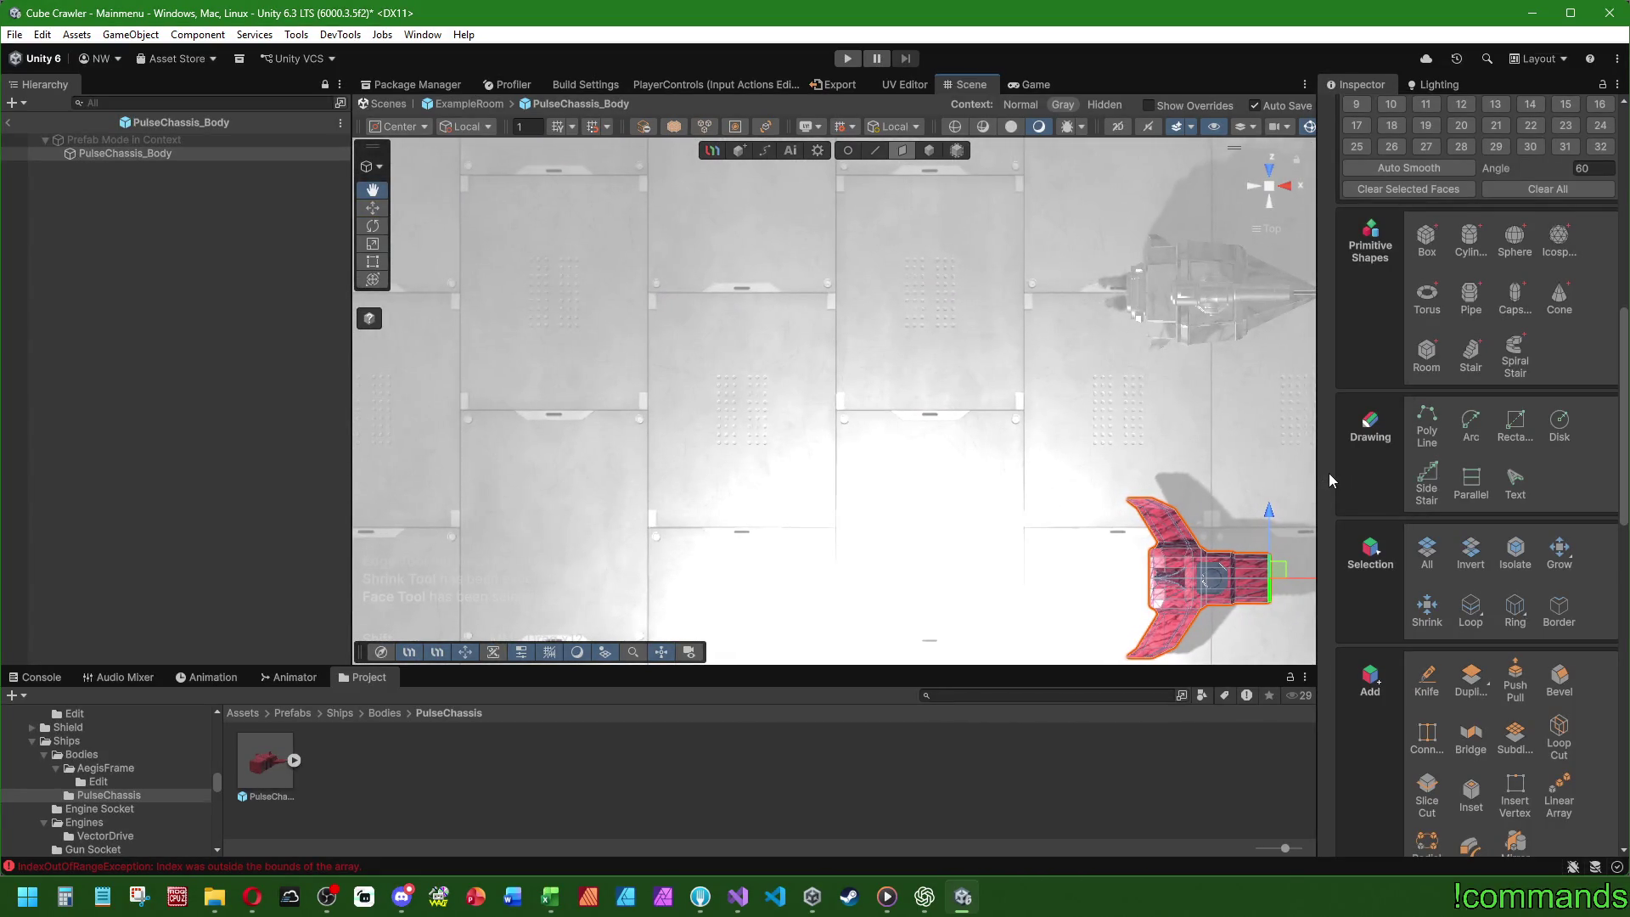
- Extrude the front end face outward to lengthen the body
mouse_move(1301, 579)
mouse_down()
mouse_move(1345, 582)
mouse_move(648, 284)
mouse_move(1034, 546)
mouse_move(710, 272)
mouse_up()
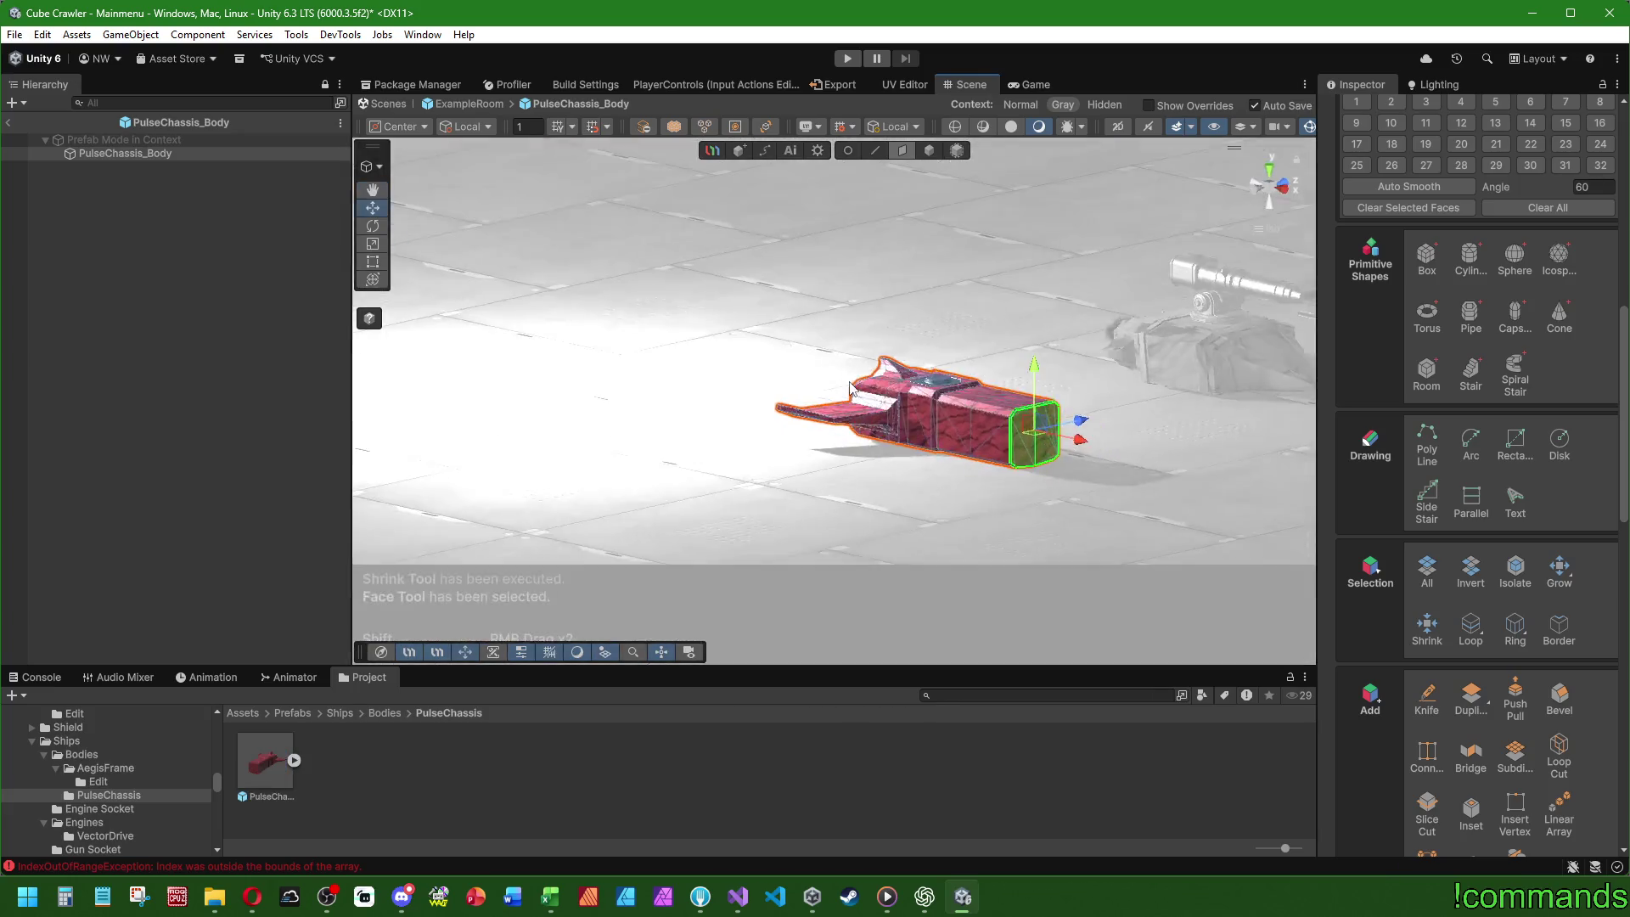
key(f)
scroll(397, 272, down, 3)
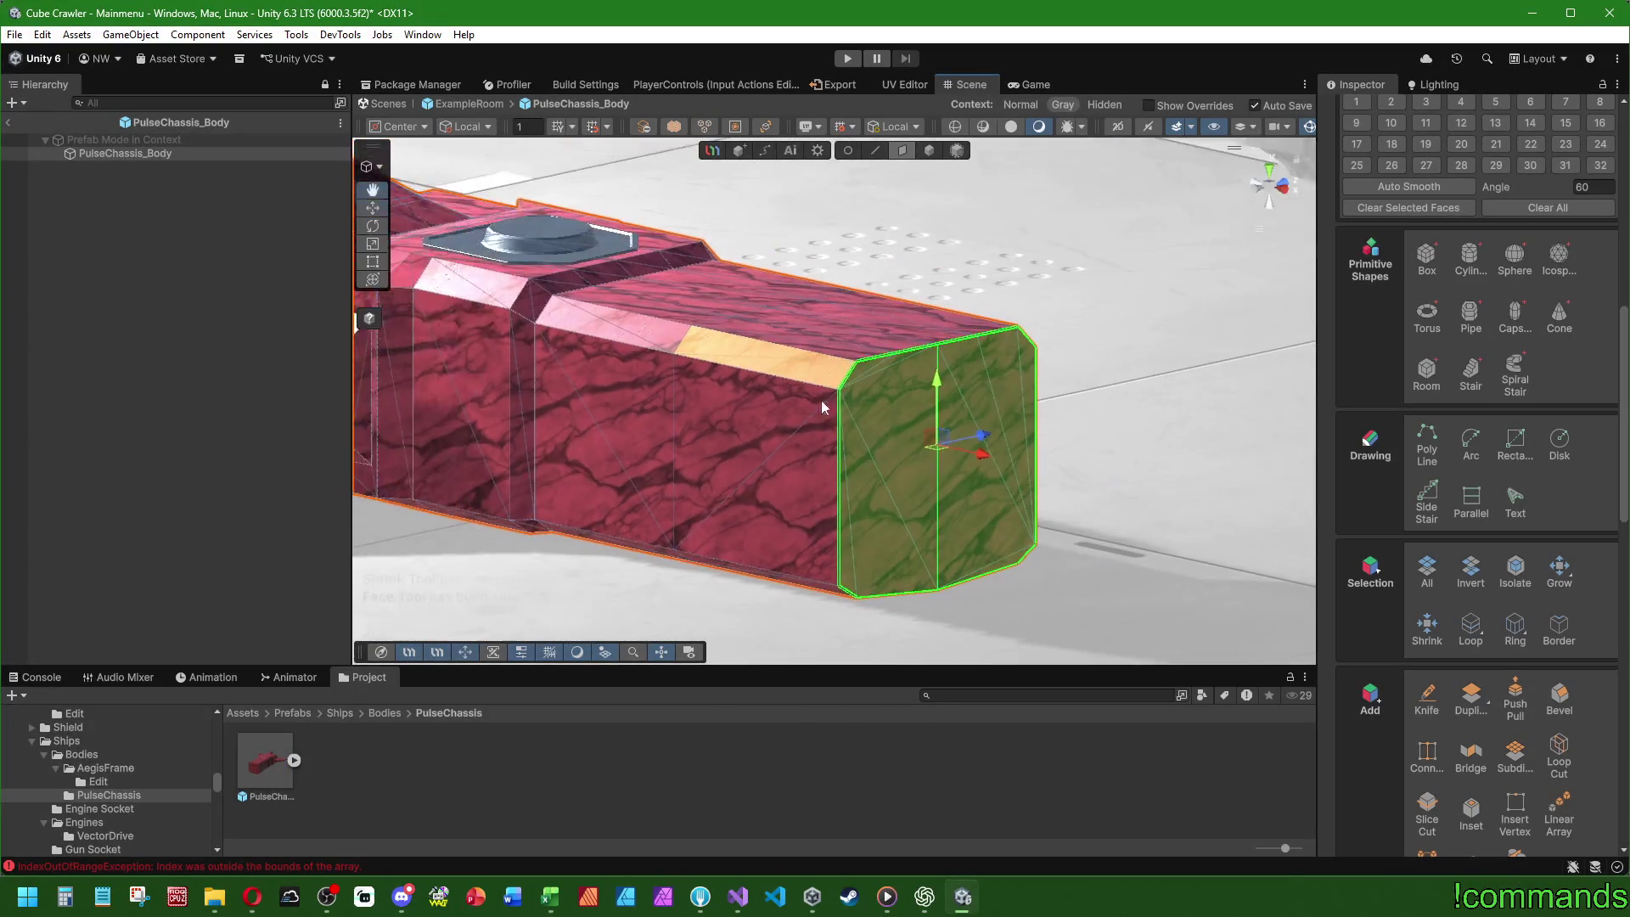
- Scale the extruded end face down into a narrow, tapered nose tip
click(373, 245)
mouse_move(645, 357)
mouse_down()
mouse_move(1073, 498)
mouse_move(1008, 510)
mouse_move(1000, 529)
mouse_up()
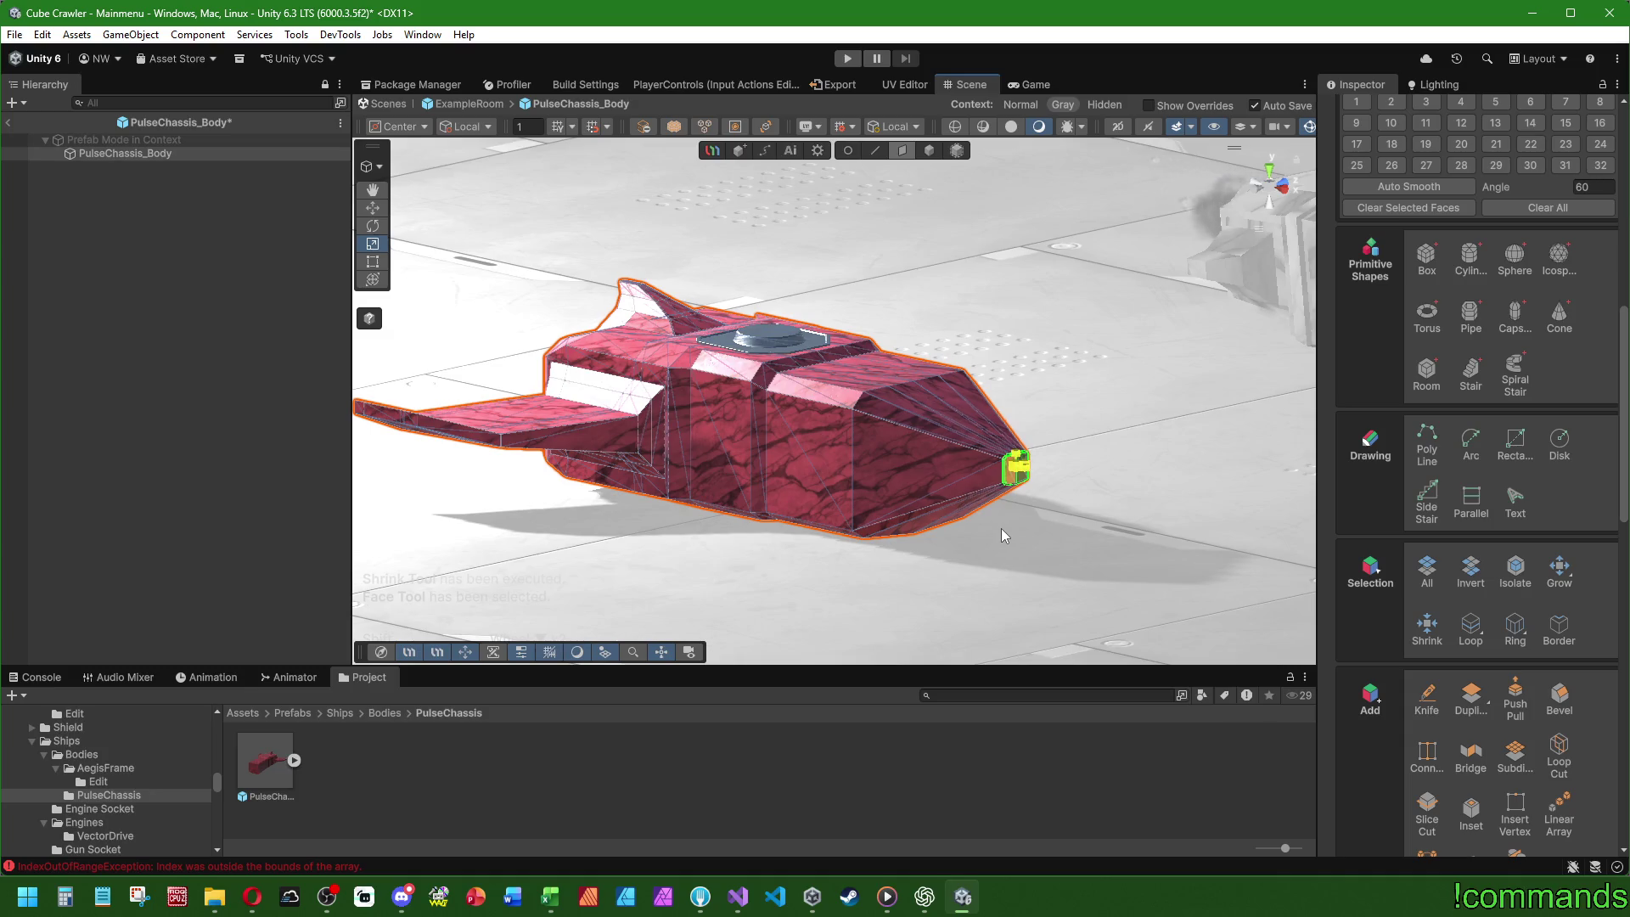
mouse_move(1004, 528)
mouse_down()
mouse_move(797, 451)
mouse_move(630, 466)
mouse_move(996, 524)
mouse_move(1053, 459)
mouse_move(1043, 396)
mouse_up()
click(913, 463)
mouse_move(913, 463)
mouse_down()
mouse_move(895, 429)
mouse_move(724, 401)
mouse_move(640, 429)
mouse_move(635, 476)
mouse_move(885, 478)
mouse_up()
scroll(1010, 481, down, 2)
mouse_move(1009, 481)
mouse_down()
mouse_move(1128, 365)
mouse_move(606, 392)
mouse_move(764, 407)
mouse_up()
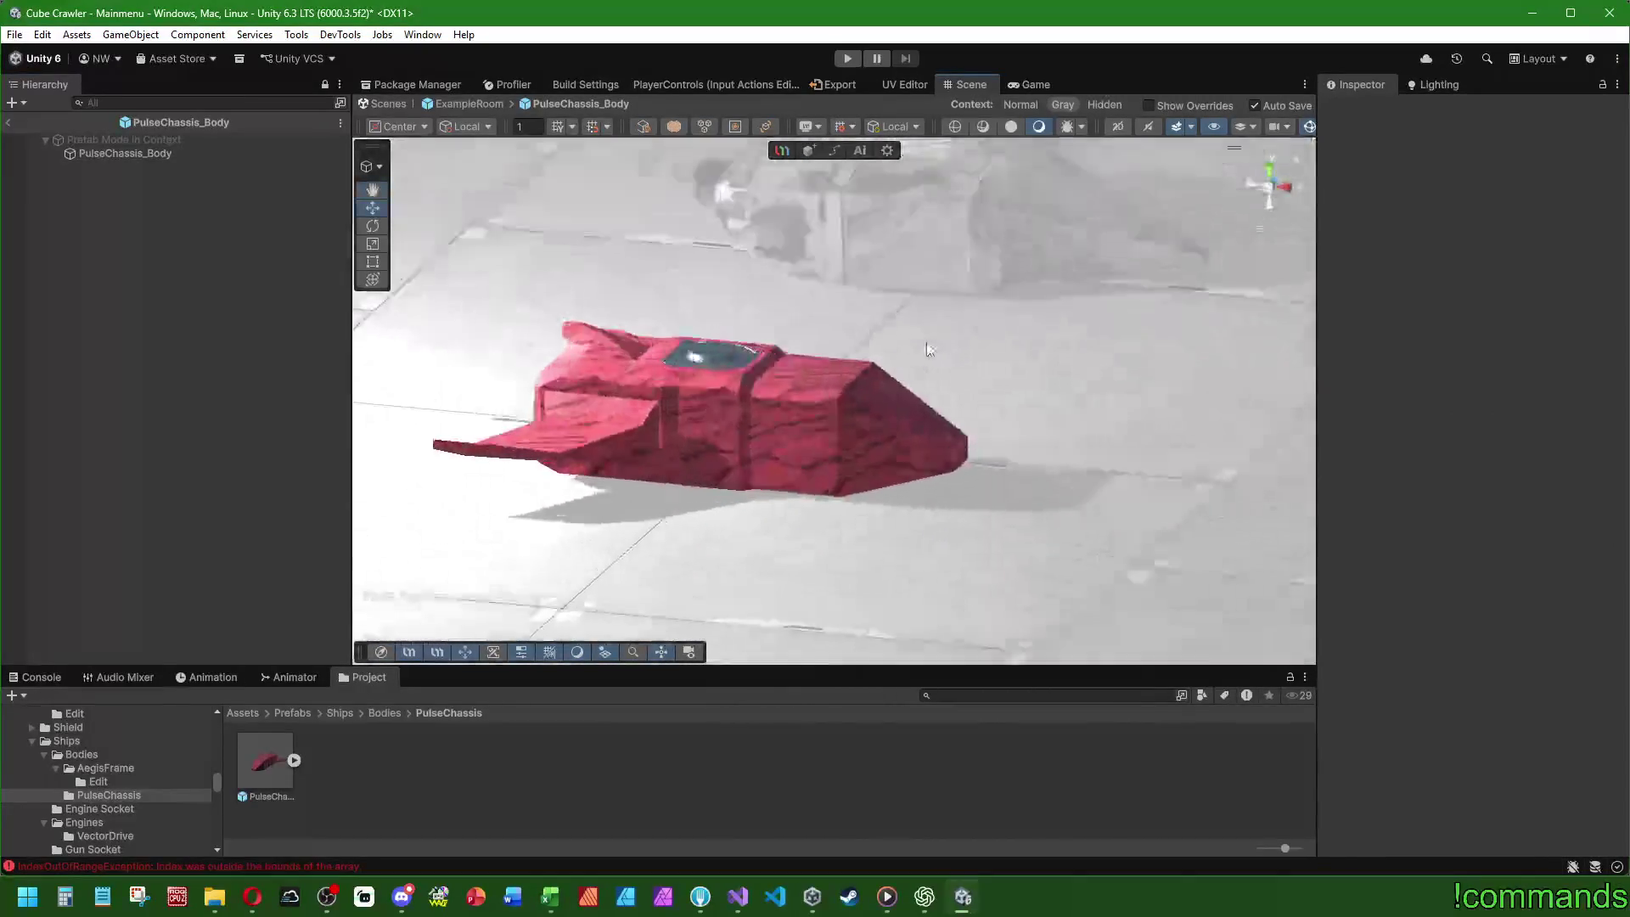
scroll(849, 425, up, 3)
scroll(953, 476, down, 2)
drag(953, 476, 917, 559)
scroll(917, 559, down, 5)
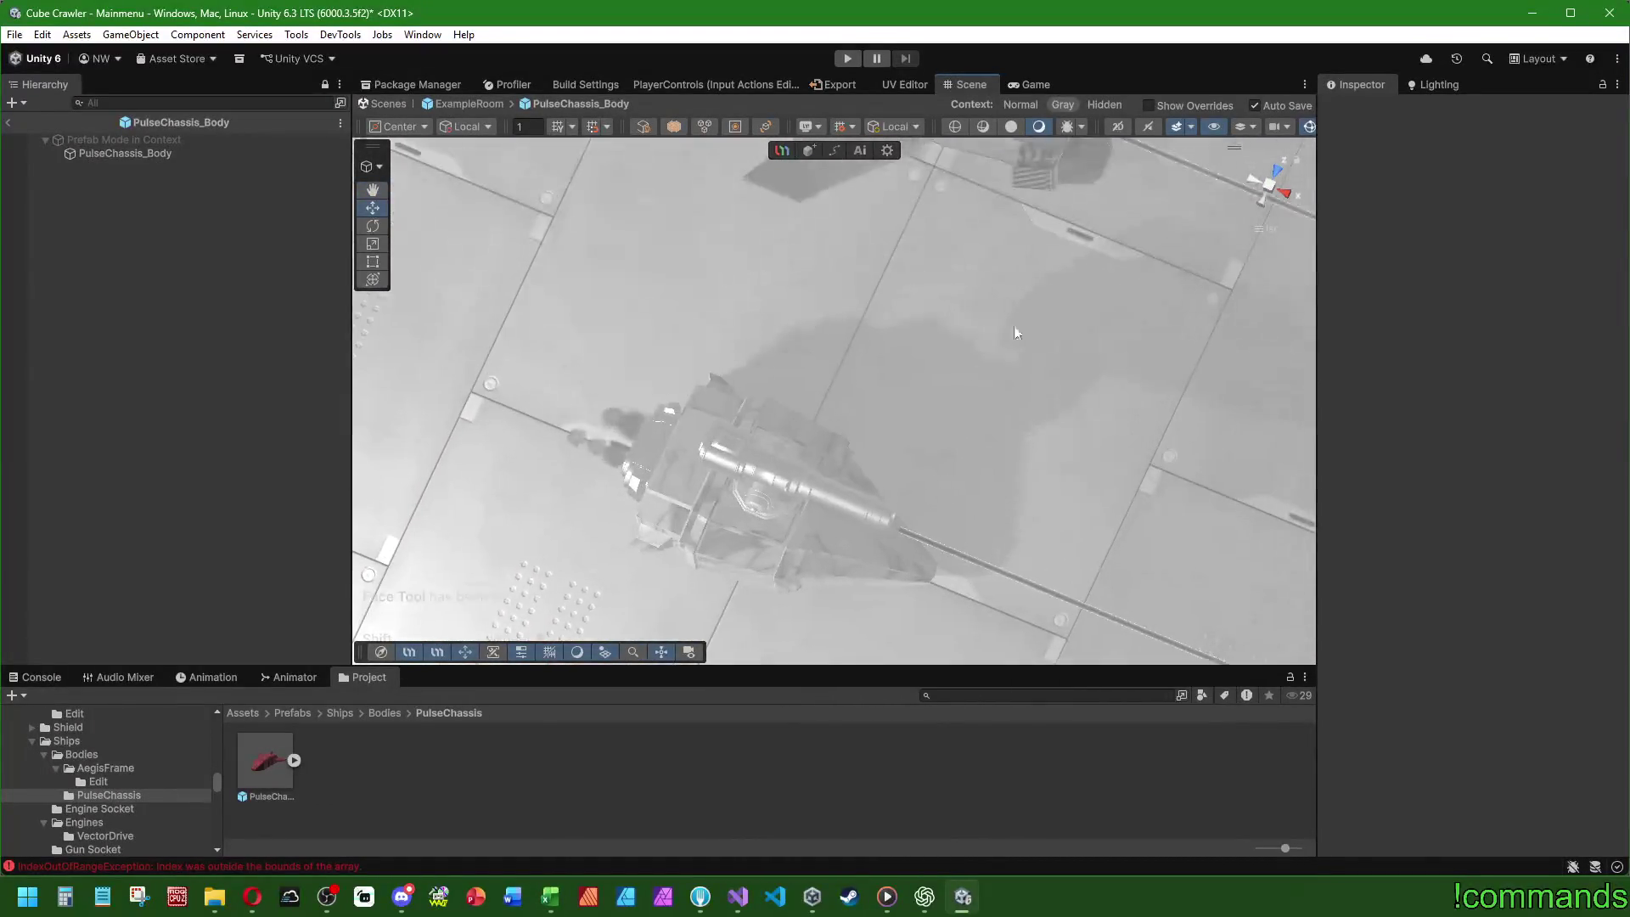
scroll(890, 509, up, 3)
click(17, 122)
scroll(861, 460, up, 3)
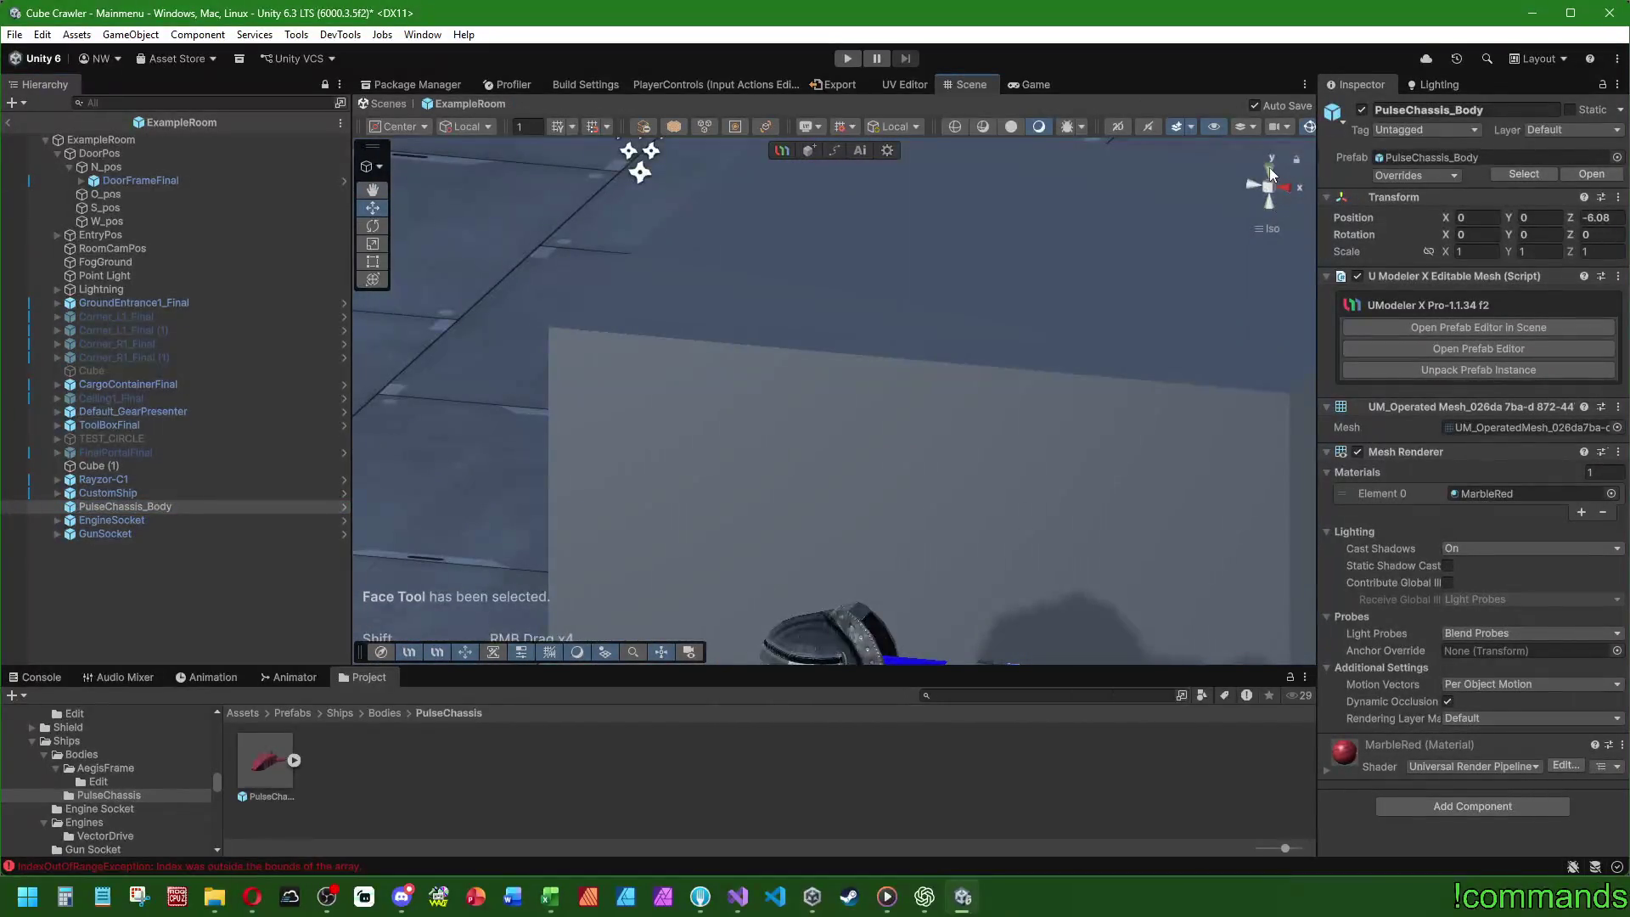
click(1269, 167)
mouse_move(907, 440)
mouse_down()
mouse_move(1050, 420)
mouse_move(1082, 538)
mouse_up()
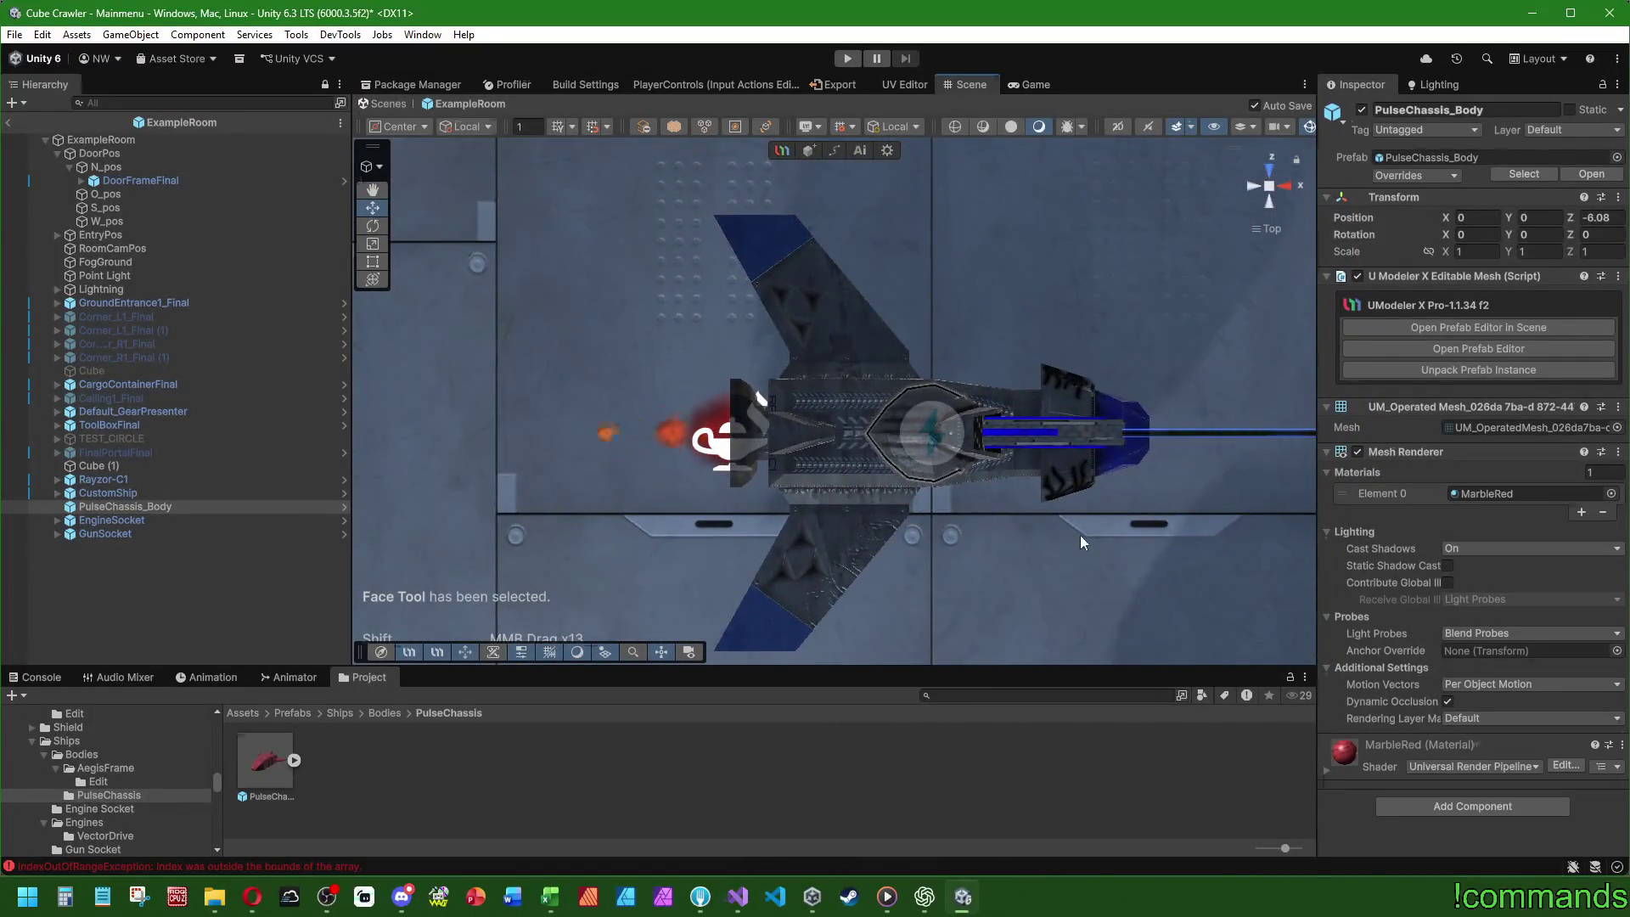
scroll(1081, 538, down, 2)
scroll(1058, 578, up, 5)
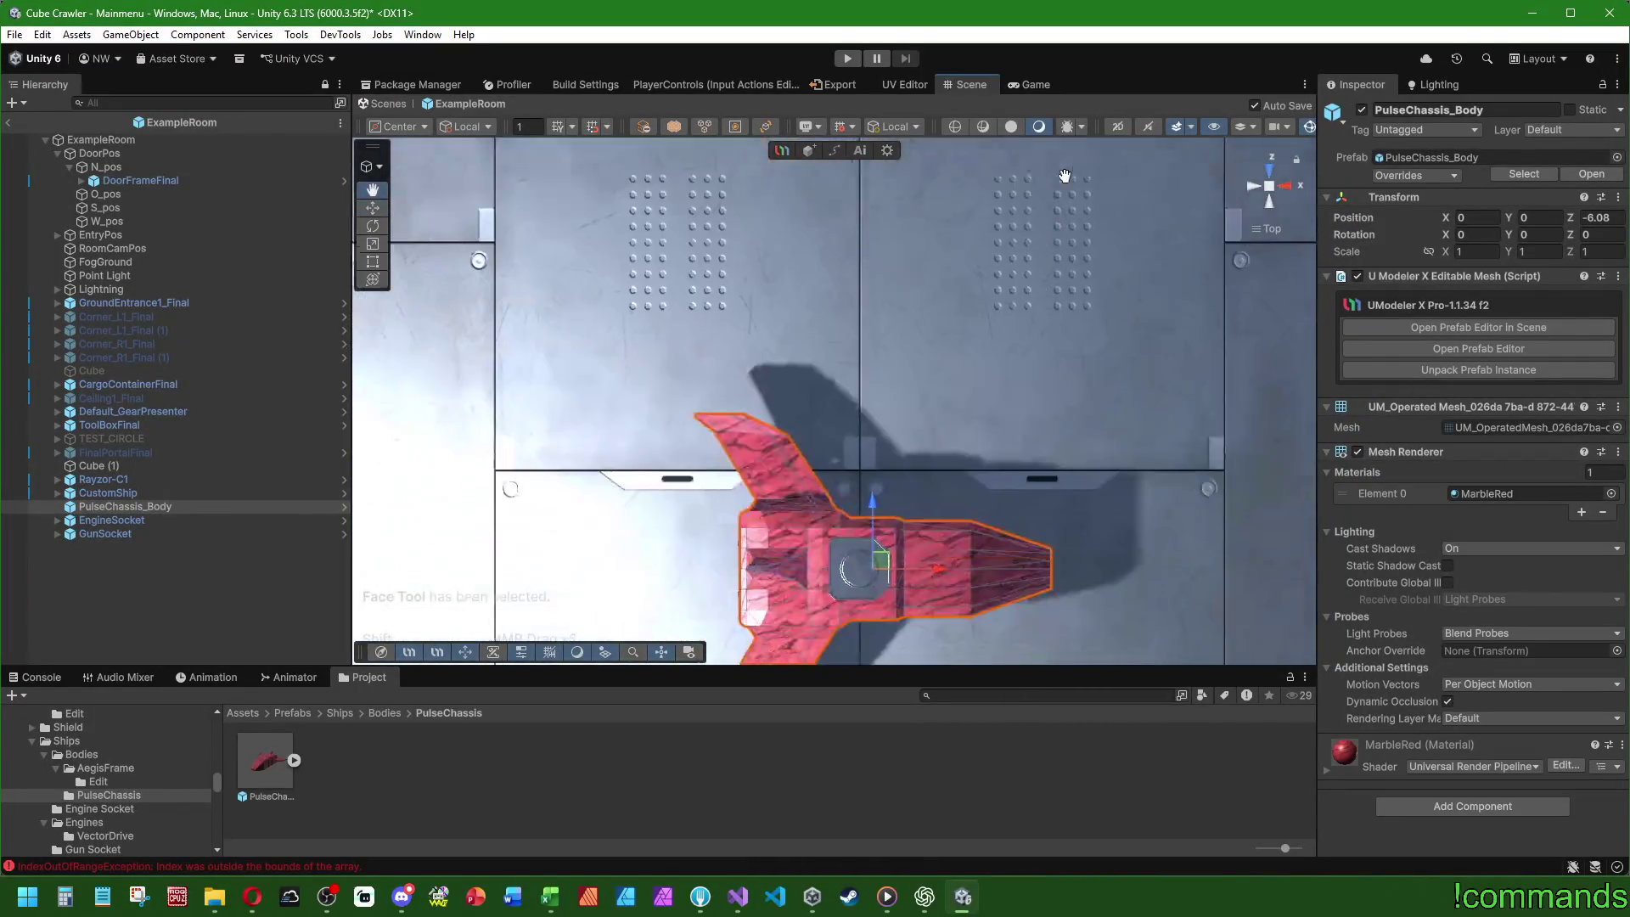
mouse_move(1002, 599)
mouse_down()
mouse_move(997, 428)
mouse_move(1023, 369)
mouse_move(890, 531)
mouse_move(858, 411)
mouse_move(680, 503)
mouse_up()
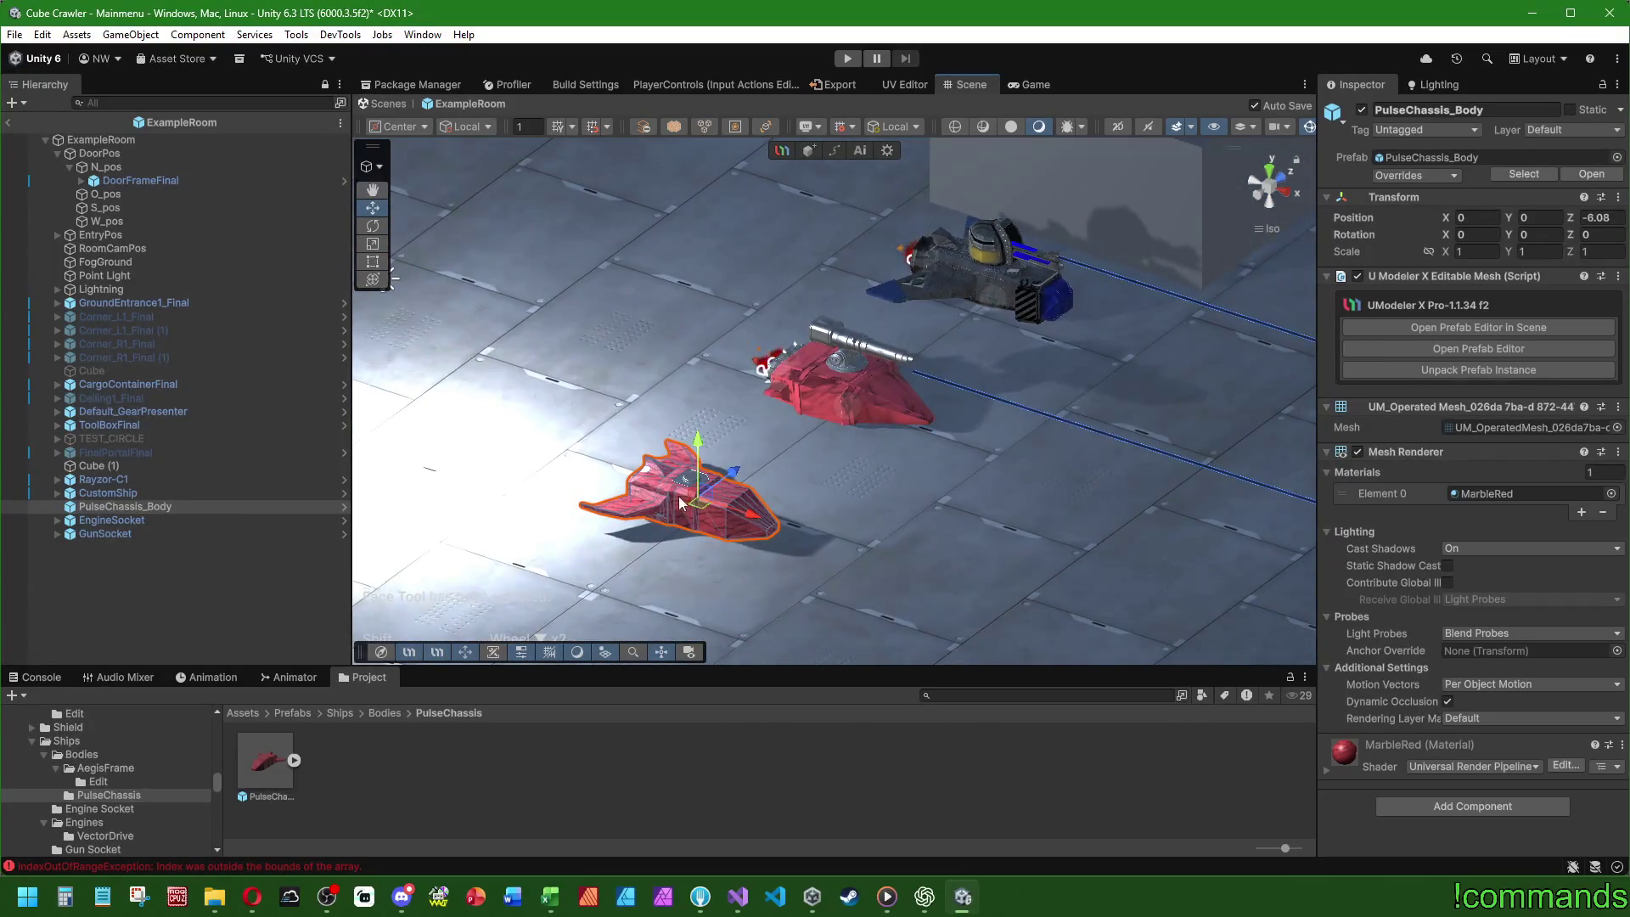
click(112, 510)
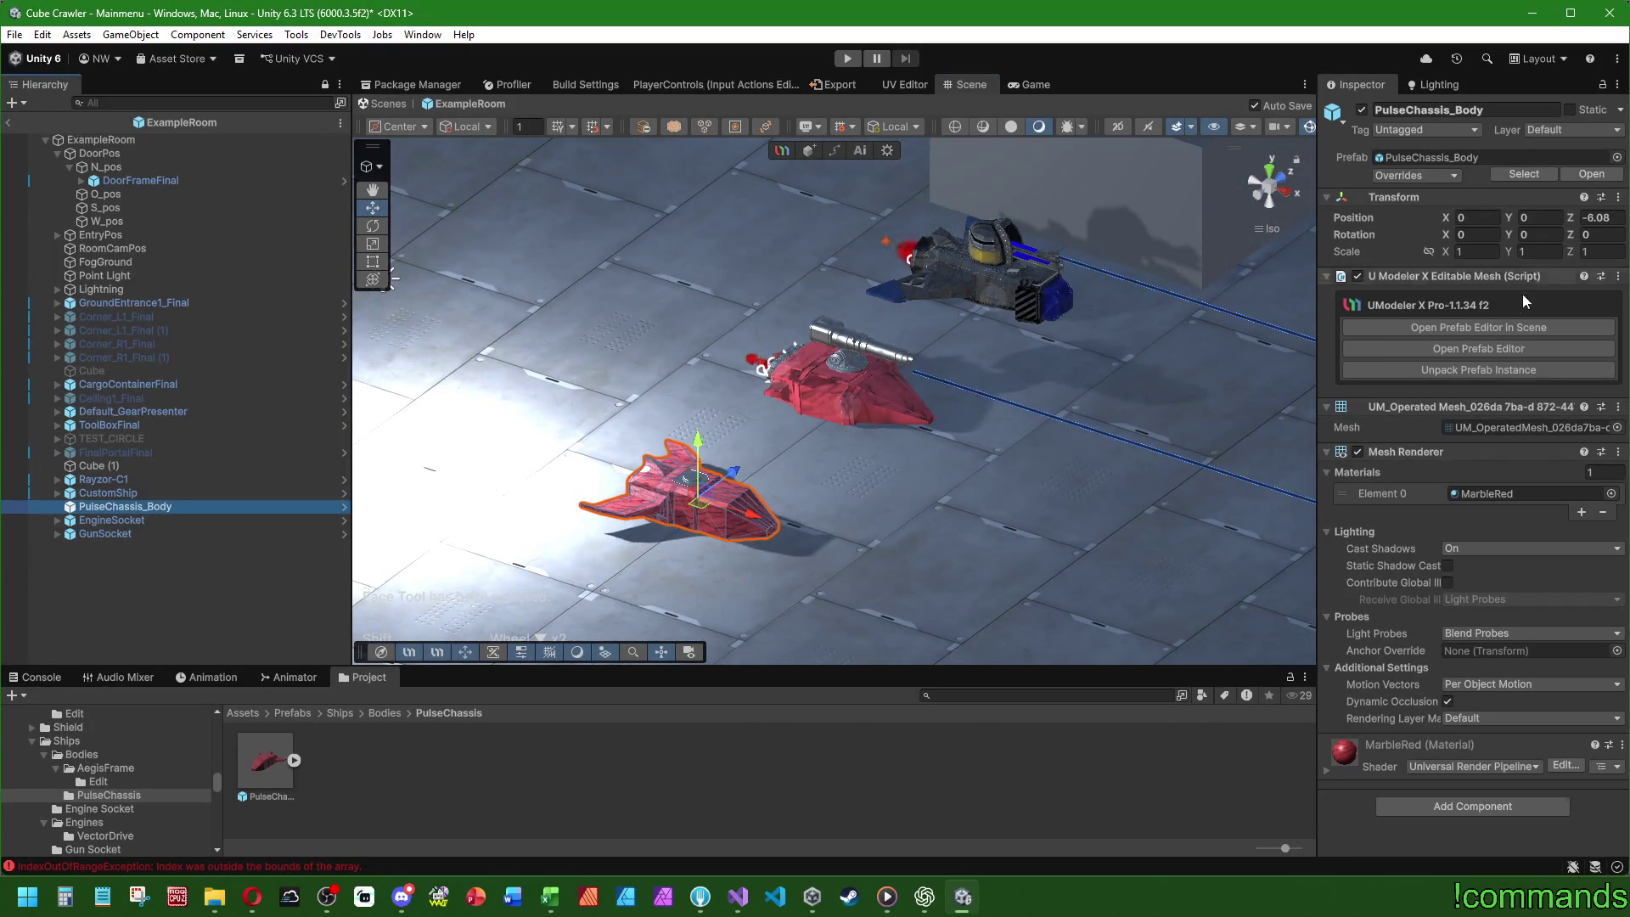
click(1366, 328)
click(907, 151)
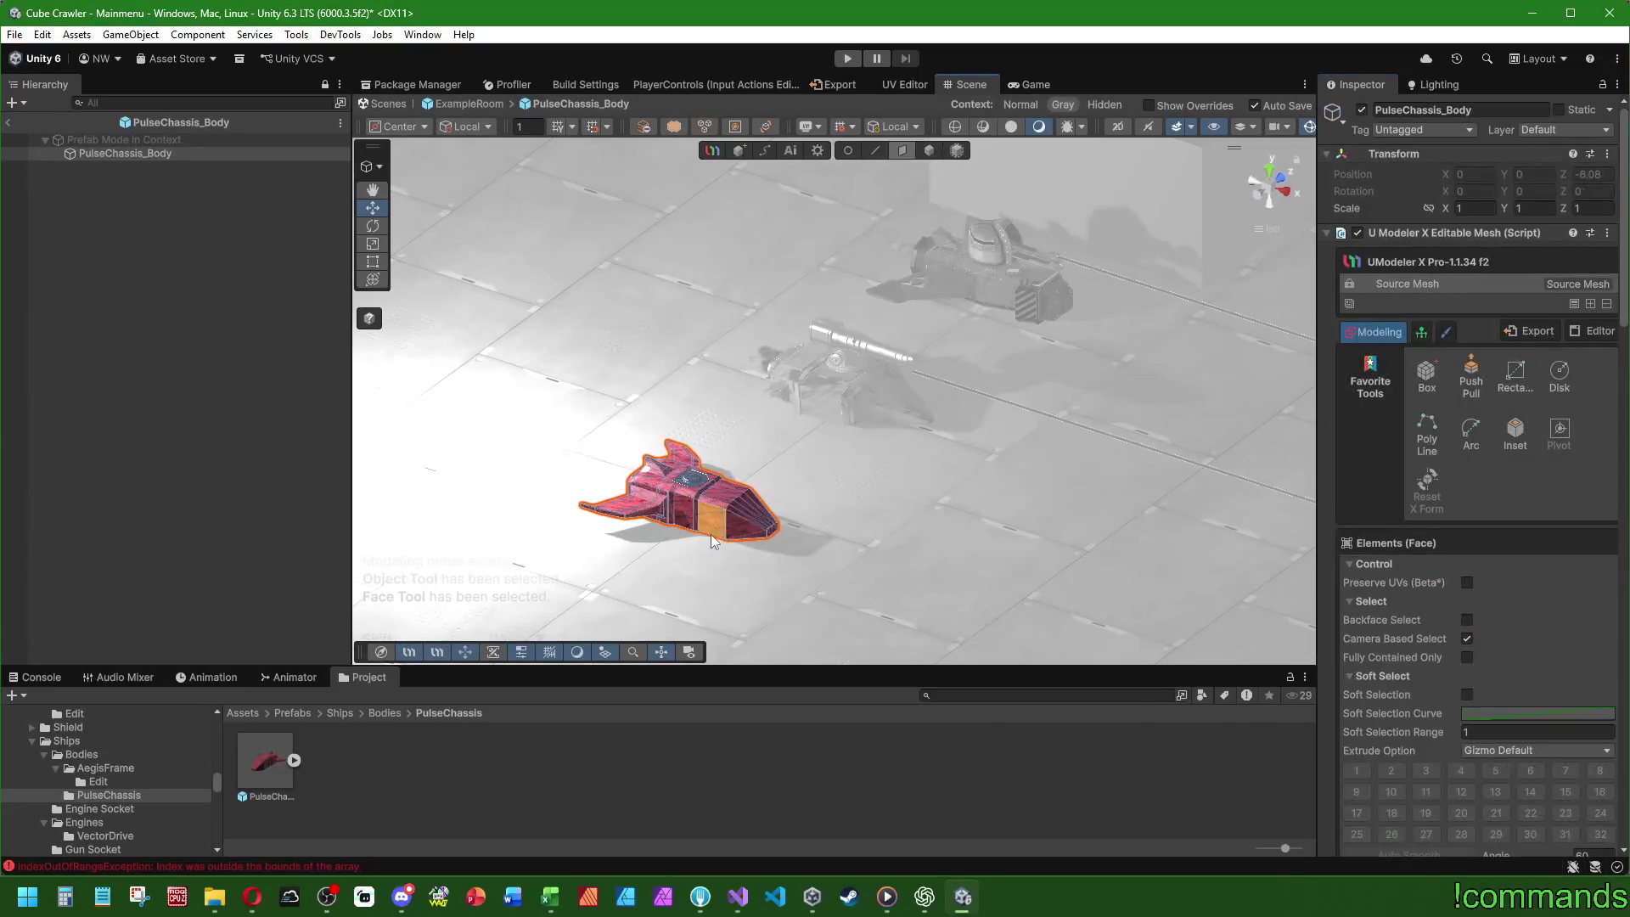
- Select a side face on the nose section and frame it in the view
click(710, 534)
key(f)
mouse_move(741, 384)
mouse_down()
mouse_move(837, 364)
mouse_move(747, 418)
mouse_move(698, 399)
mouse_move(721, 399)
mouse_up()
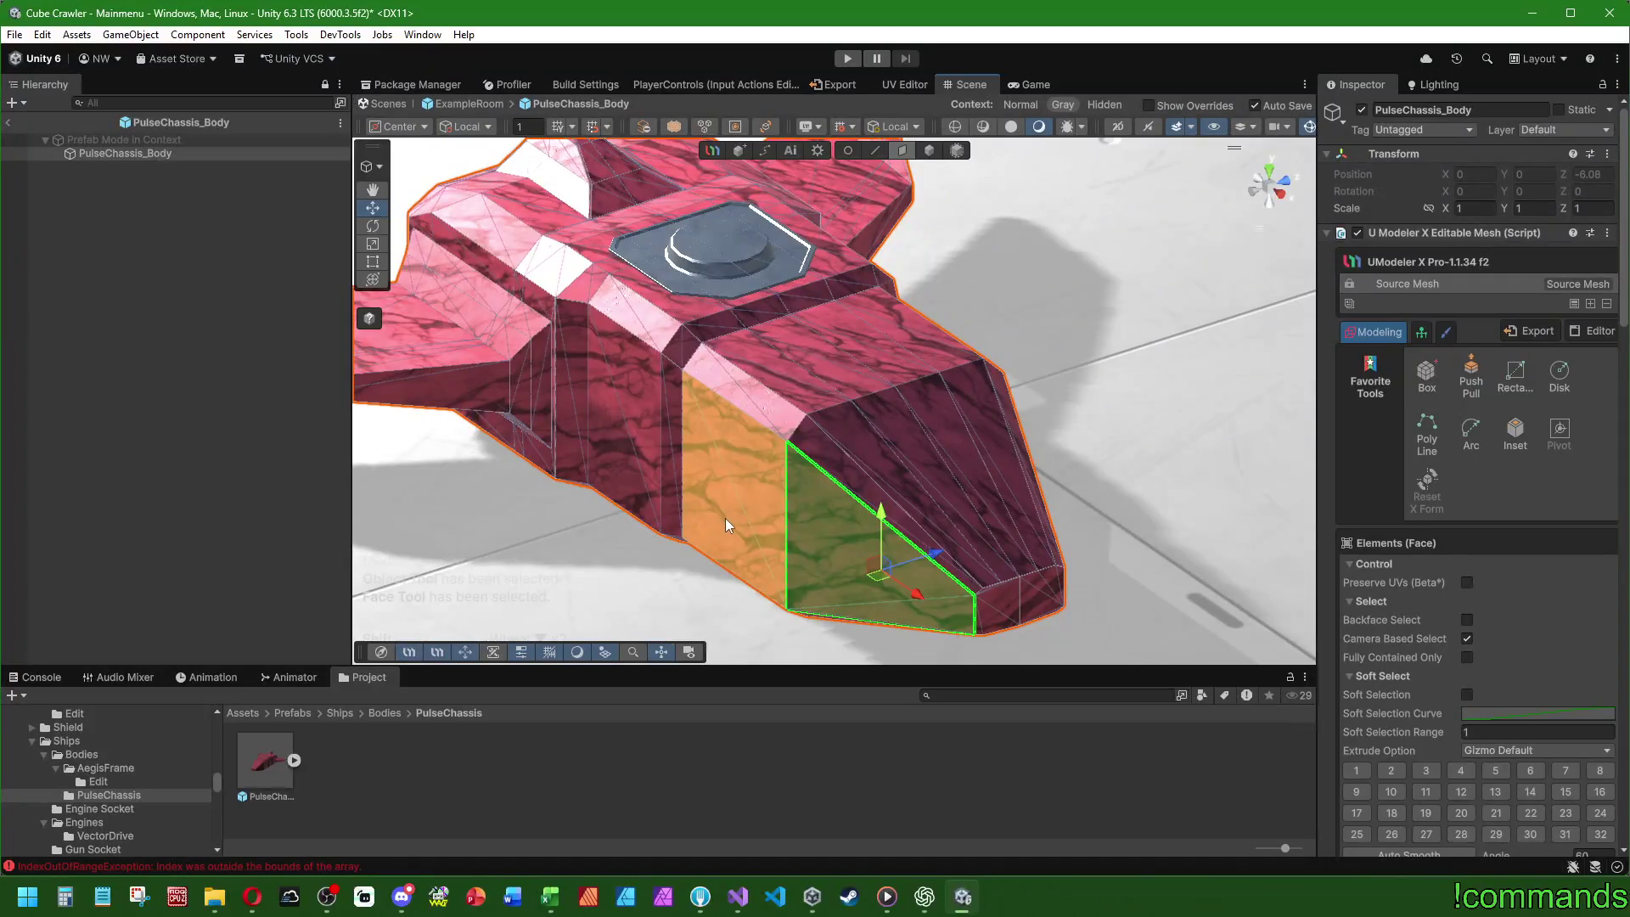
drag(732, 480, 925, 513)
scroll(1430, 577, down, 10)
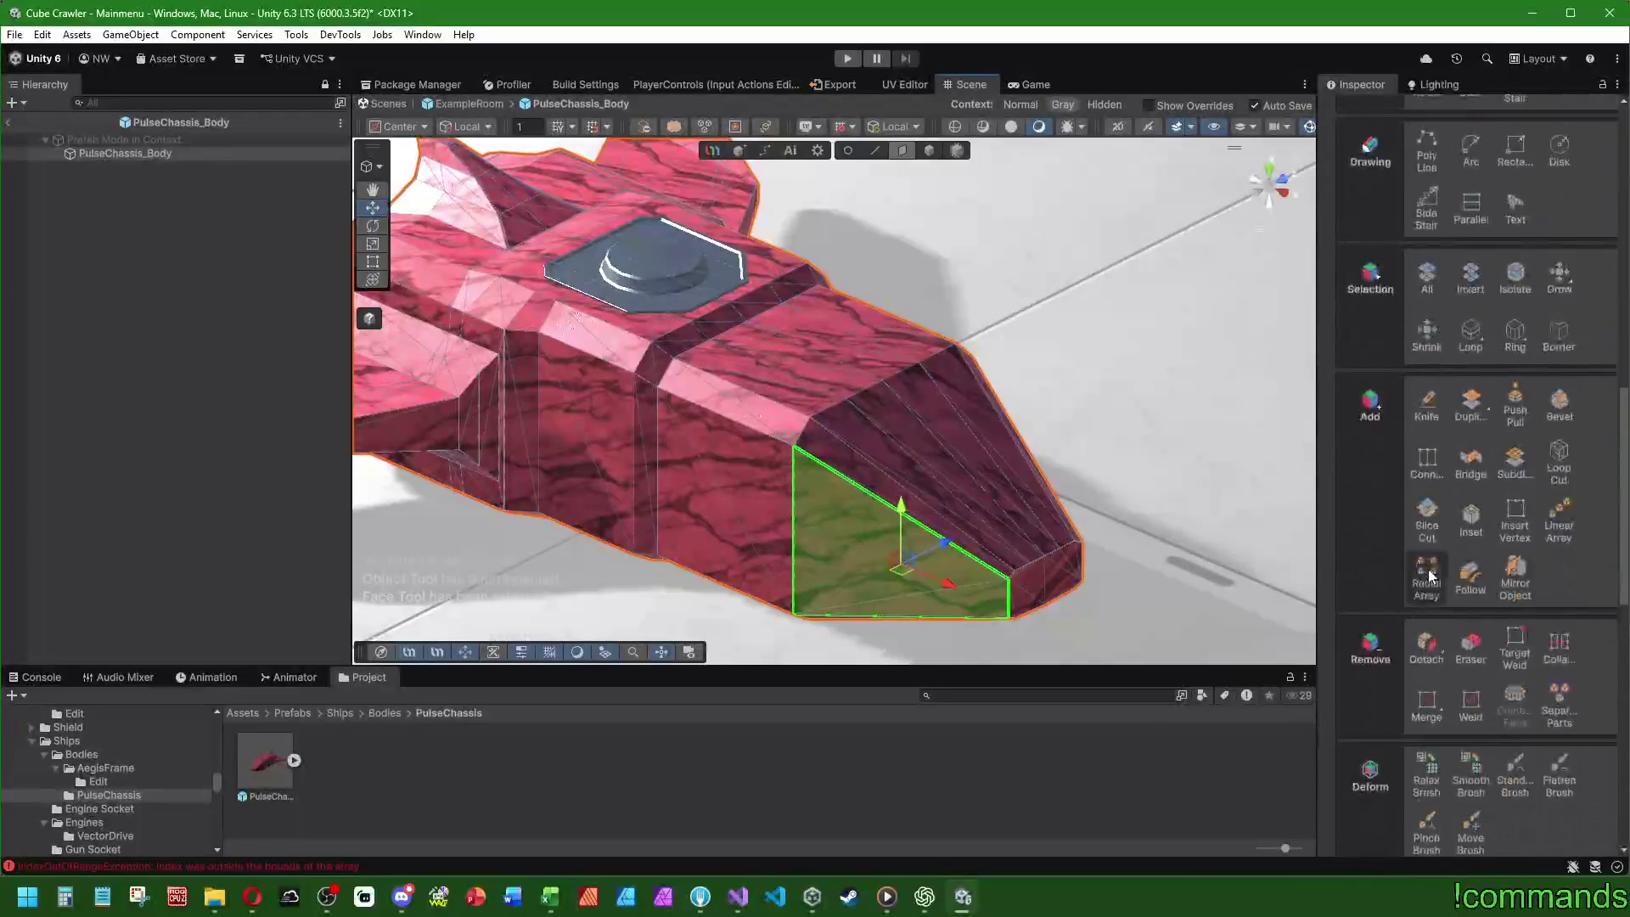
- Commit a UModeler Loop Cut behind the nose taper with offset 0,8
click(1558, 458)
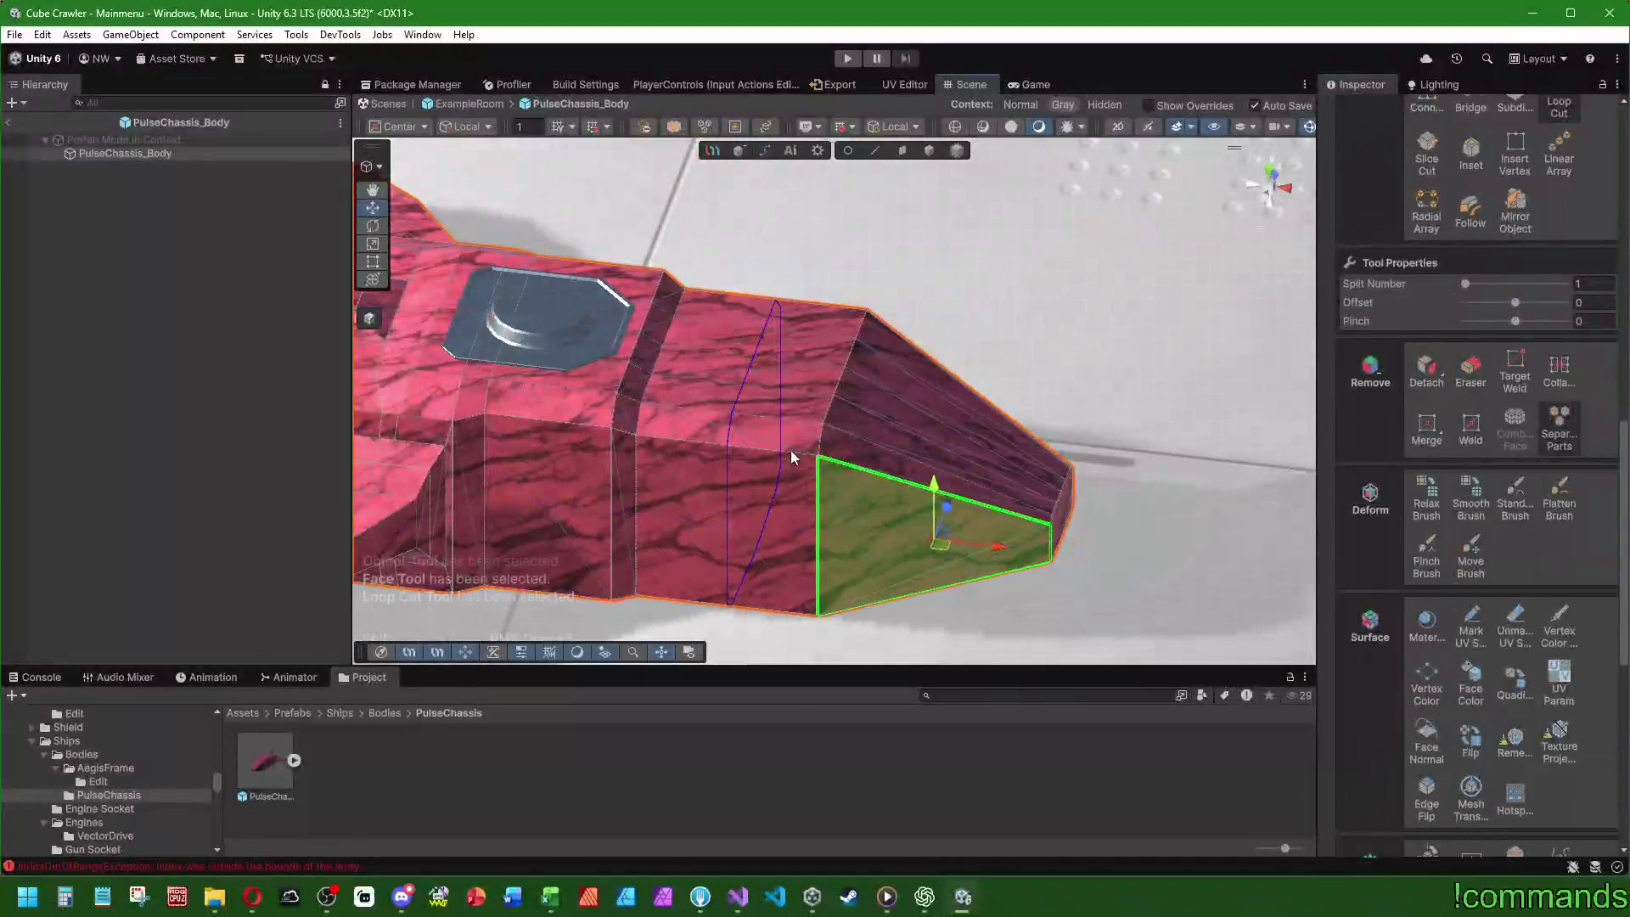
drag(1516, 303, 1539, 304)
click(1607, 303)
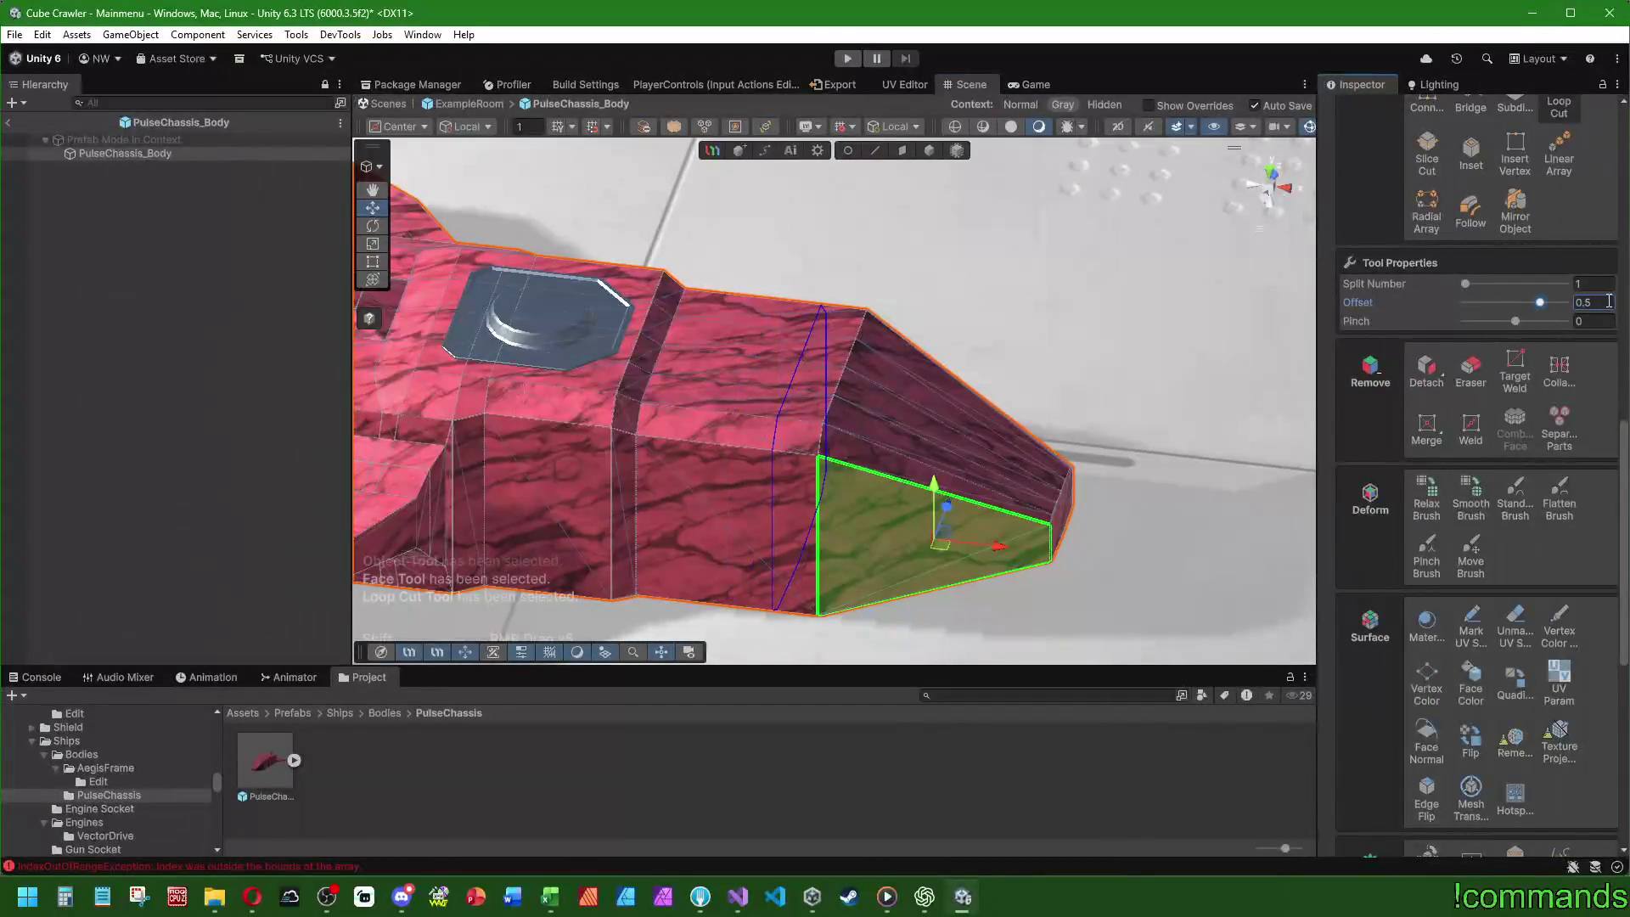
key(BackSpace)
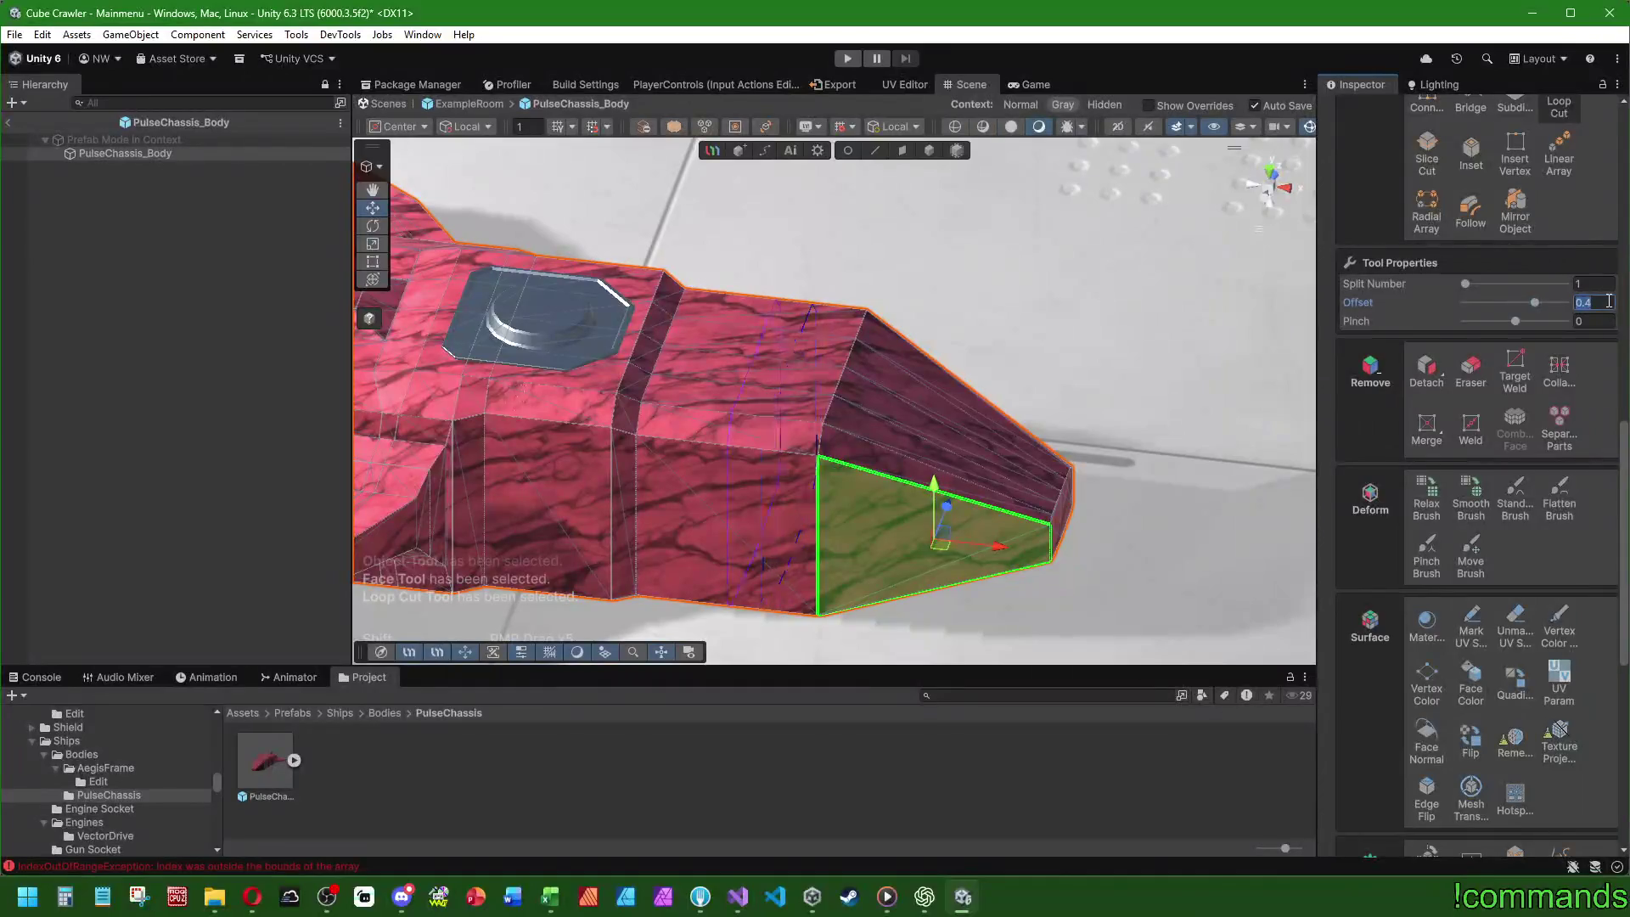
key(BackSpace)
click(834, 335)
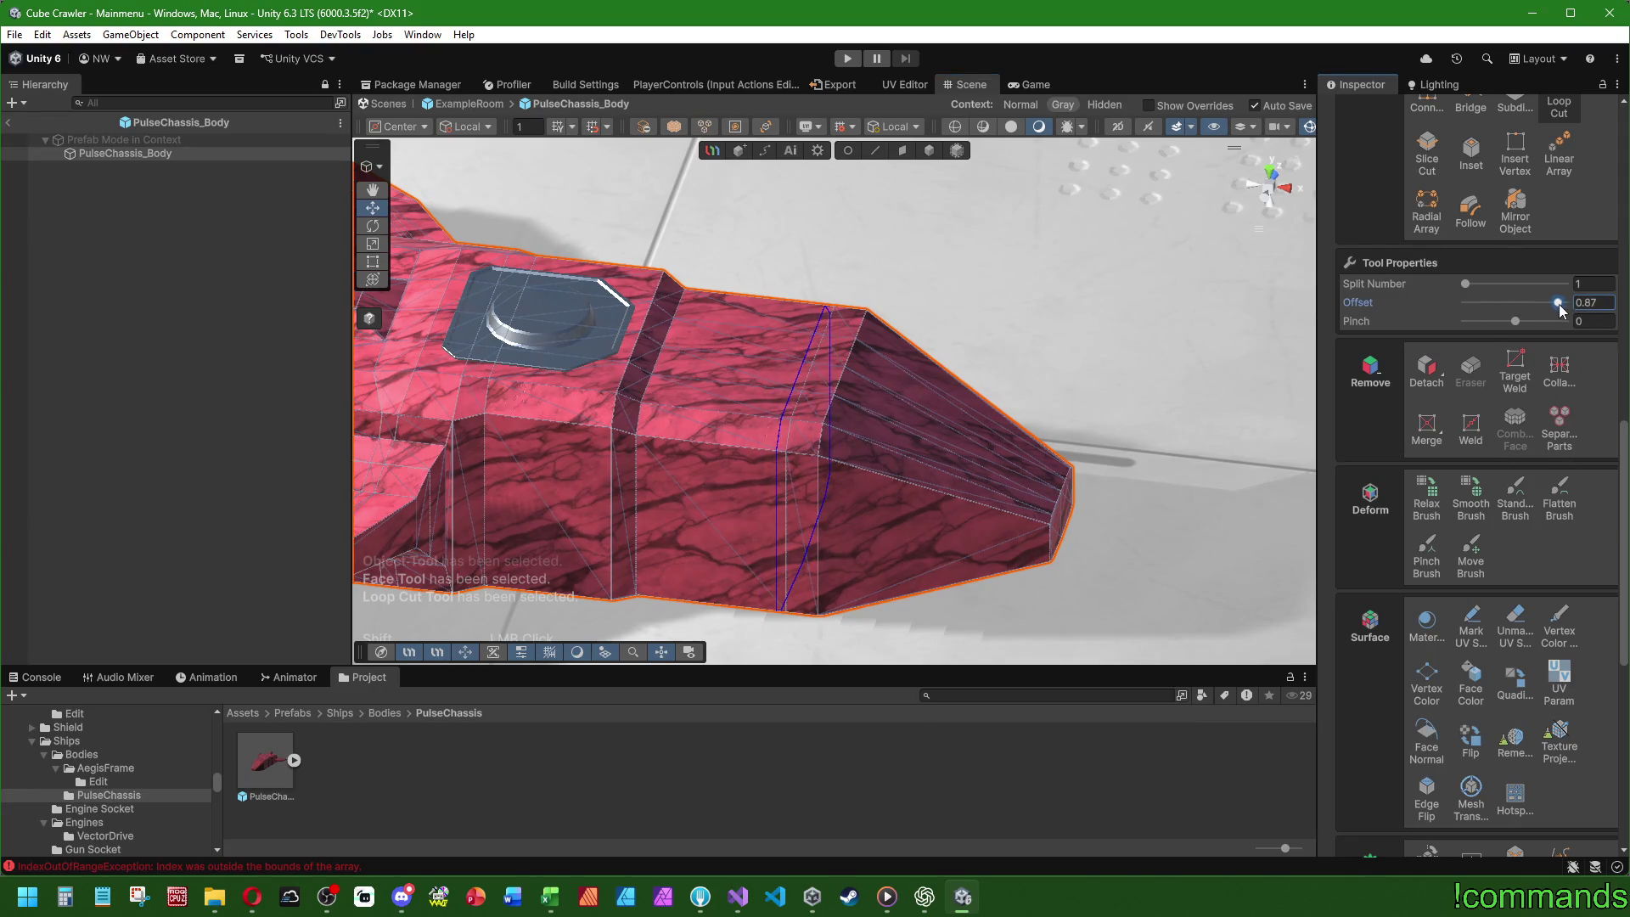
text(0,8)
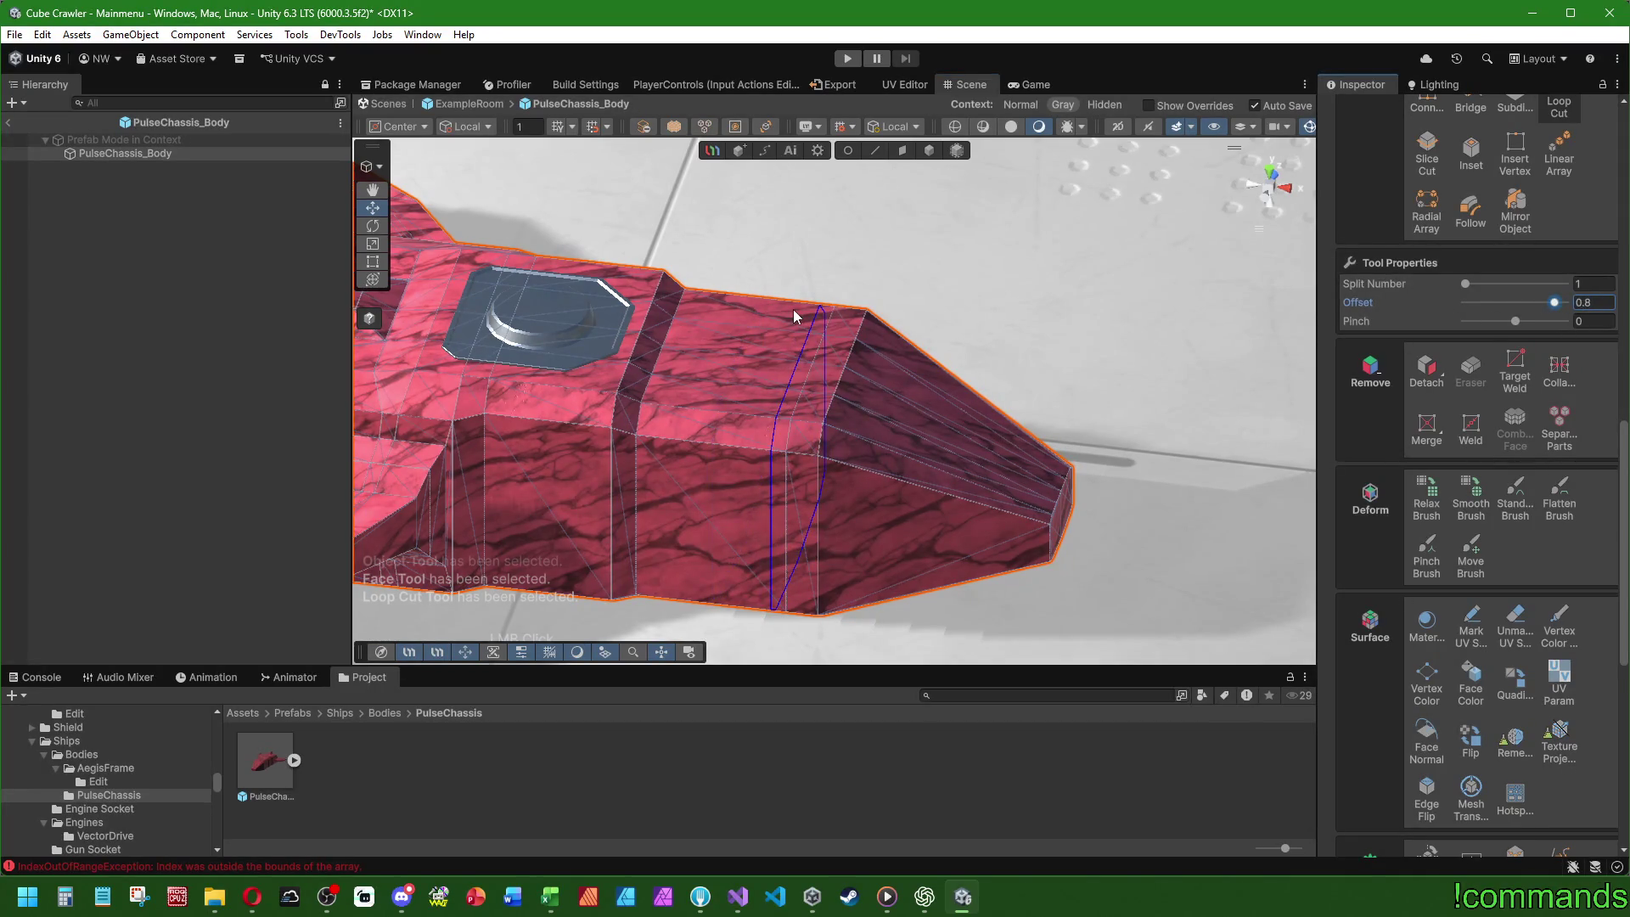
click(901, 150)
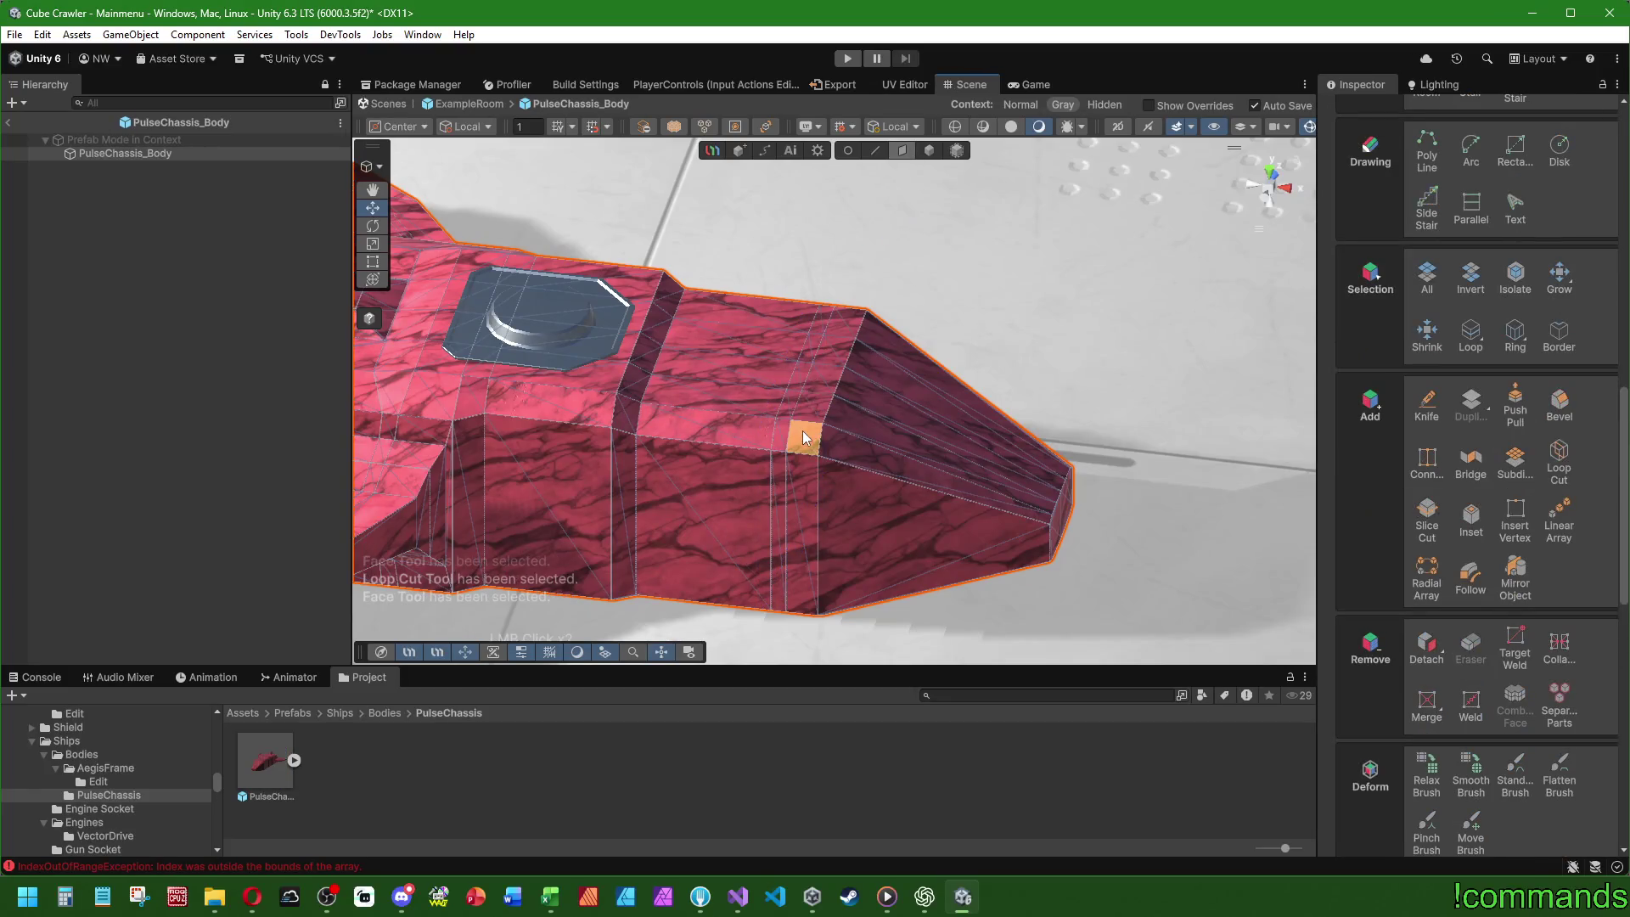
- Select the face ring at the new loop and scale it up uniformly
click(841, 379)
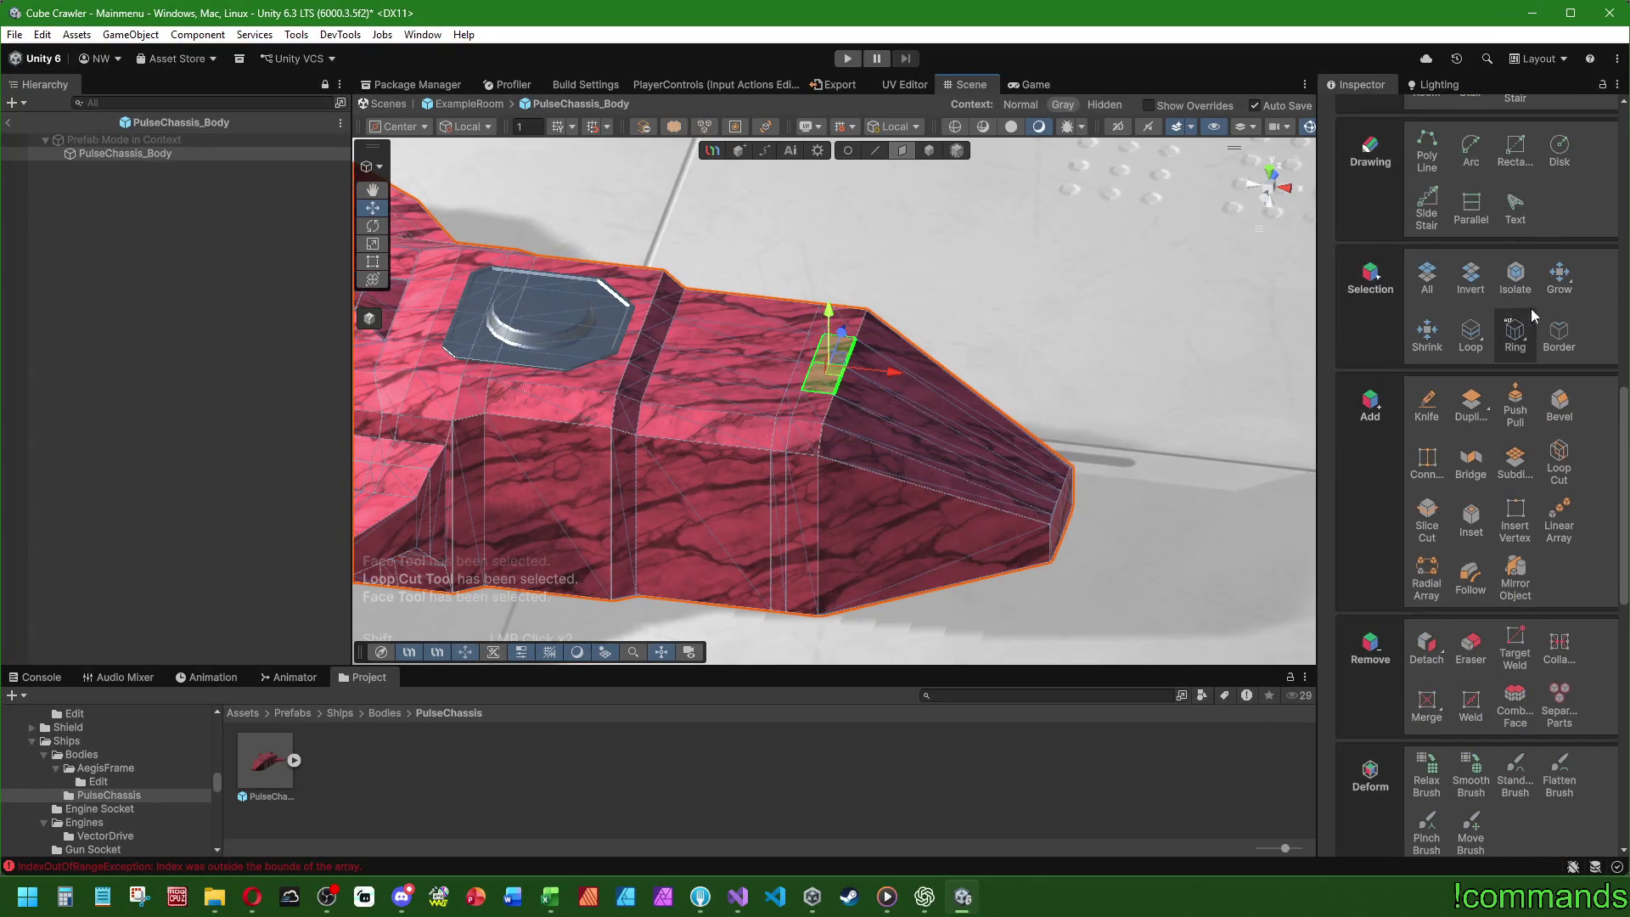
click(1471, 335)
mouse_move(1041, 462)
mouse_down()
mouse_move(1067, 302)
mouse_move(990, 261)
mouse_move(1003, 338)
mouse_move(976, 357)
mouse_move(951, 373)
mouse_move(830, 369)
mouse_up()
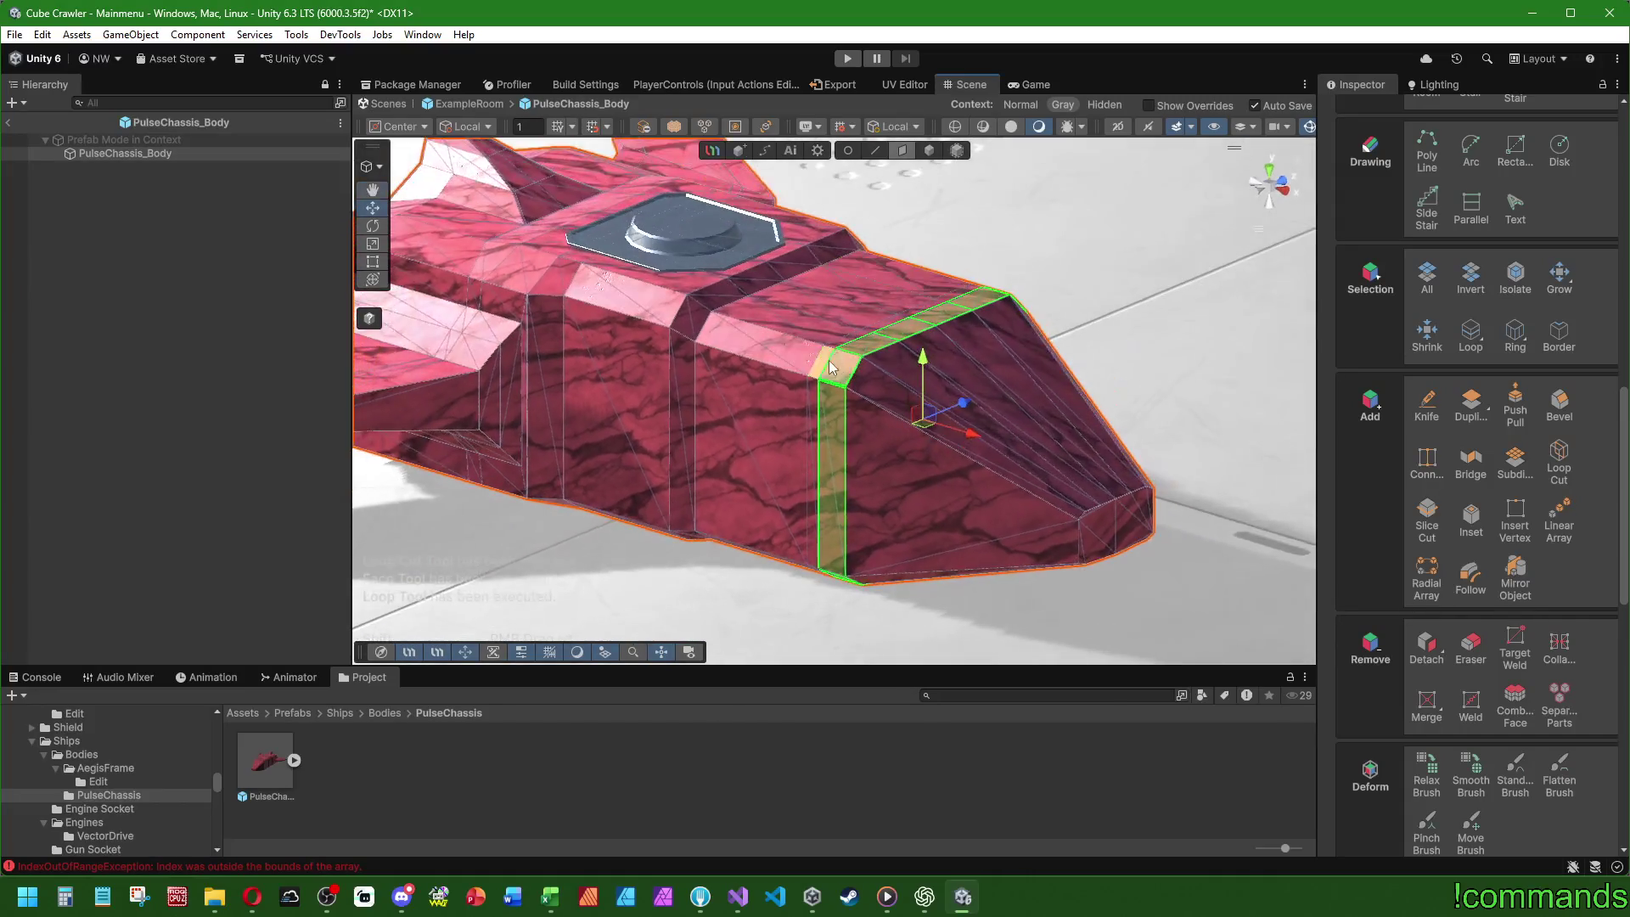
scroll(829, 370, up, 2)
key(r)
mouse_move(944, 425)
mouse_down()
mouse_move(968, 434)
mouse_move(939, 379)
mouse_move(848, 444)
mouse_move(814, 361)
mouse_move(772, 368)
mouse_move(1213, 241)
mouse_up()
- Shrink the face ring vertically from a straight side view, then deselect it
click(1260, 201)
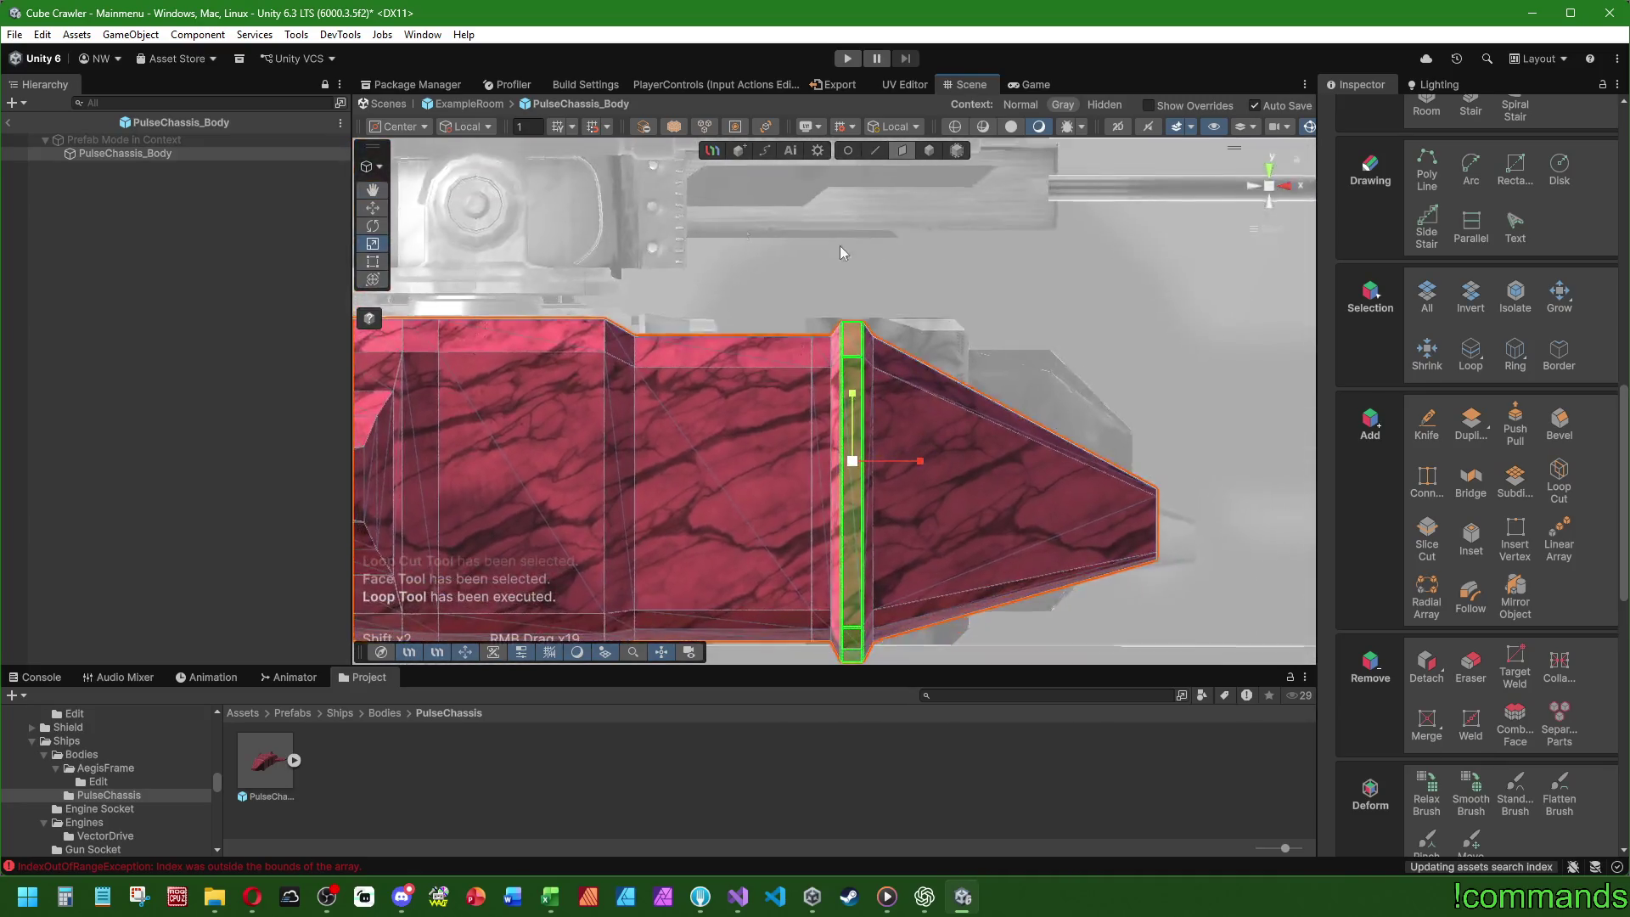
drag(409, 230, 741, 167)
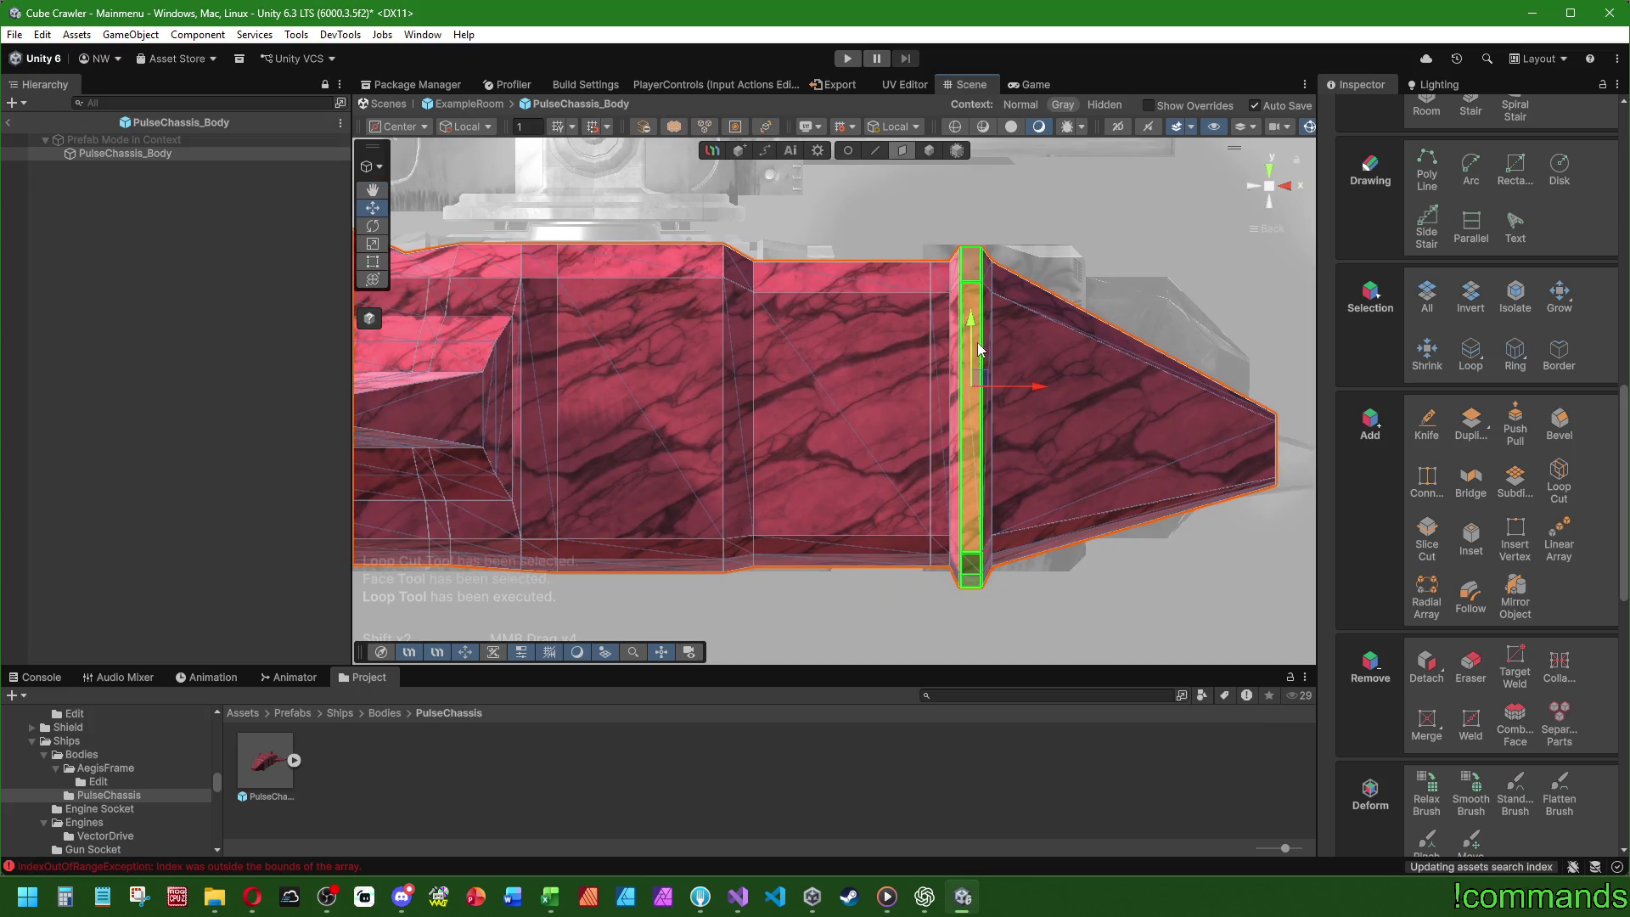
key(r)
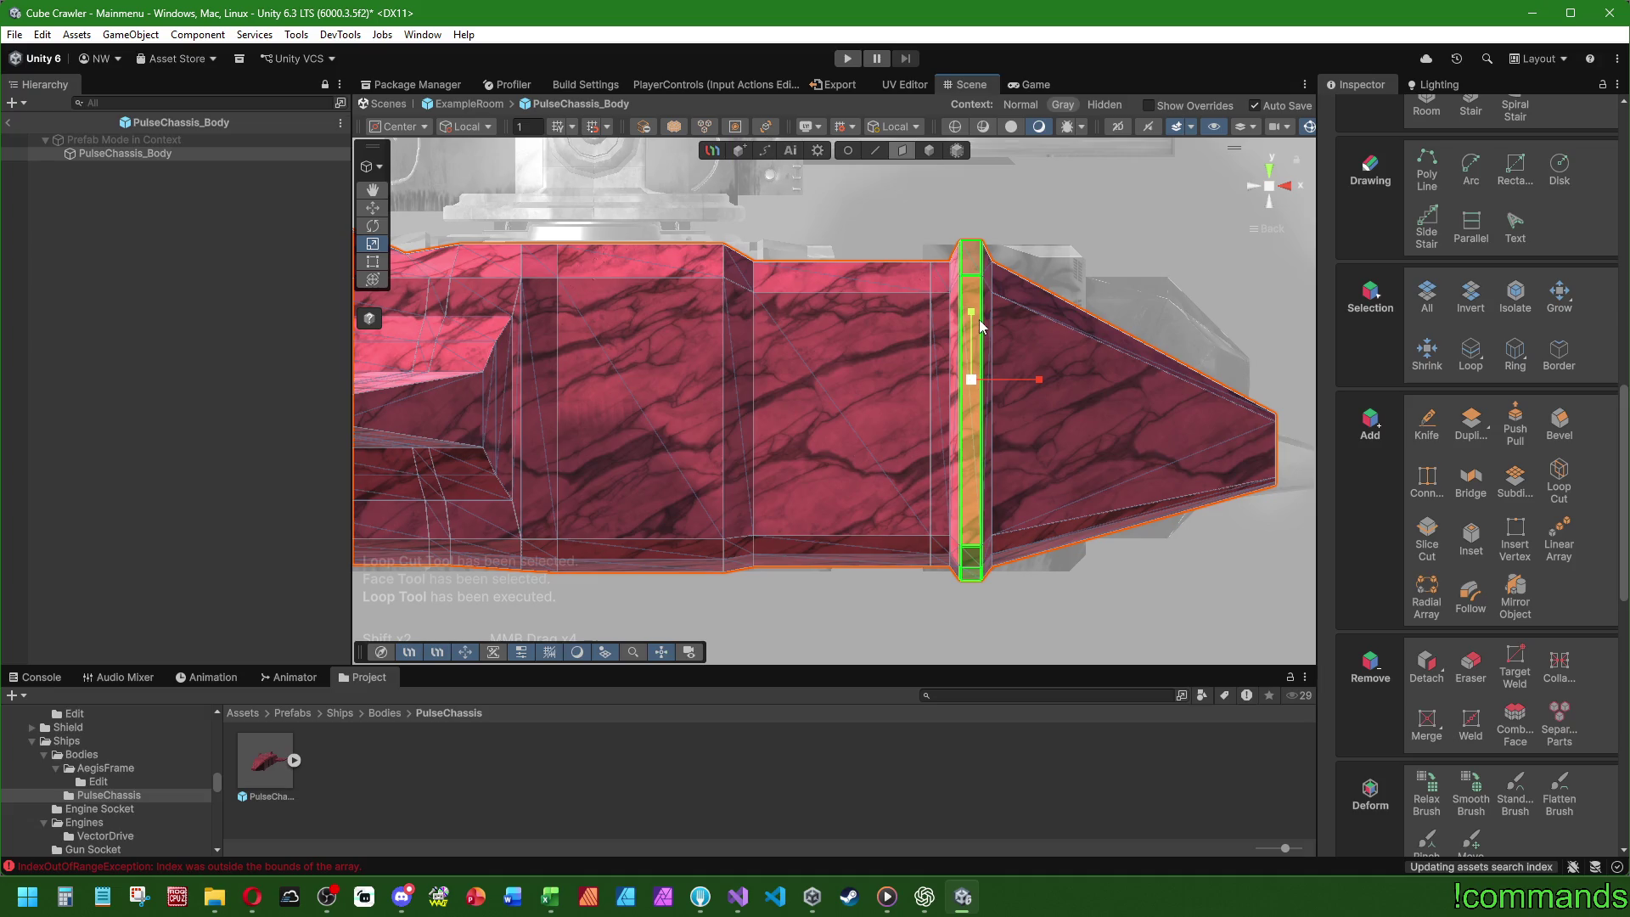
drag(974, 319, 974, 323)
key(w)
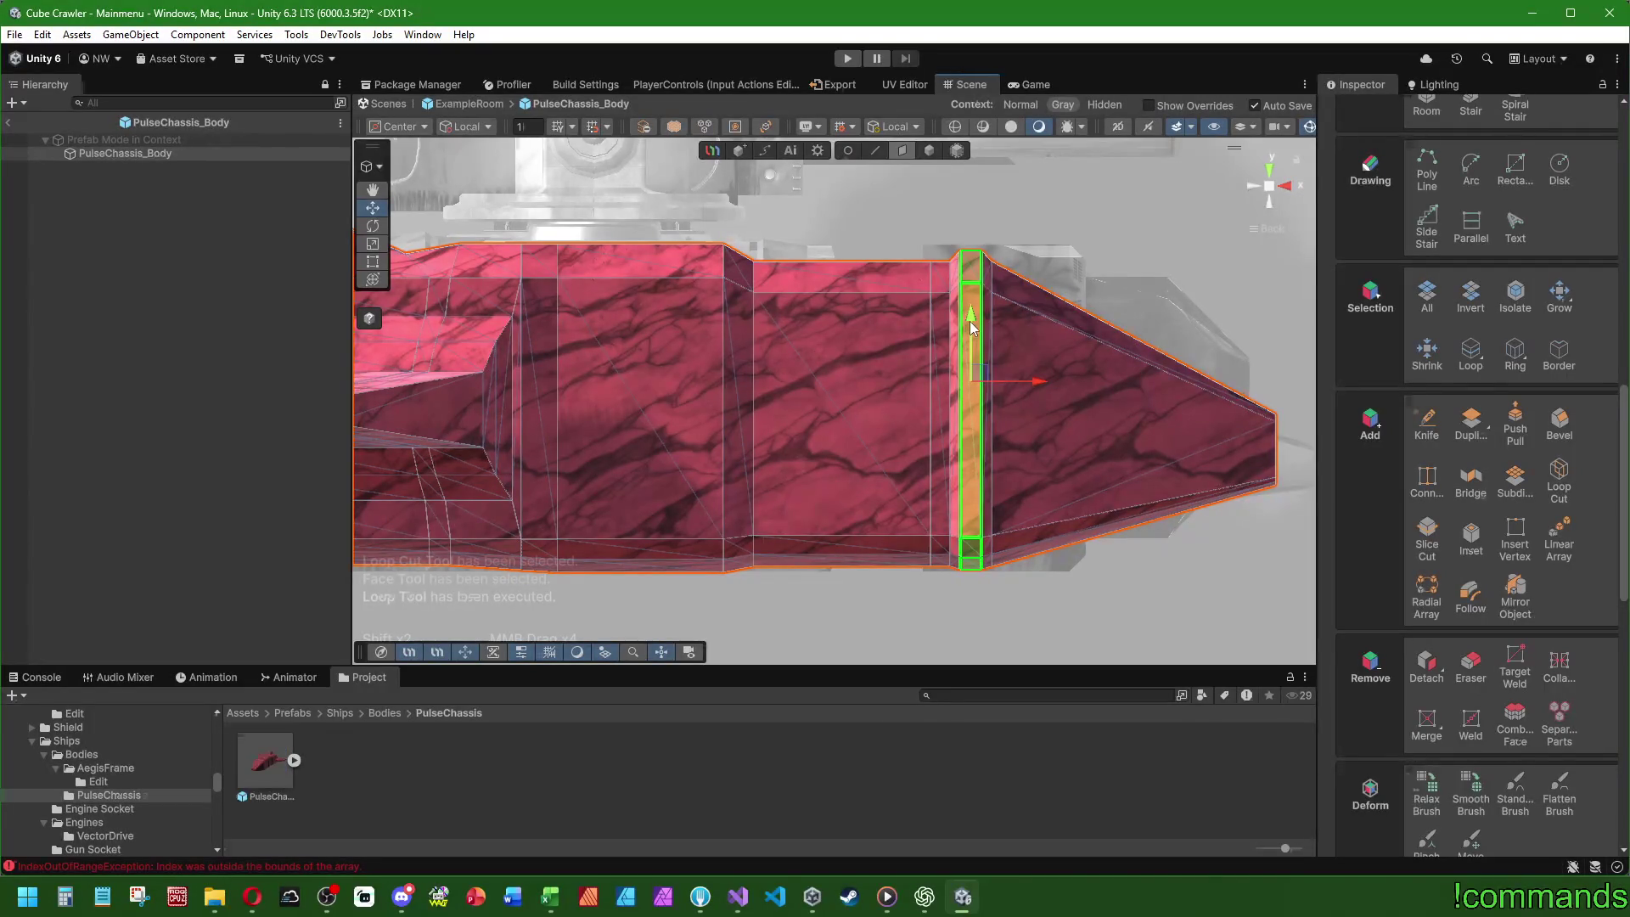
mouse_move(849, 407)
mouse_down()
mouse_move(1001, 346)
mouse_move(892, 320)
mouse_move(533, 376)
mouse_up()
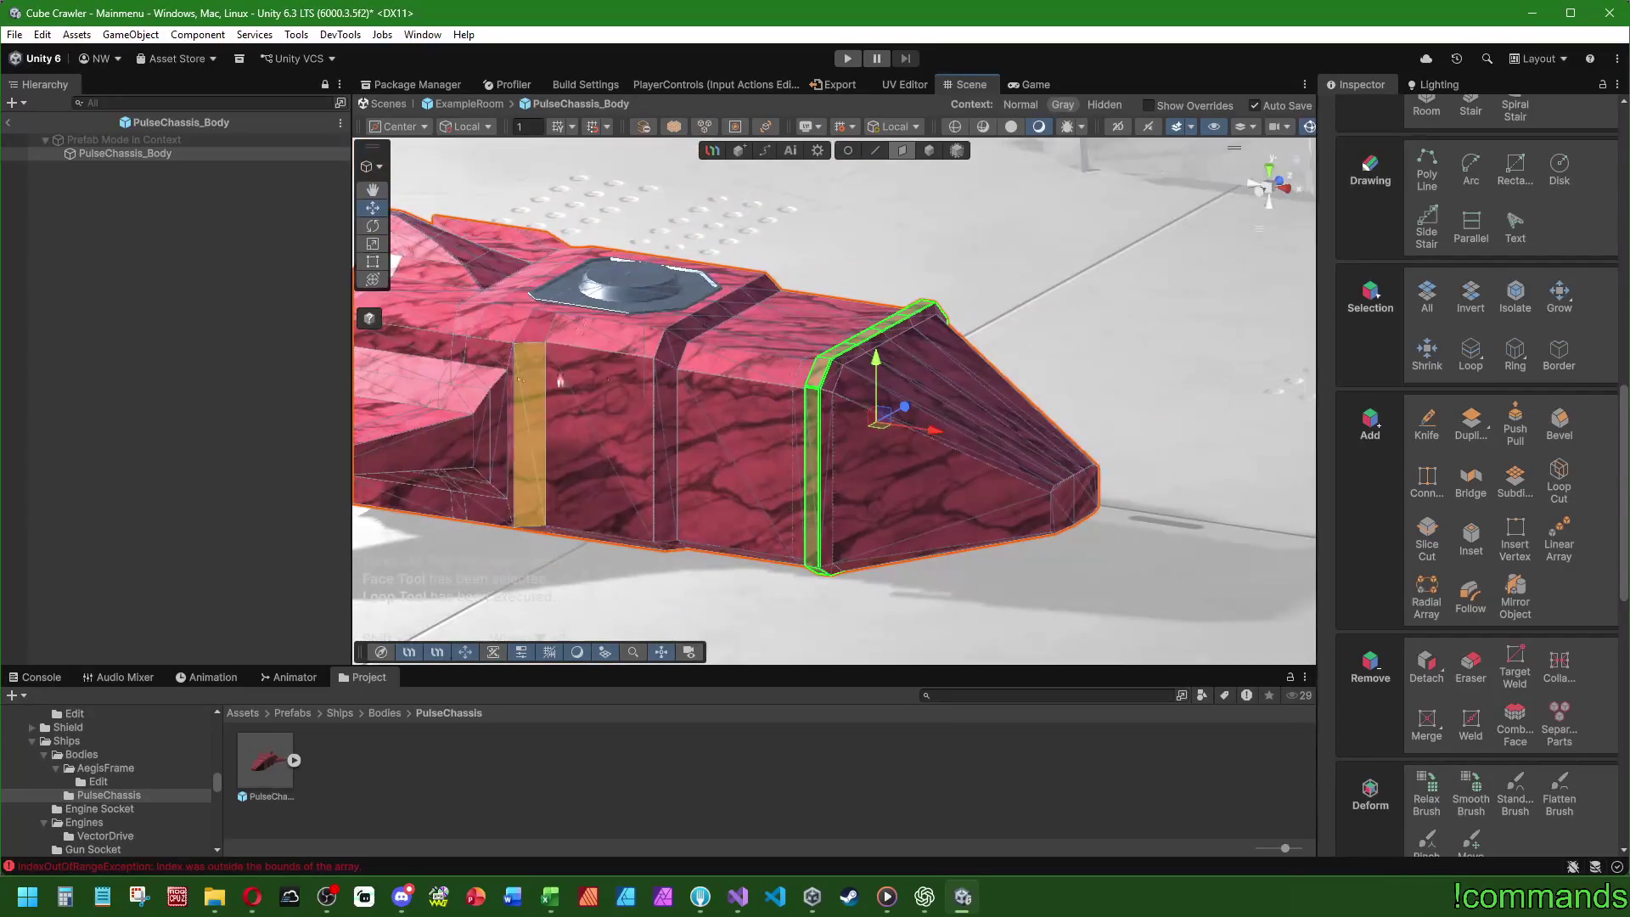
key(f)
click(319, 374)
- Try extruding and scaling the nose face ring, then clear the selection
drag(733, 298, 283, 246)
scroll(924, 340, up, 5)
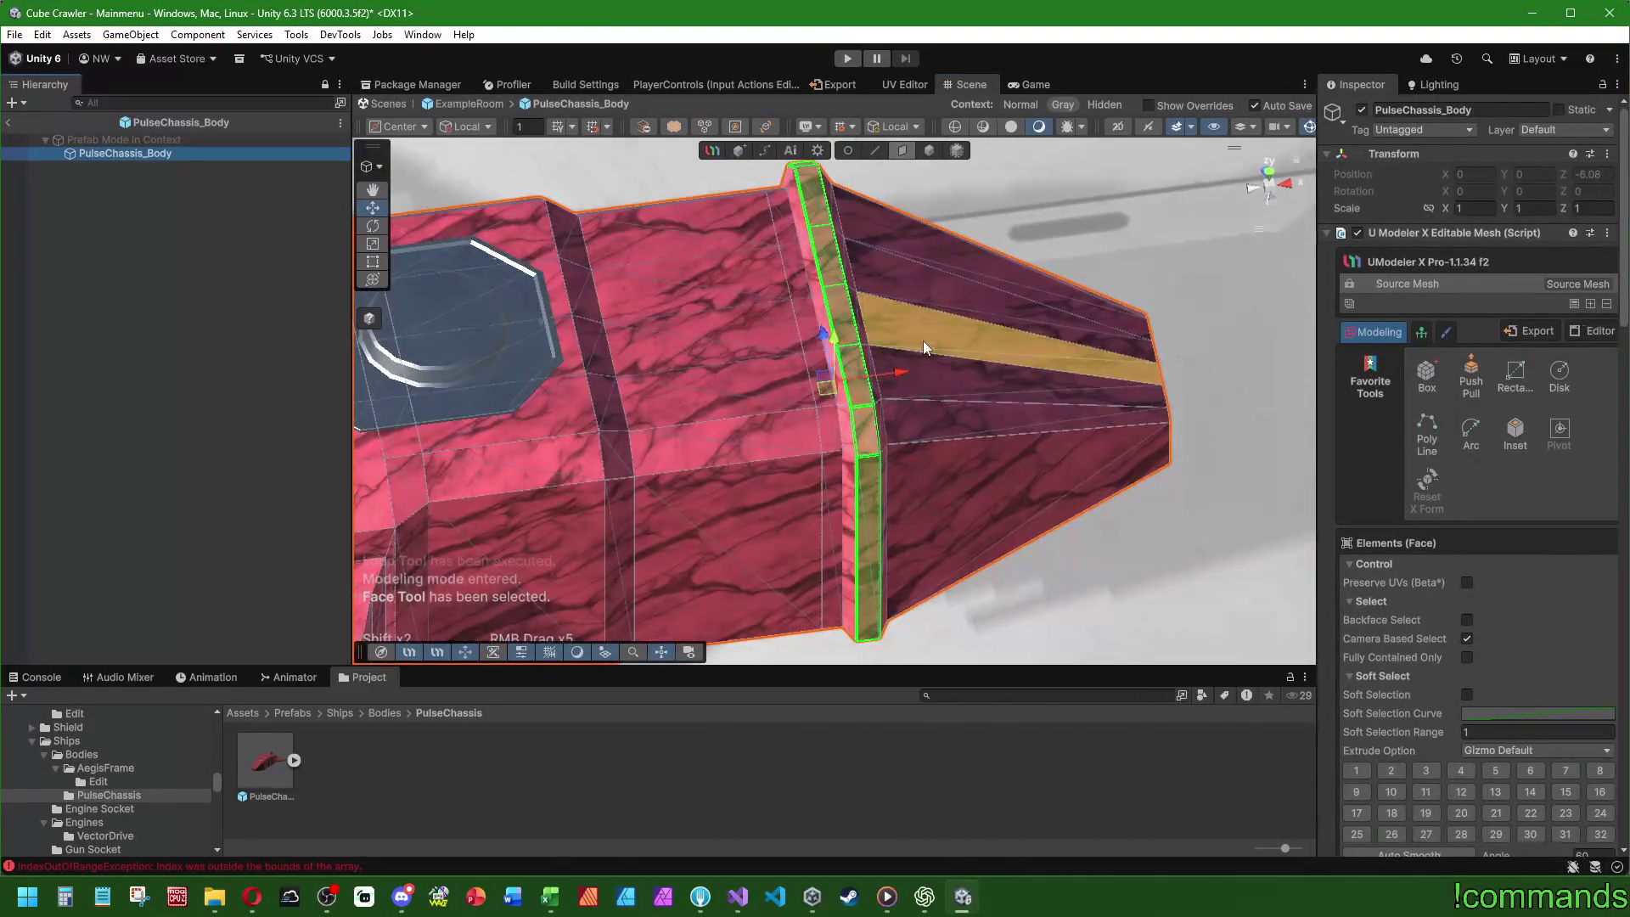
drag(902, 167, 875, 183)
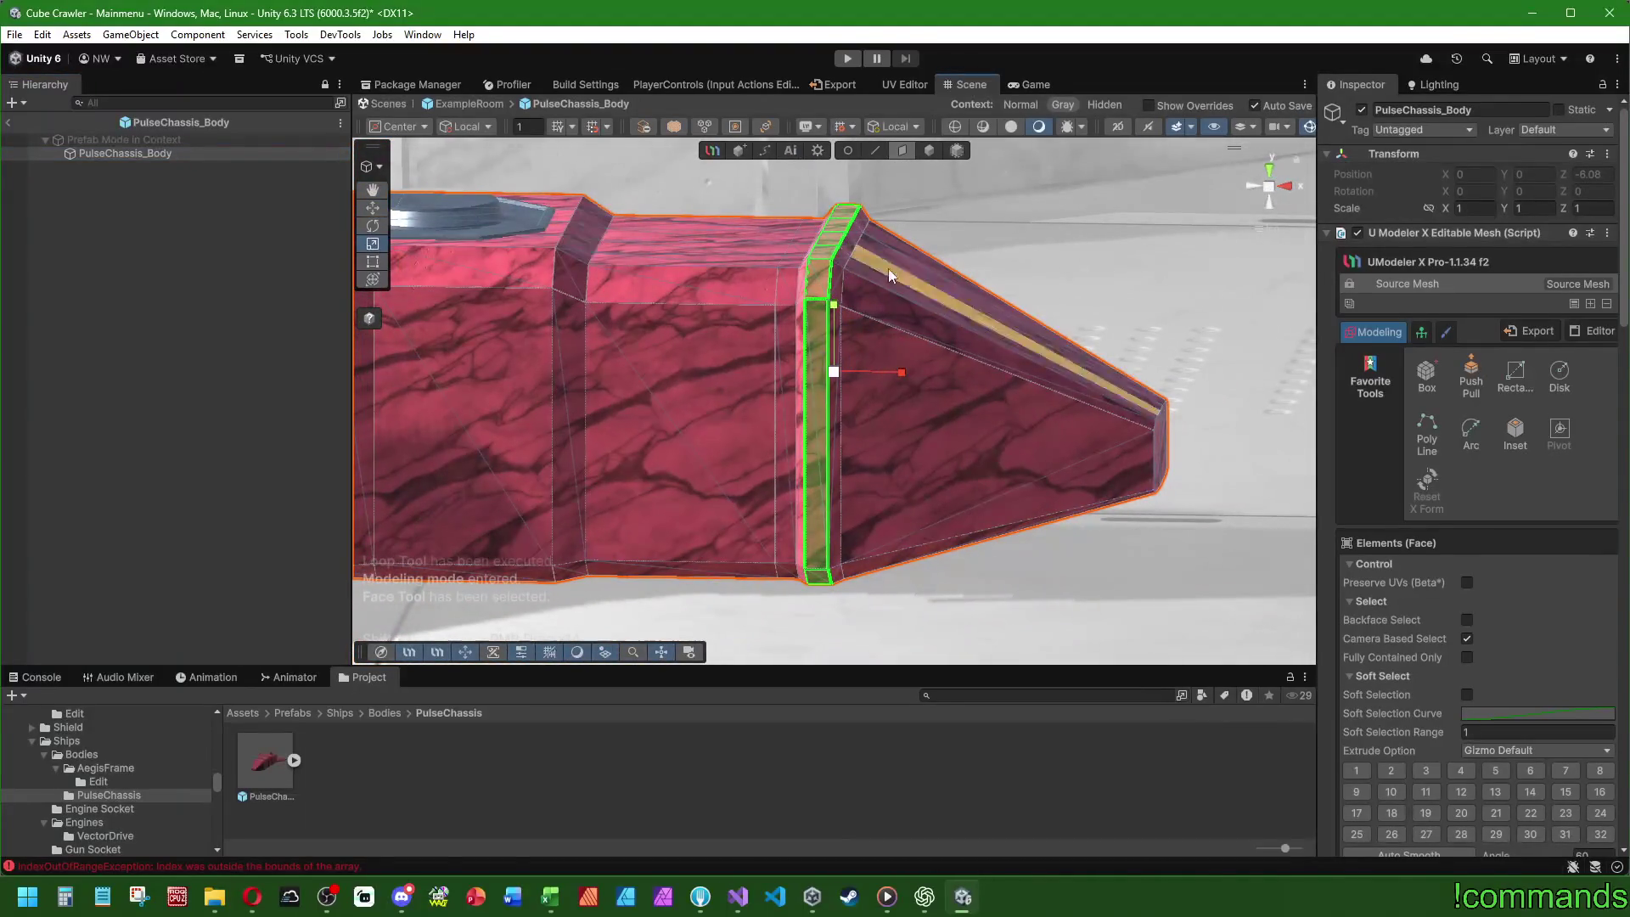
drag(889, 276, 859, 374)
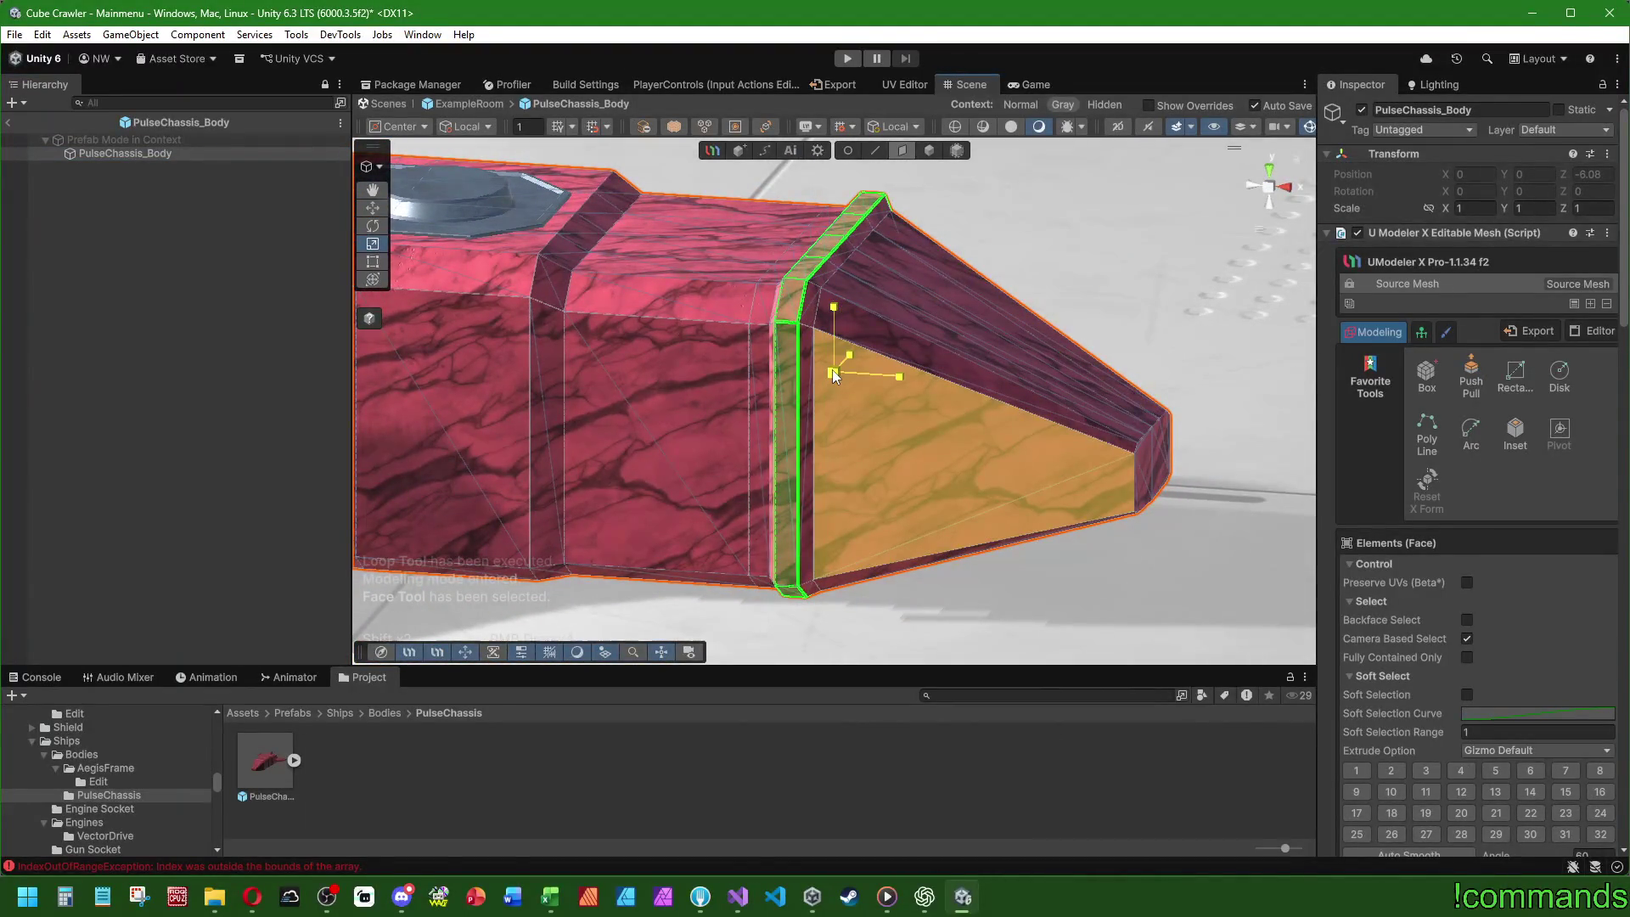
click(834, 376)
mouse_move(1235, 216)
mouse_down()
mouse_move(1248, 204)
mouse_move(1188, 208)
mouse_up()
click(1265, 194)
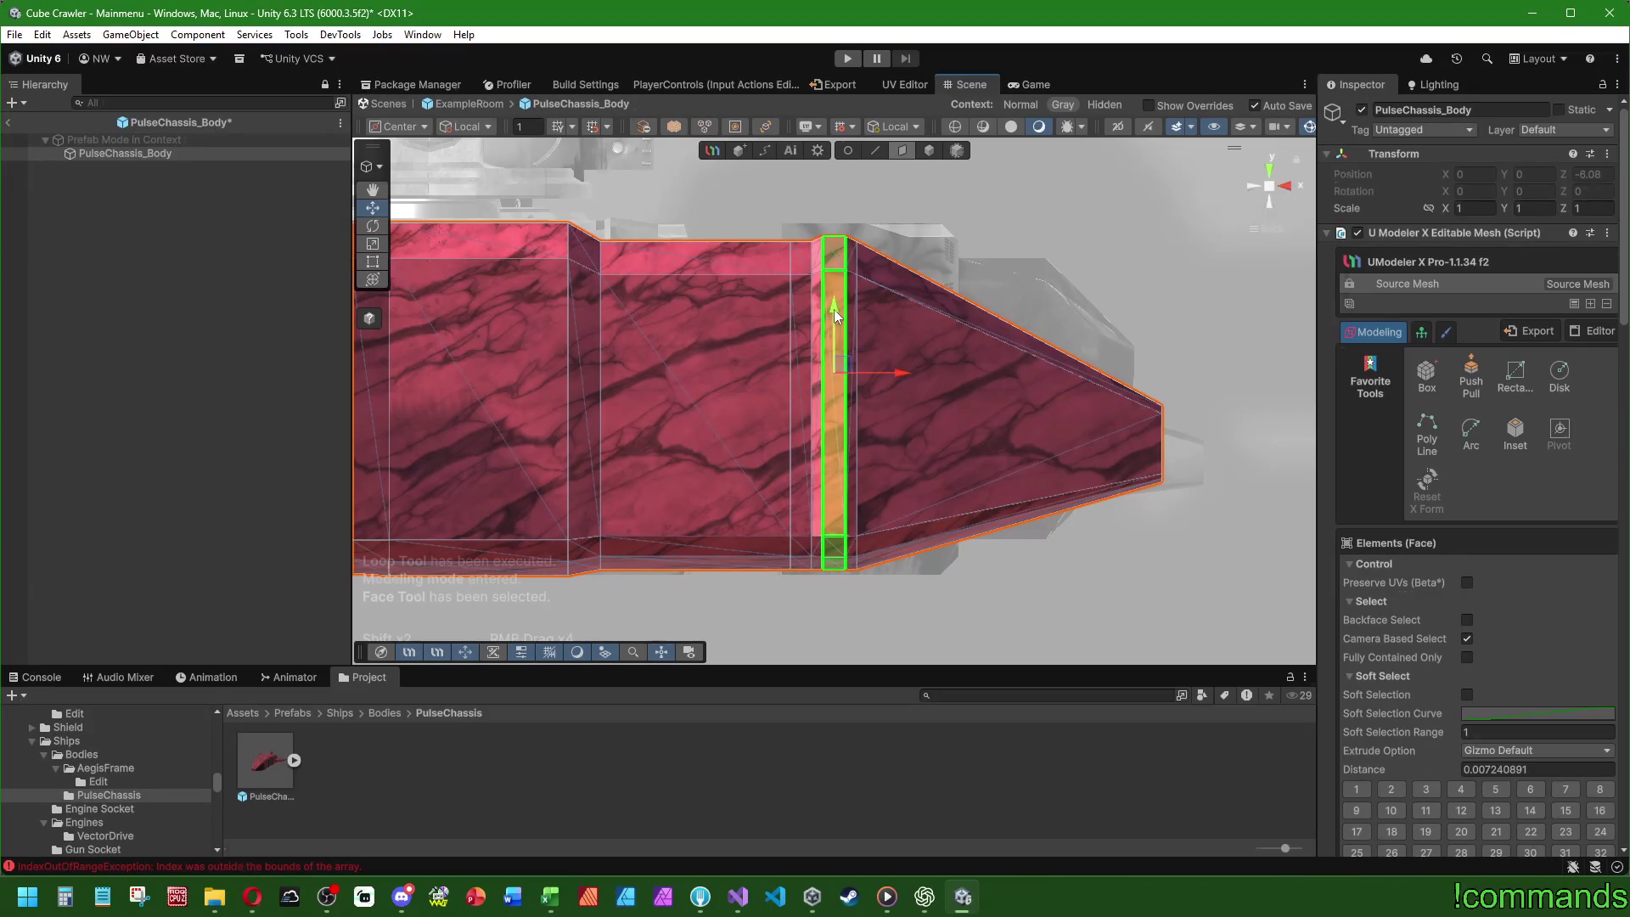
click(372, 243)
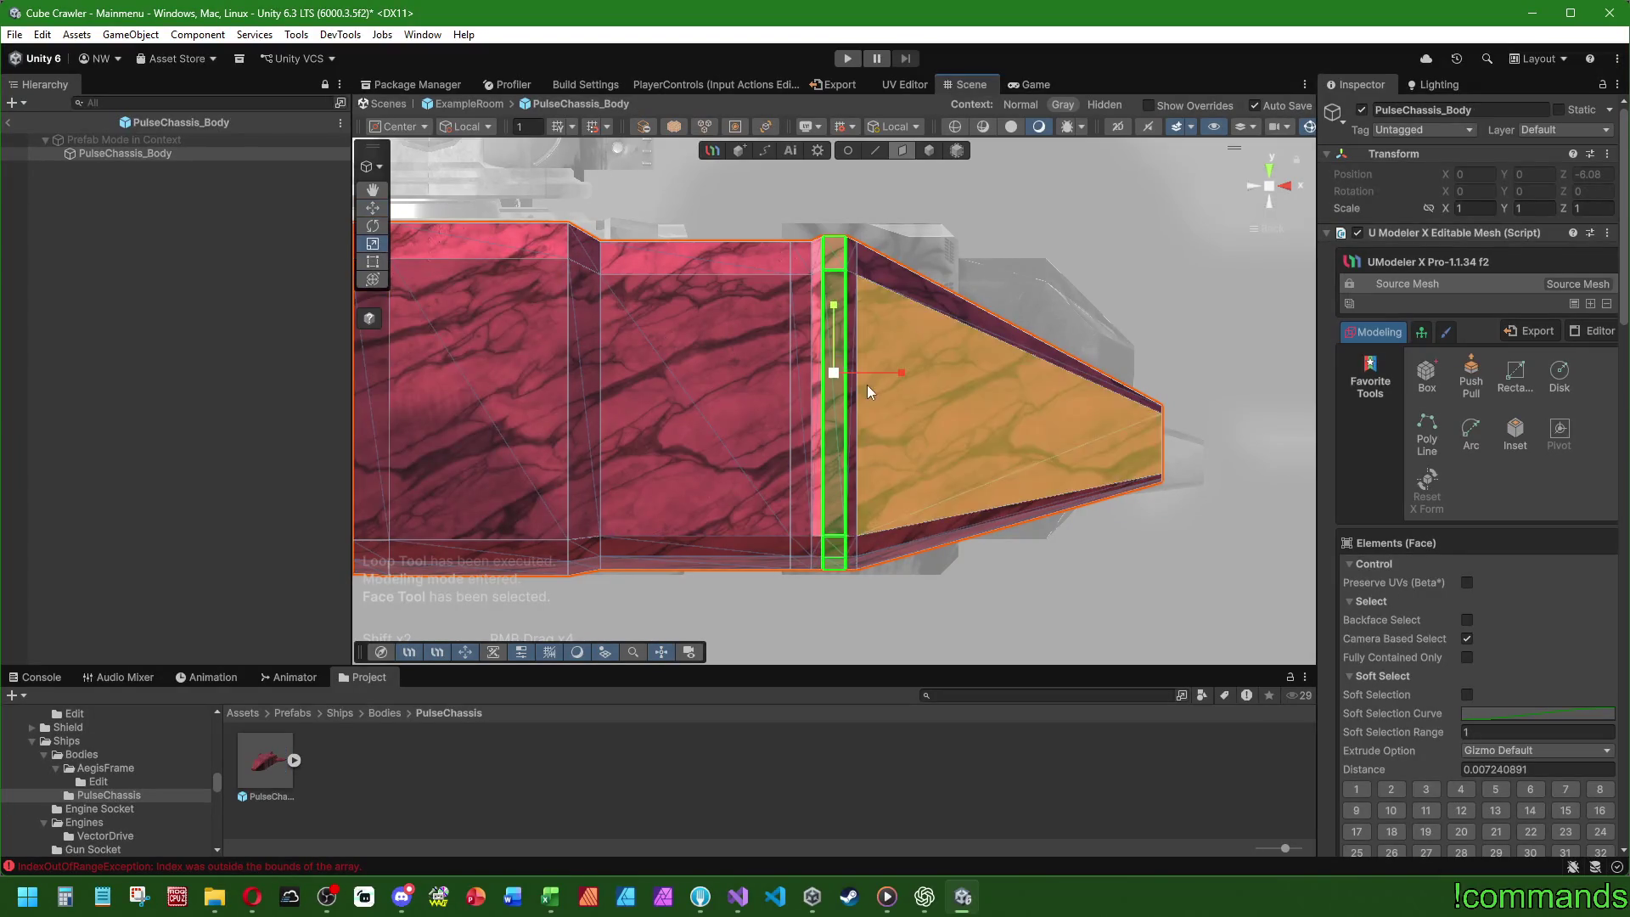
click(832, 373)
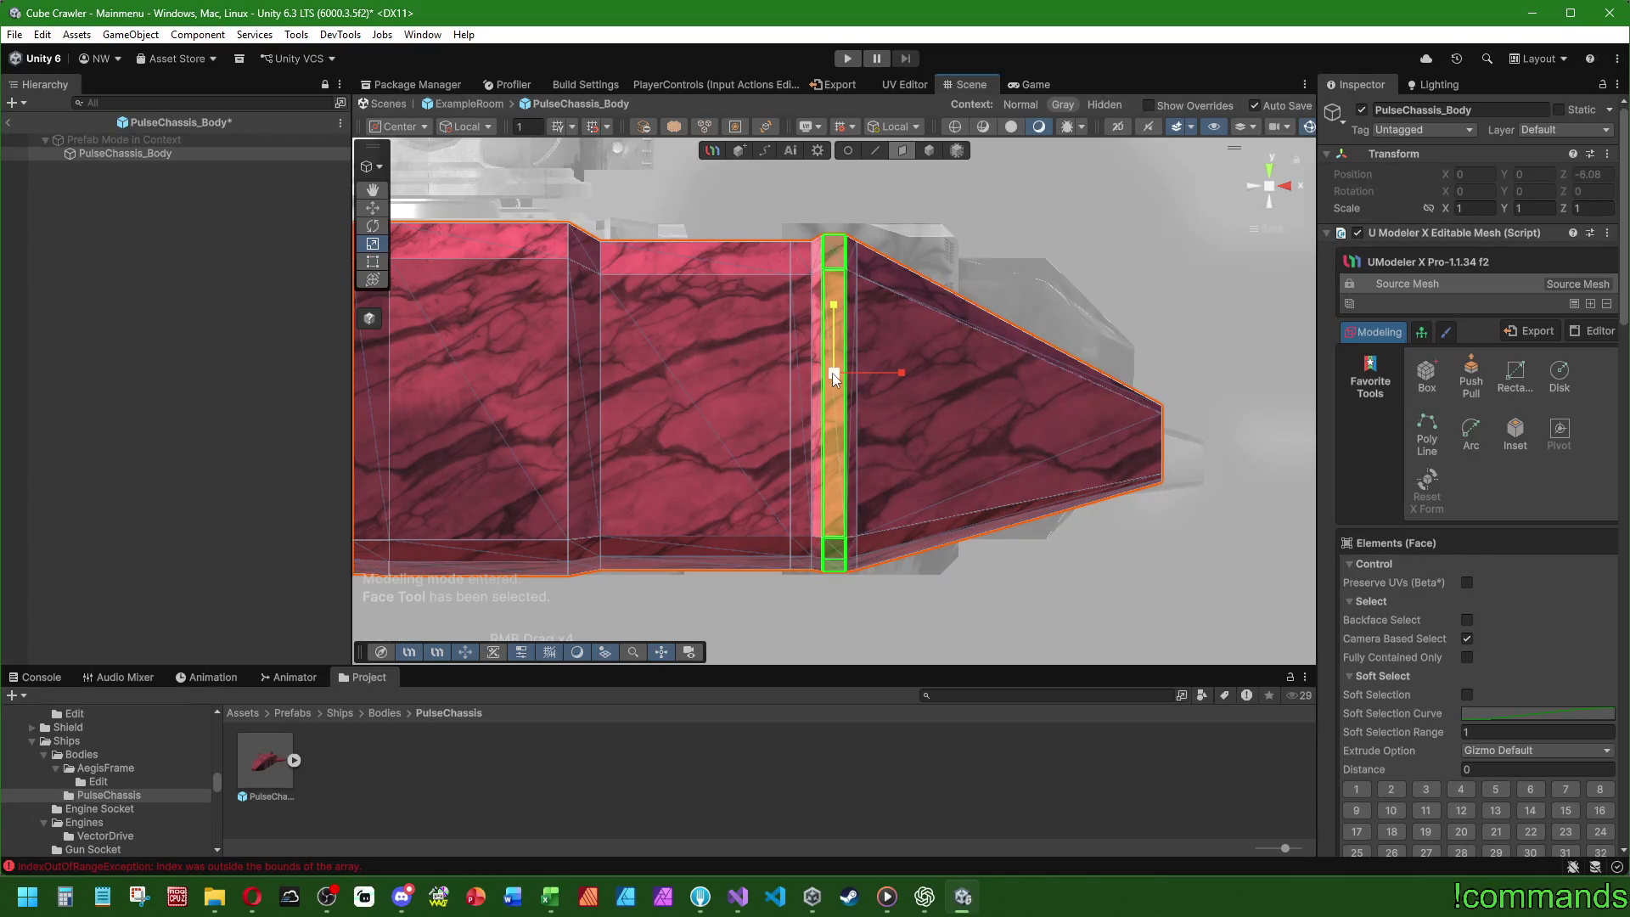
click(373, 208)
mouse_move(938, 267)
mouse_down()
mouse_move(1006, 276)
mouse_move(900, 386)
mouse_move(543, 378)
mouse_up()
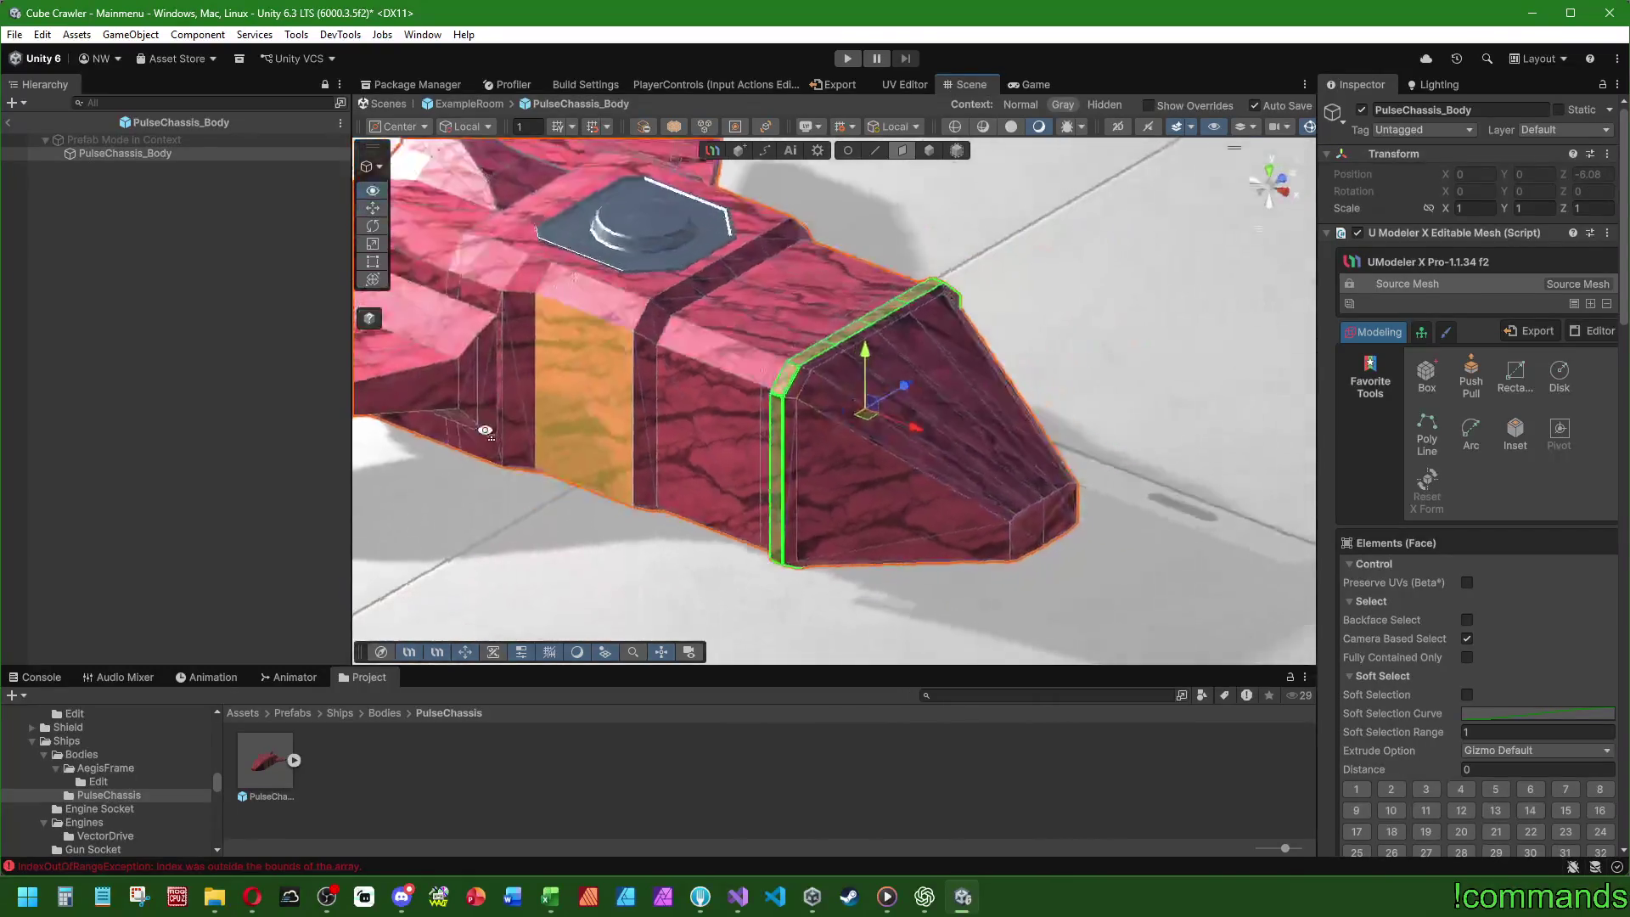
click(253, 374)
scroll(428, 358, up, 3)
mouse_move(427, 358)
mouse_down()
mouse_move(928, 277)
mouse_move(582, 334)
mouse_move(514, 319)
mouse_up()
- Reselect PulseChassis_Body in Modeling mode and preview a Loop Cut with Split Number 2
click(178, 156)
click(782, 151)
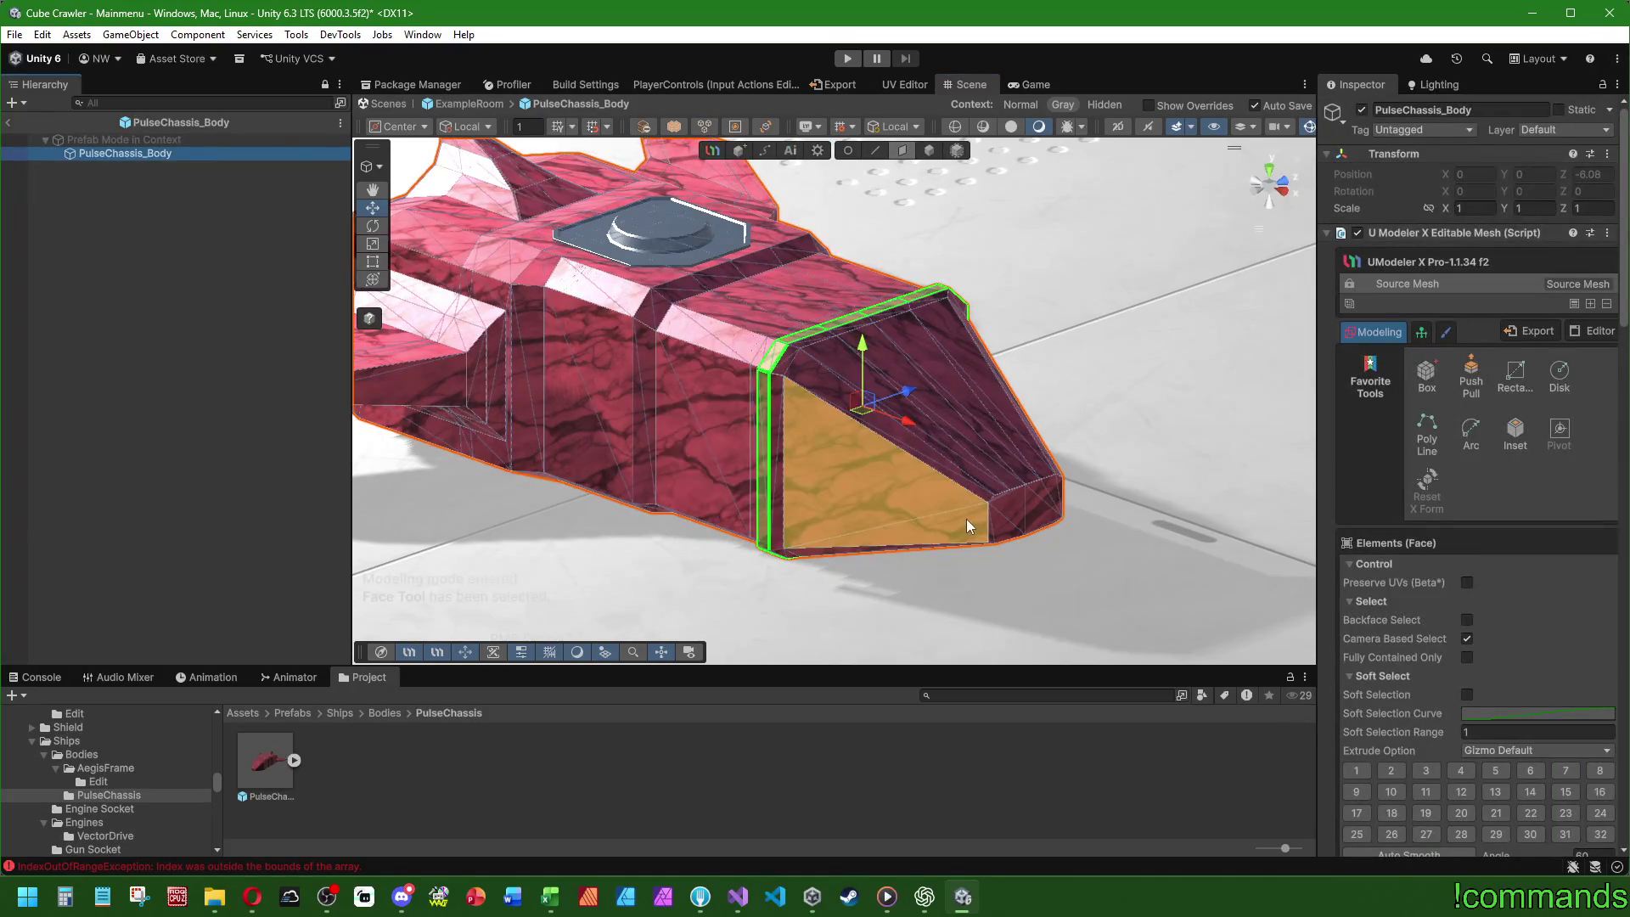
scroll(1436, 679, down, 3)
scroll(1435, 679, down, 5)
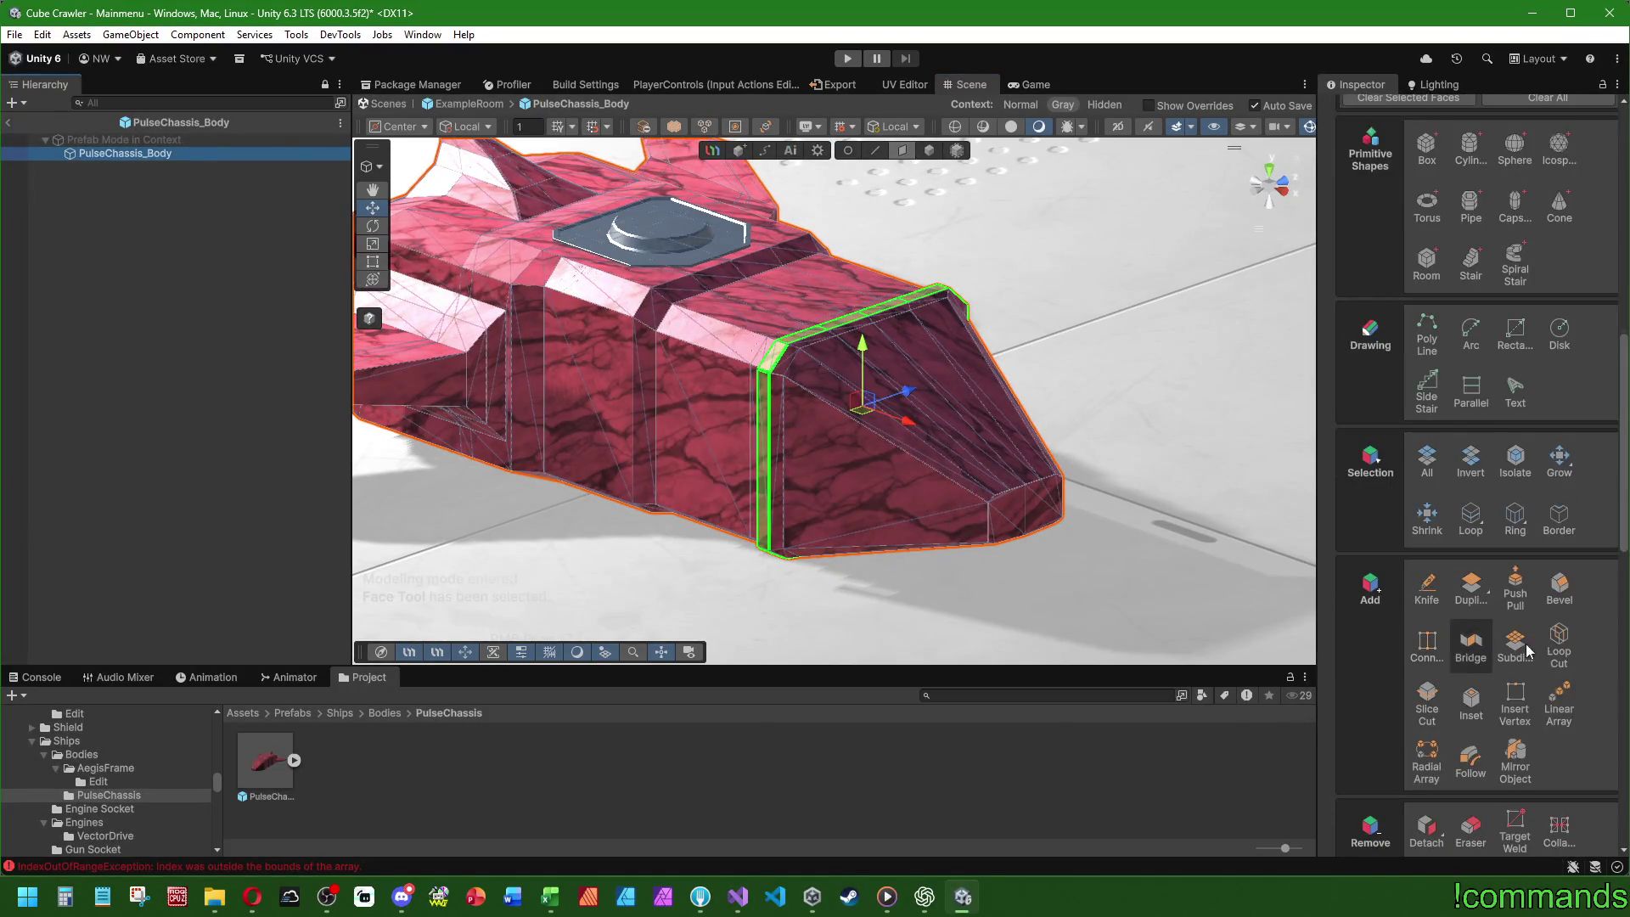
click(1560, 645)
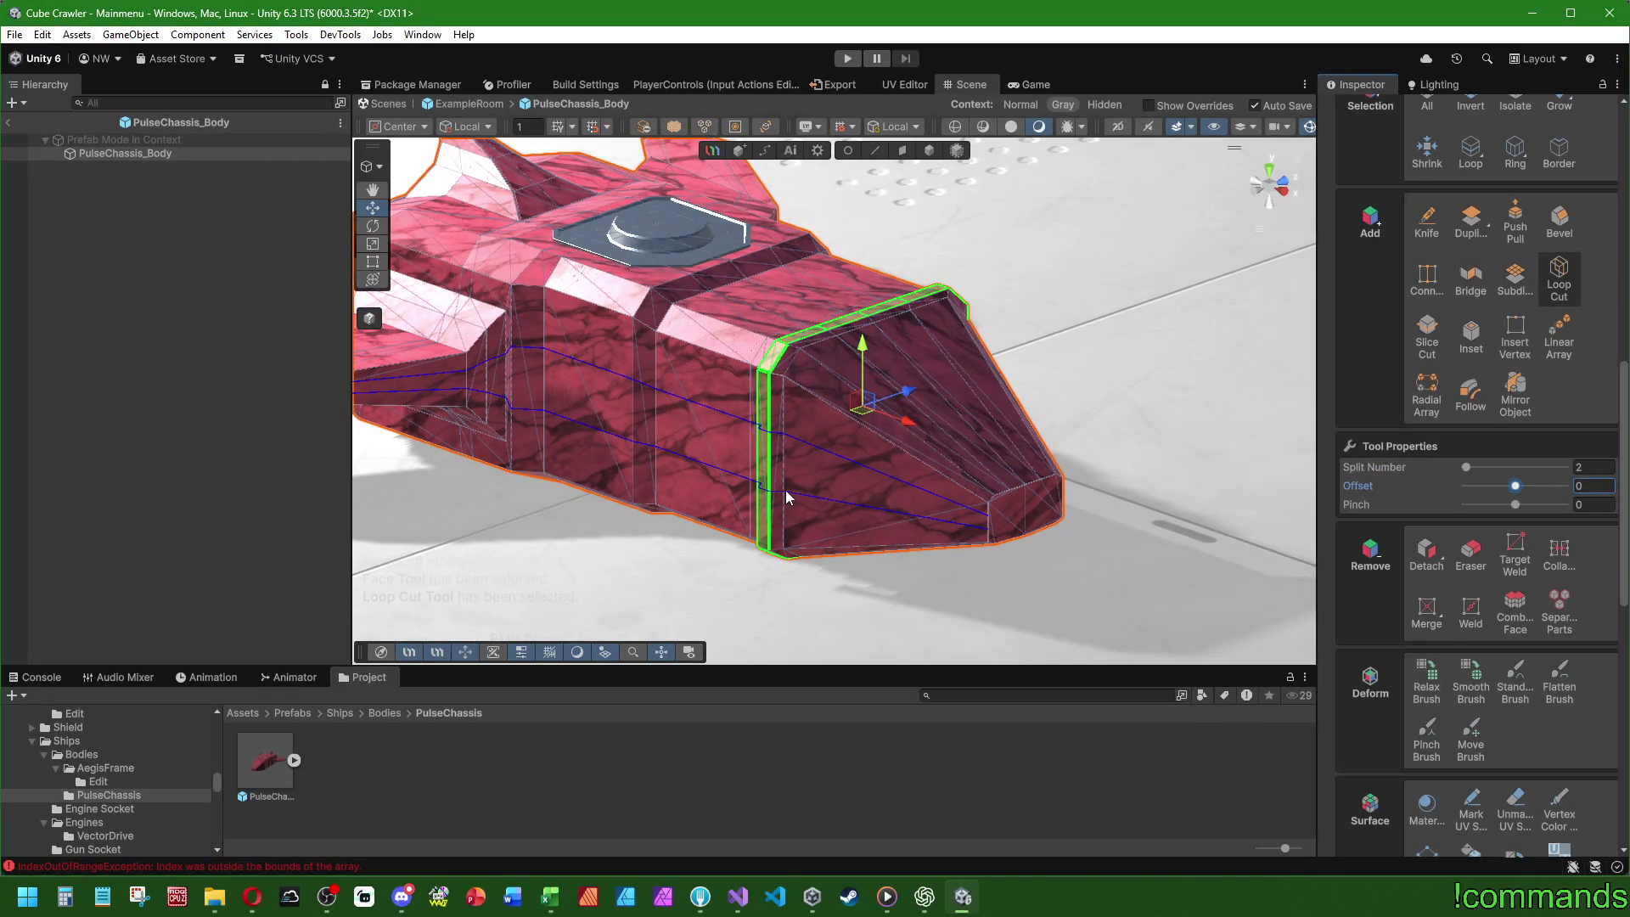
drag(794, 495, 810, 480)
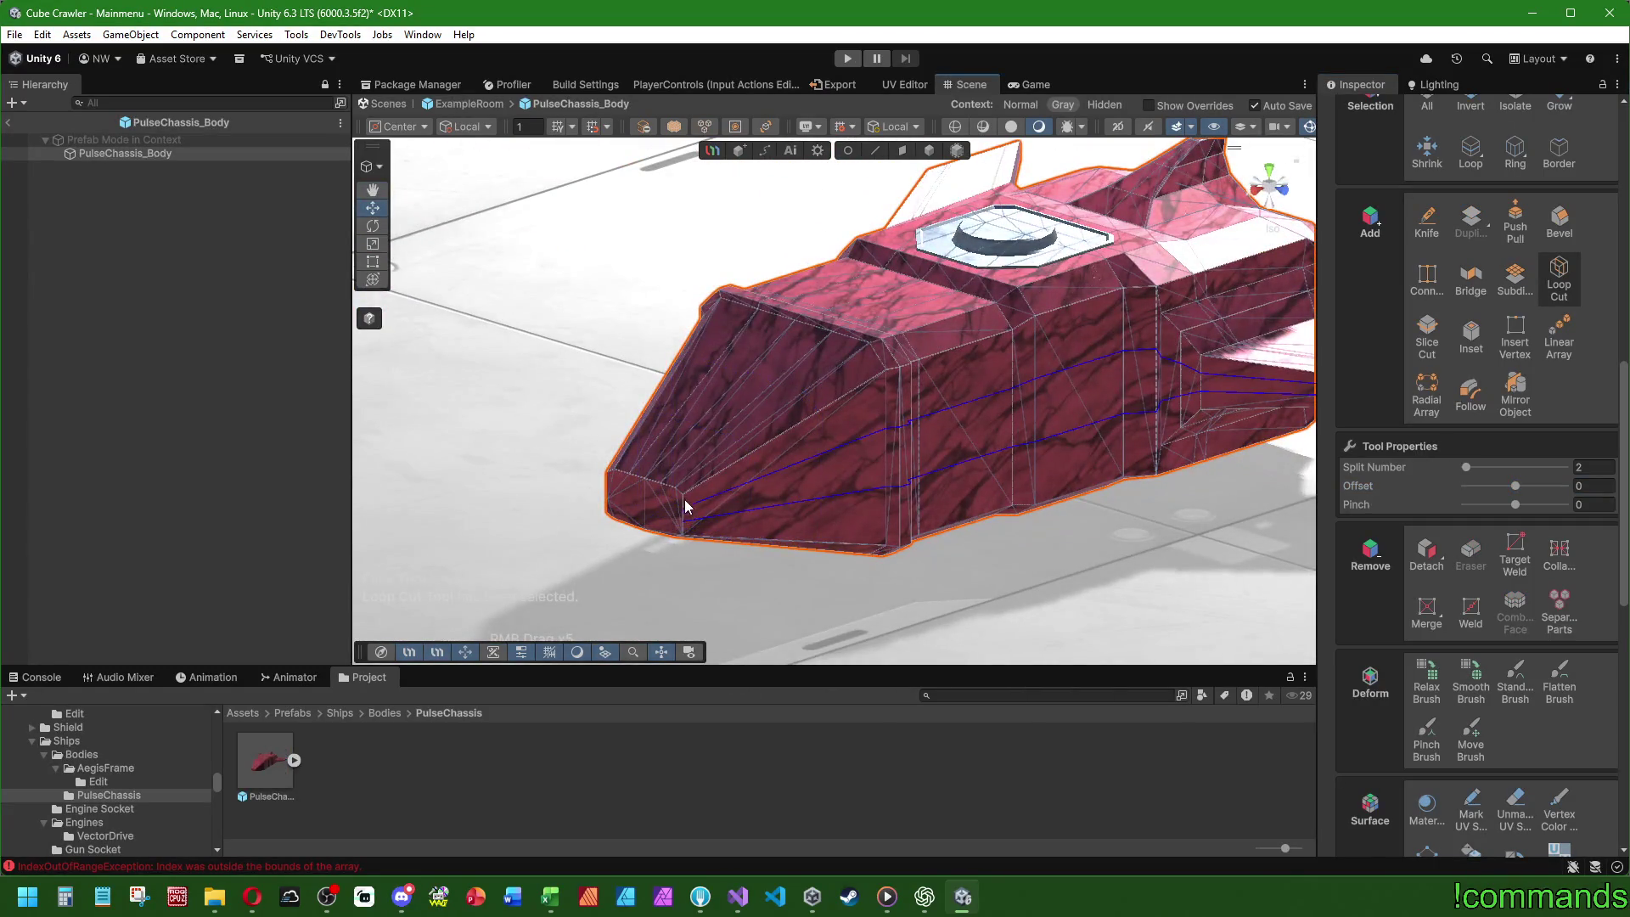
- Orbit and zoom in on the nose's lower side to view the two-split cut pinched at 0.6
drag(665, 505, 832, 493)
scroll(1471, 345, up, 10)
scroll(1393, 436, up, 5)
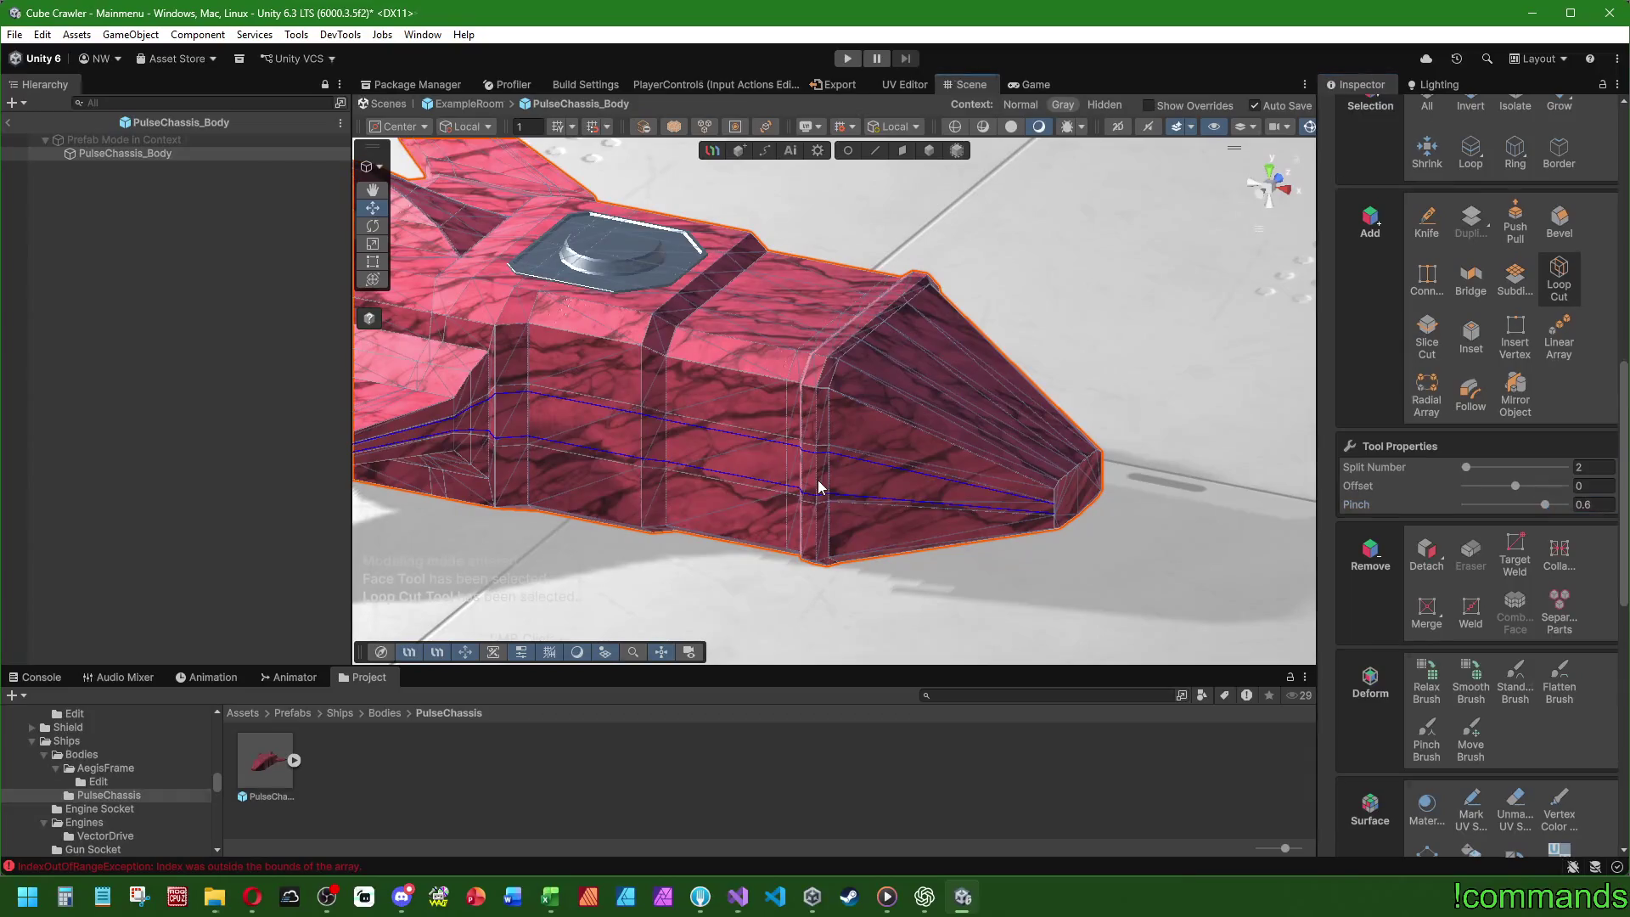
scroll(1496, 311, up, 10)
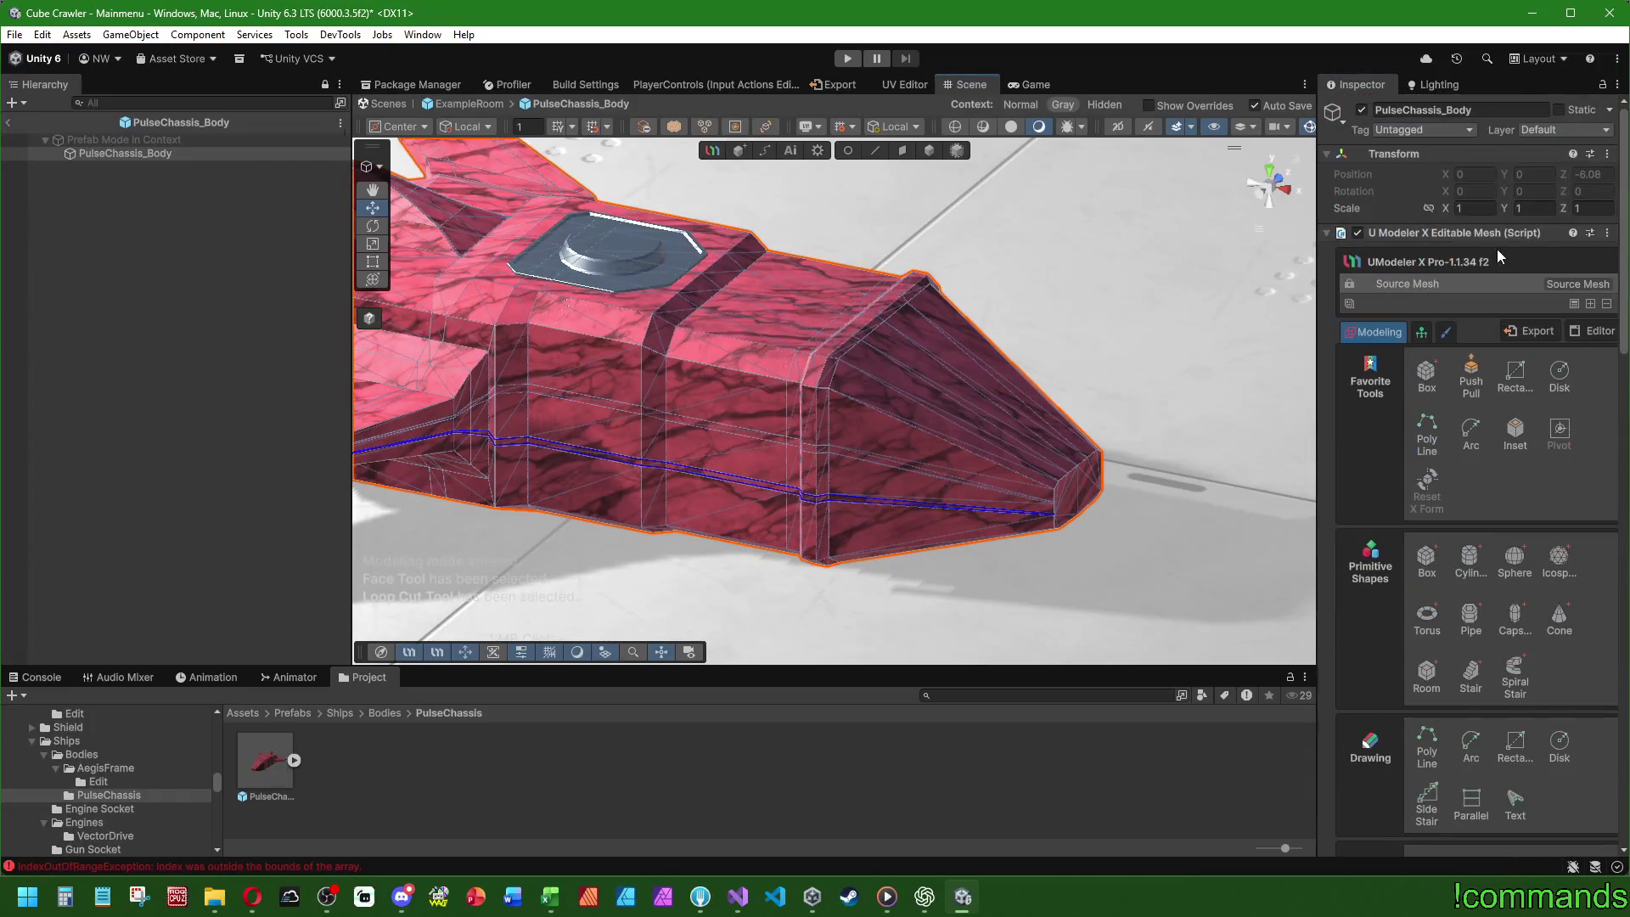
- Add a Mirror modifier on the Z axis to the ship body
click(1592, 304)
click(1618, 428)
mouse_move(976, 410)
mouse_down()
mouse_move(1072, 421)
mouse_move(599, 343)
mouse_move(528, 302)
mouse_move(868, 313)
mouse_move(880, 383)
mouse_move(637, 332)
mouse_move(214, 199)
mouse_up()
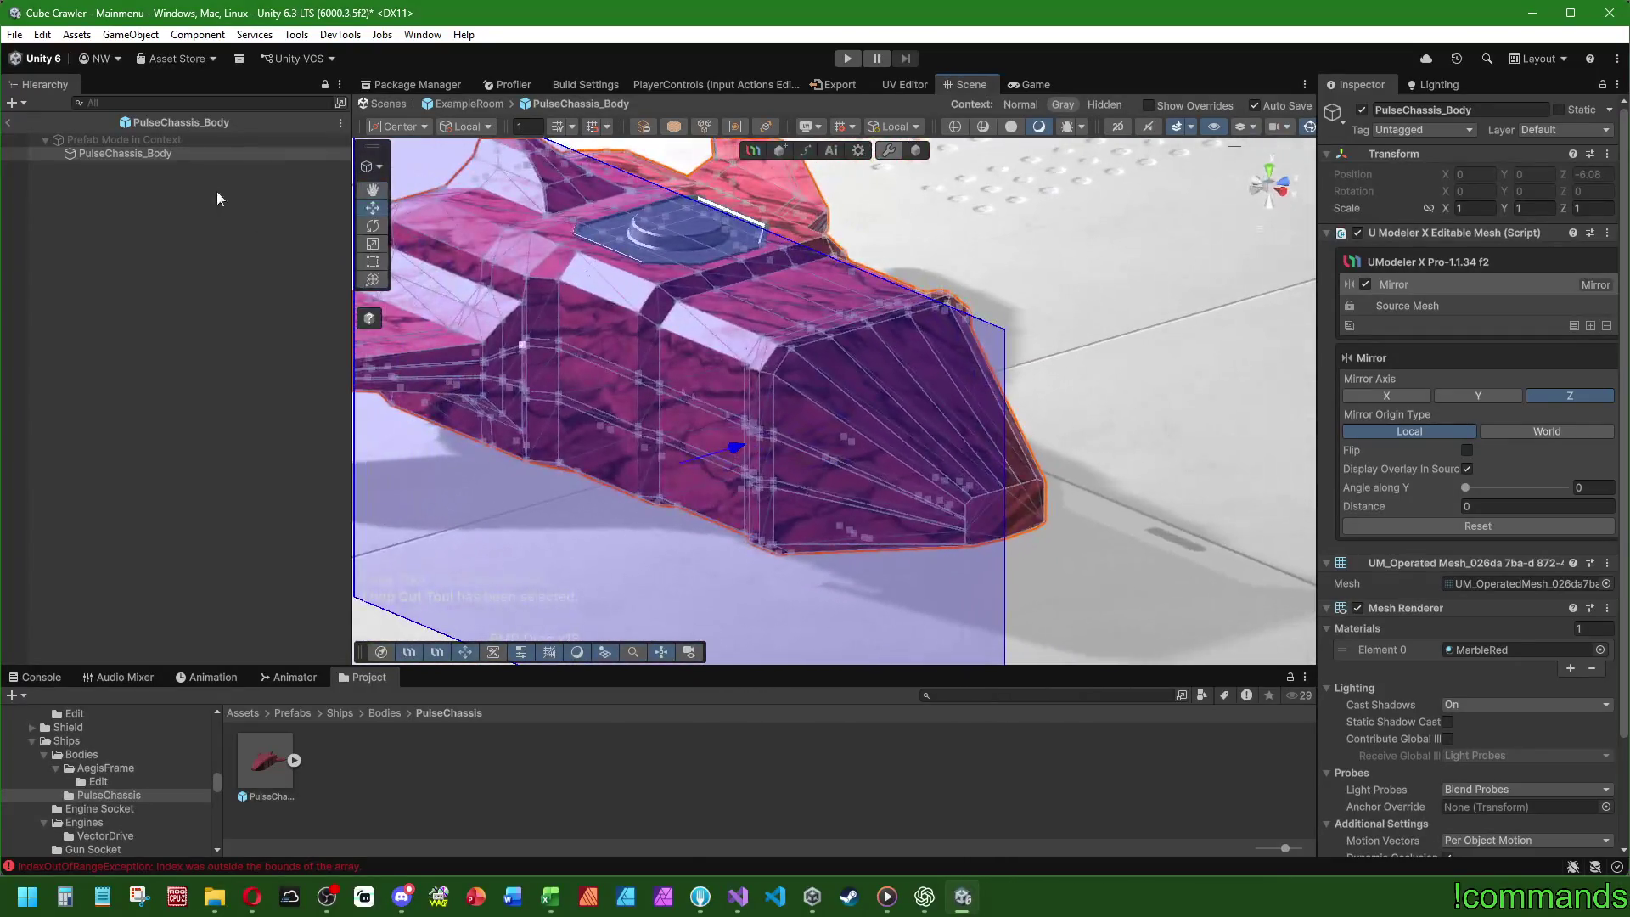
- Back on Source Mesh, face-select the thin side strip between the loop cuts
click(1426, 308)
click(903, 151)
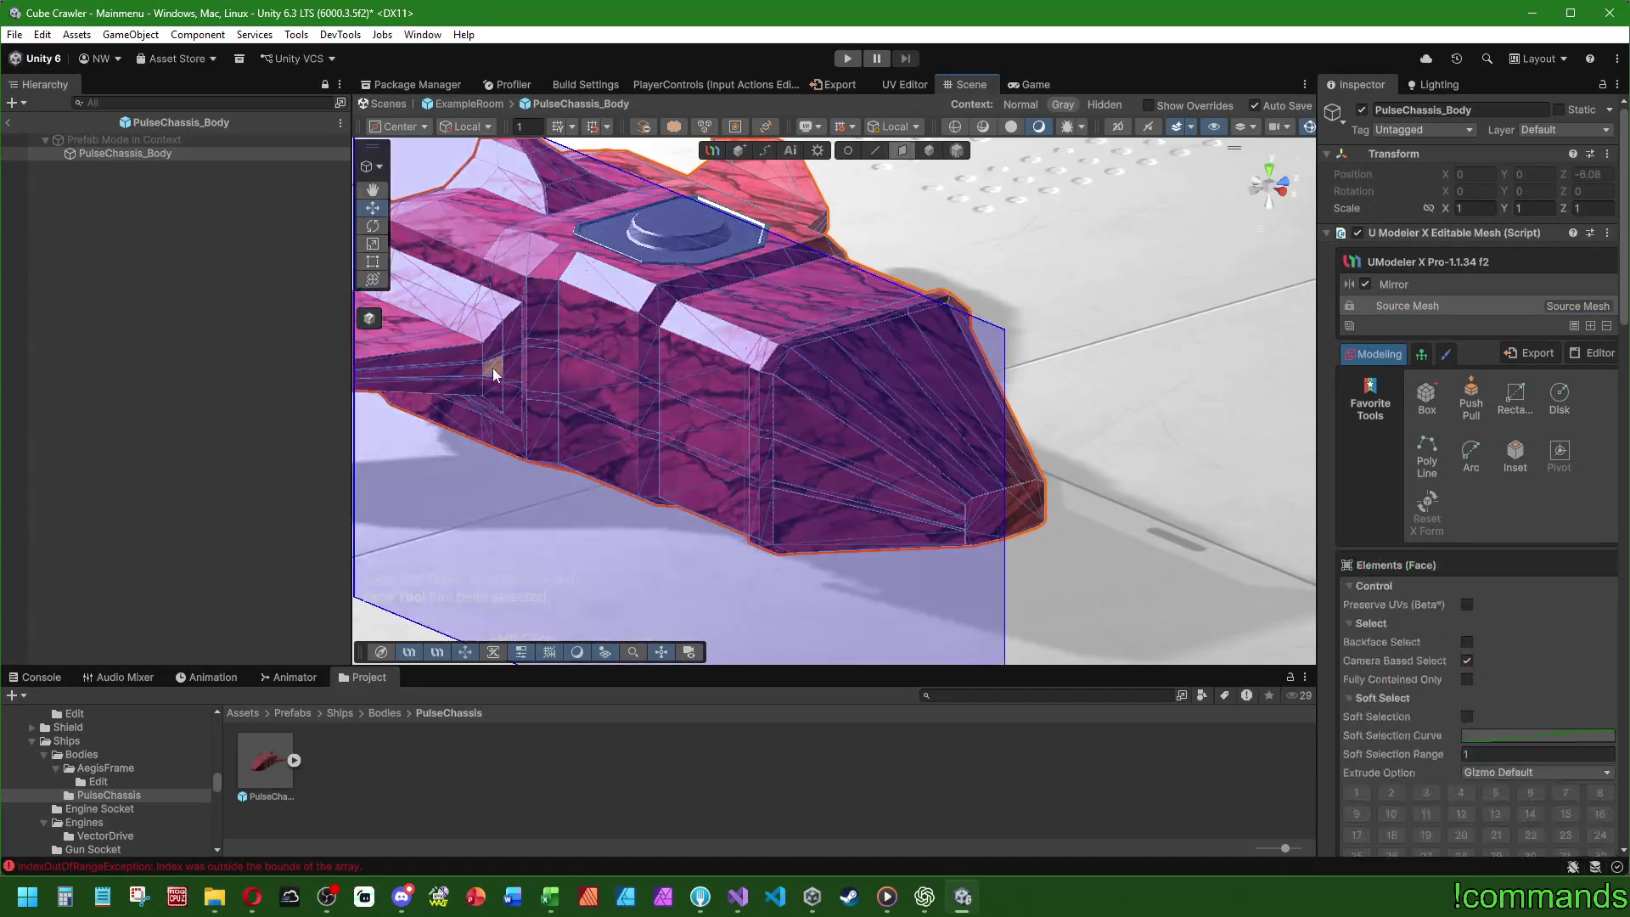
click(711, 359)
shift+click(767, 399)
drag(817, 449, 917, 408)
shift+click(971, 377)
shift+click(987, 386)
mouse_move(1017, 387)
mouse_down()
mouse_move(787, 441)
mouse_move(850, 463)
mouse_move(802, 448)
mouse_up()
shift+click(870, 467)
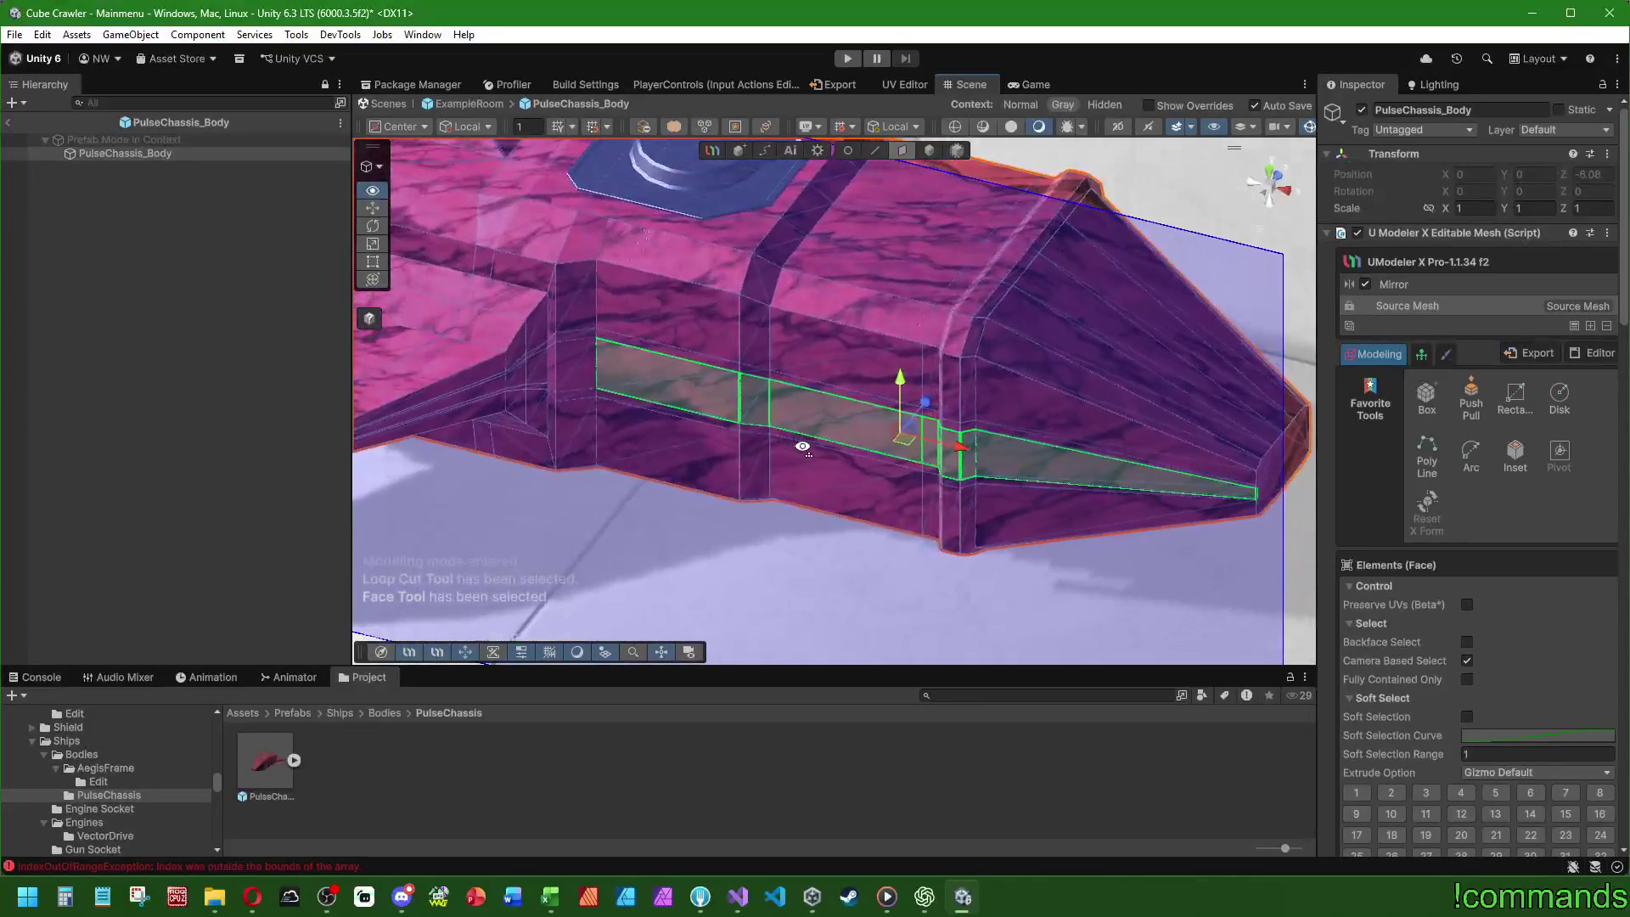
- Extrude the side strip slightly outward into a seam, then reselect PulseChassis_Body
mouse_move(926, 404)
mouse_down()
mouse_move(902, 427)
mouse_move(927, 404)
mouse_move(762, 275)
mouse_move(902, 431)
mouse_move(863, 444)
mouse_up()
key(ctrl+z)
key(ctrl+z)
mouse_move(837, 374)
alt+mouse_down()
mouse_move(991, 374)
mouse_move(896, 367)
mouse_move(889, 399)
mouse_move(802, 365)
mouse_move(634, 340)
mouse_move(1098, 424)
mouse_move(972, 411)
mouse_move(880, 338)
mouse_move(665, 455)
mouse_move(626, 313)
mouse_move(986, 374)
mouse_move(820, 278)
mouse_move(785, 338)
mouse_move(837, 365)
mouse_move(777, 324)
mouse_move(637, 330)
mouse_move(742, 472)
mouse_move(736, 418)
alt+mouse_up()
click(772, 321)
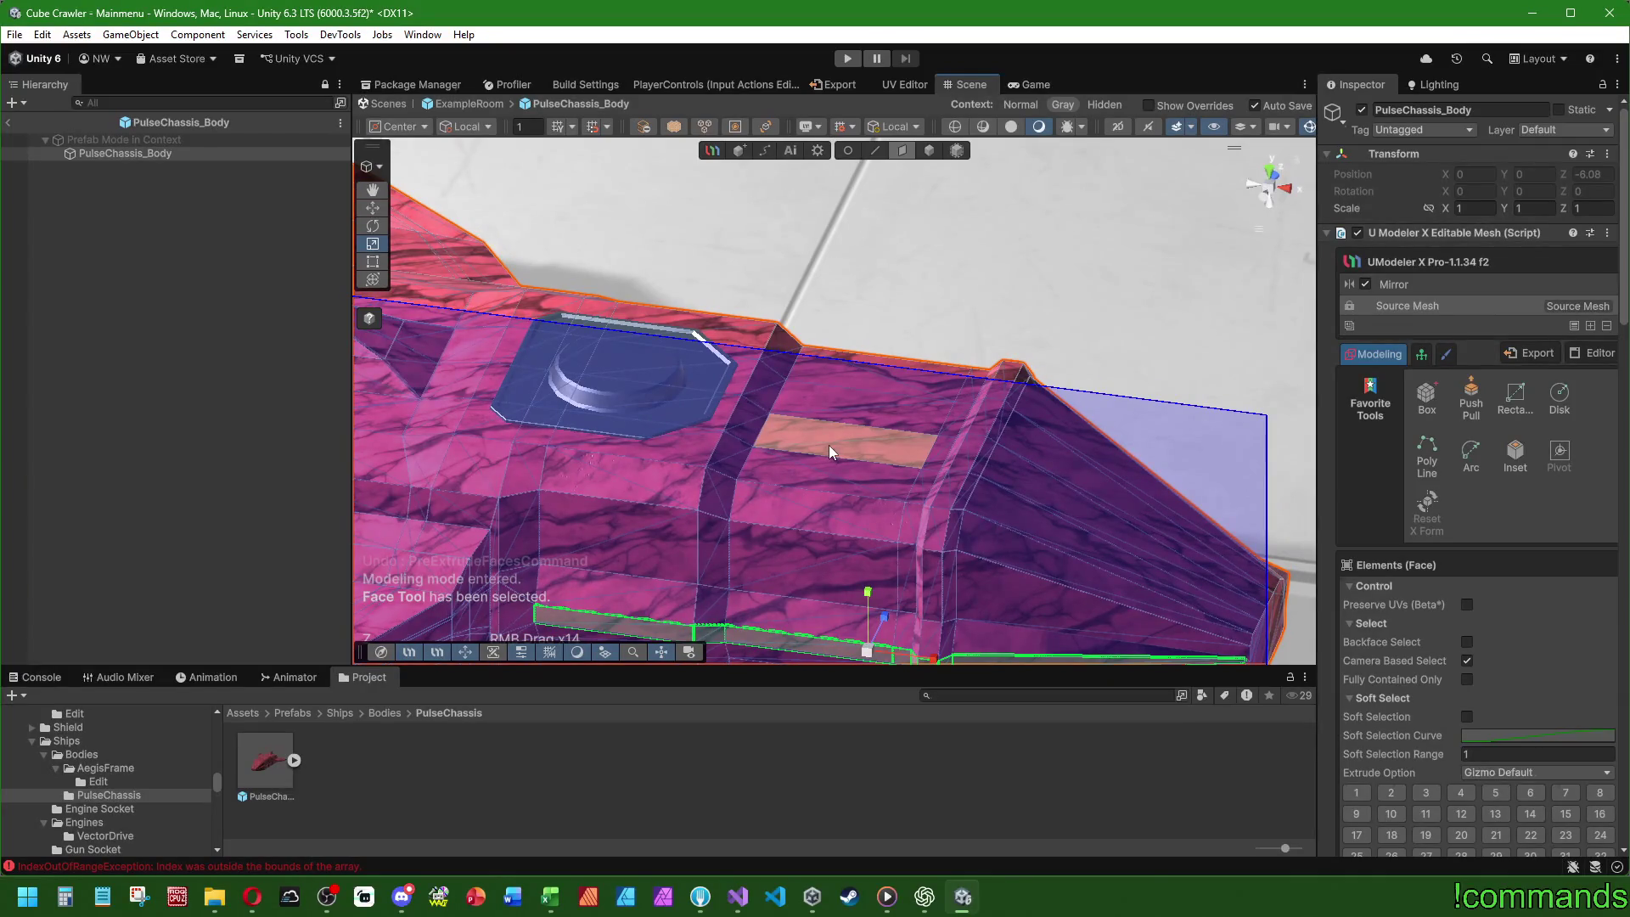
scroll(771, 482, down, 3)
mouse_move(701, 426)
alt+mouse_down()
mouse_move(545, 340)
mouse_move(573, 298)
mouse_move(1078, 293)
alt+mouse_up()
scroll(709, 313, down, 3)
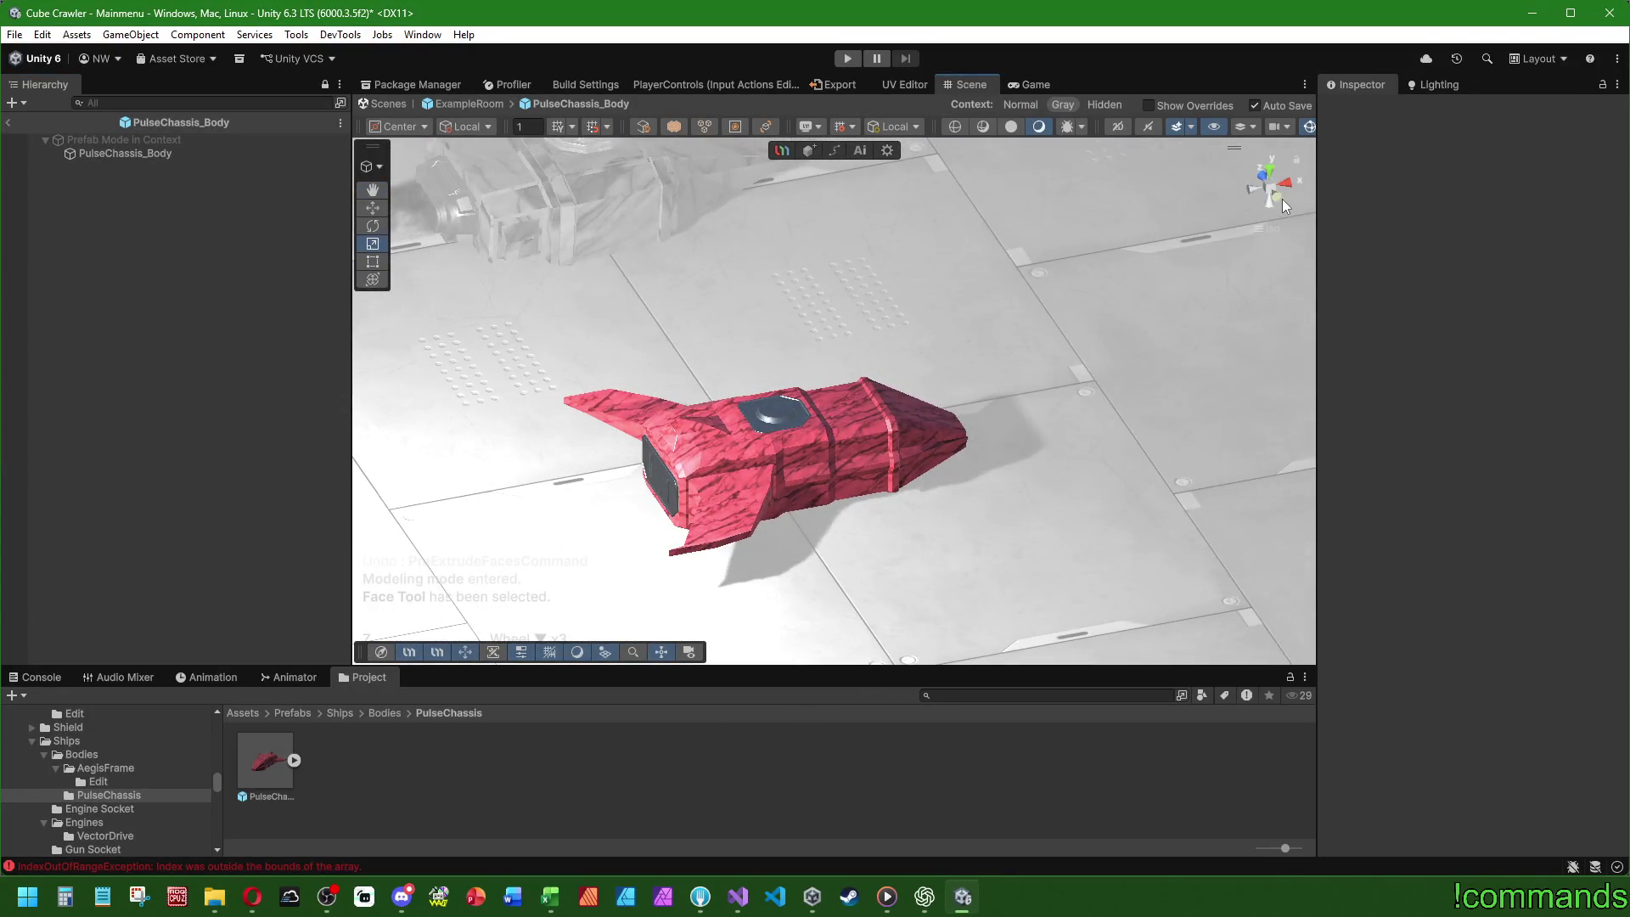
- Select PulseChassis_Body and delete its Mirror modifier from the Editable Mesh stack
click(1282, 198)
mouse_move(1063, 313)
alt+mouse_down()
mouse_move(839, 456)
mouse_move(865, 460)
mouse_move(1121, 322)
alt+mouse_up()
click(1283, 195)
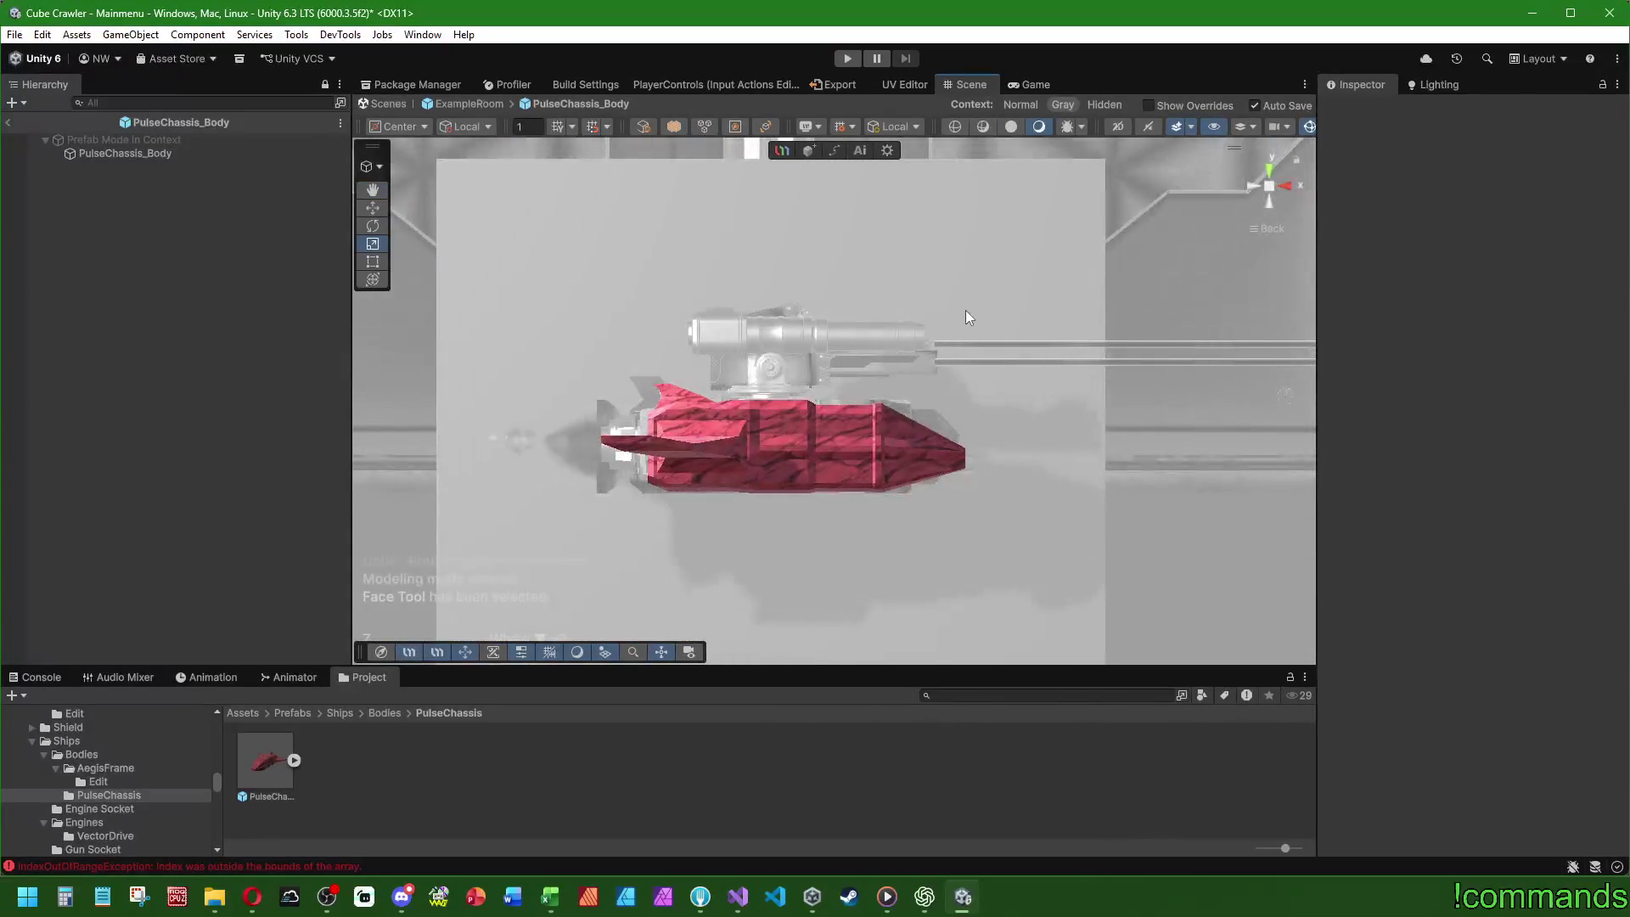
mouse_move(838, 322)
alt+mouse_down()
mouse_move(1062, 368)
mouse_move(758, 641)
mouse_move(608, 415)
alt+mouse_up()
click(180, 151)
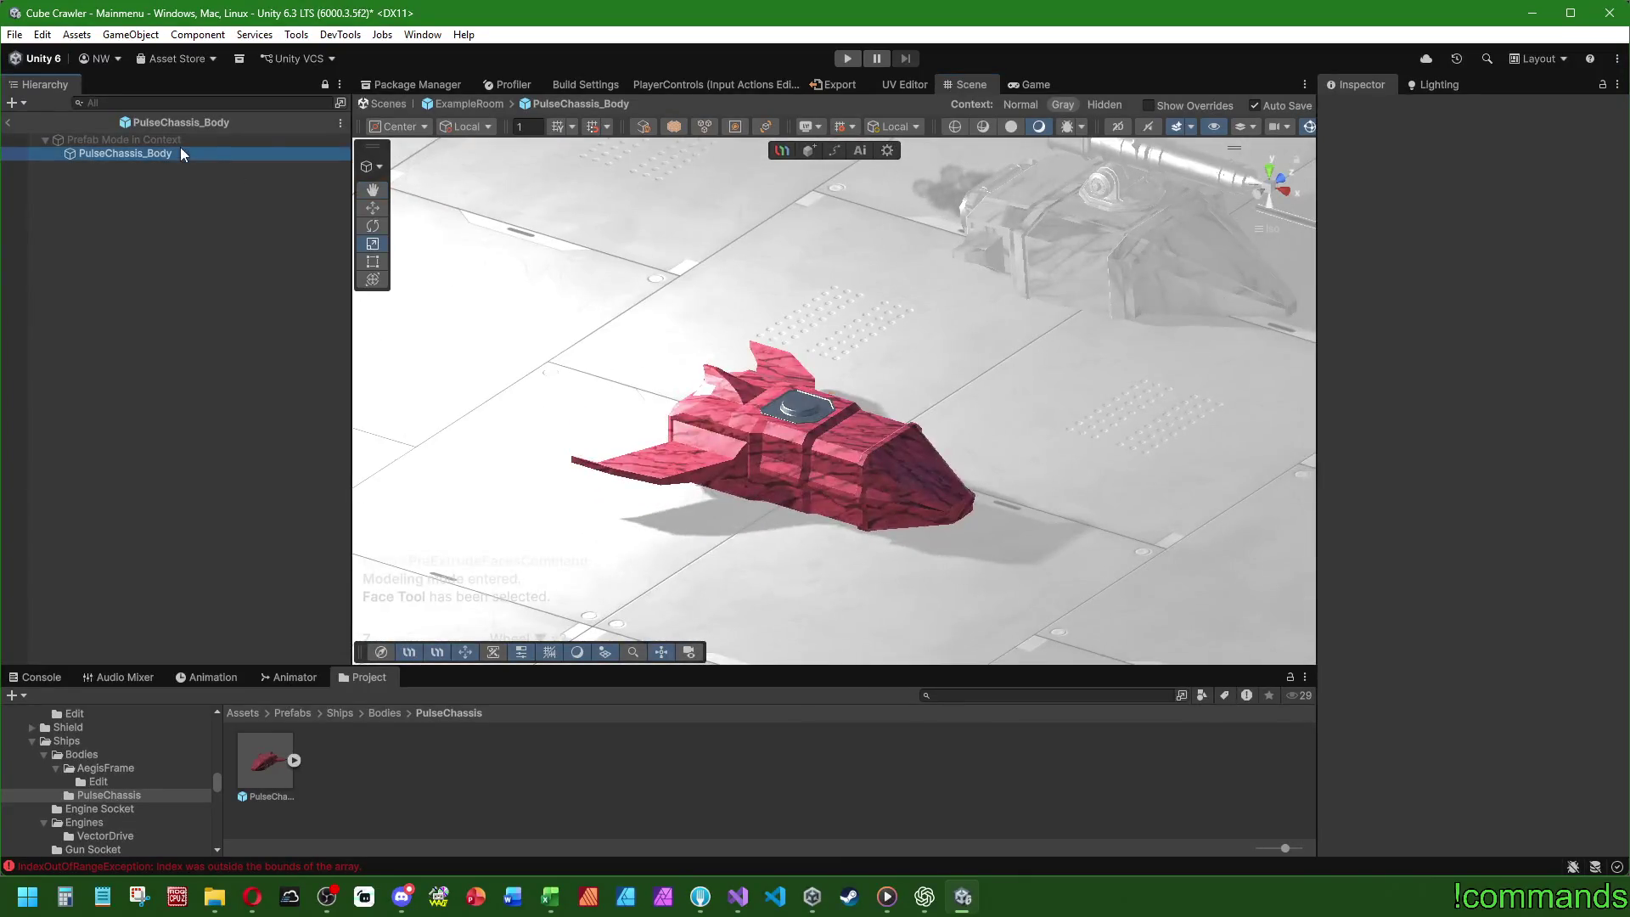
click(1503, 289)
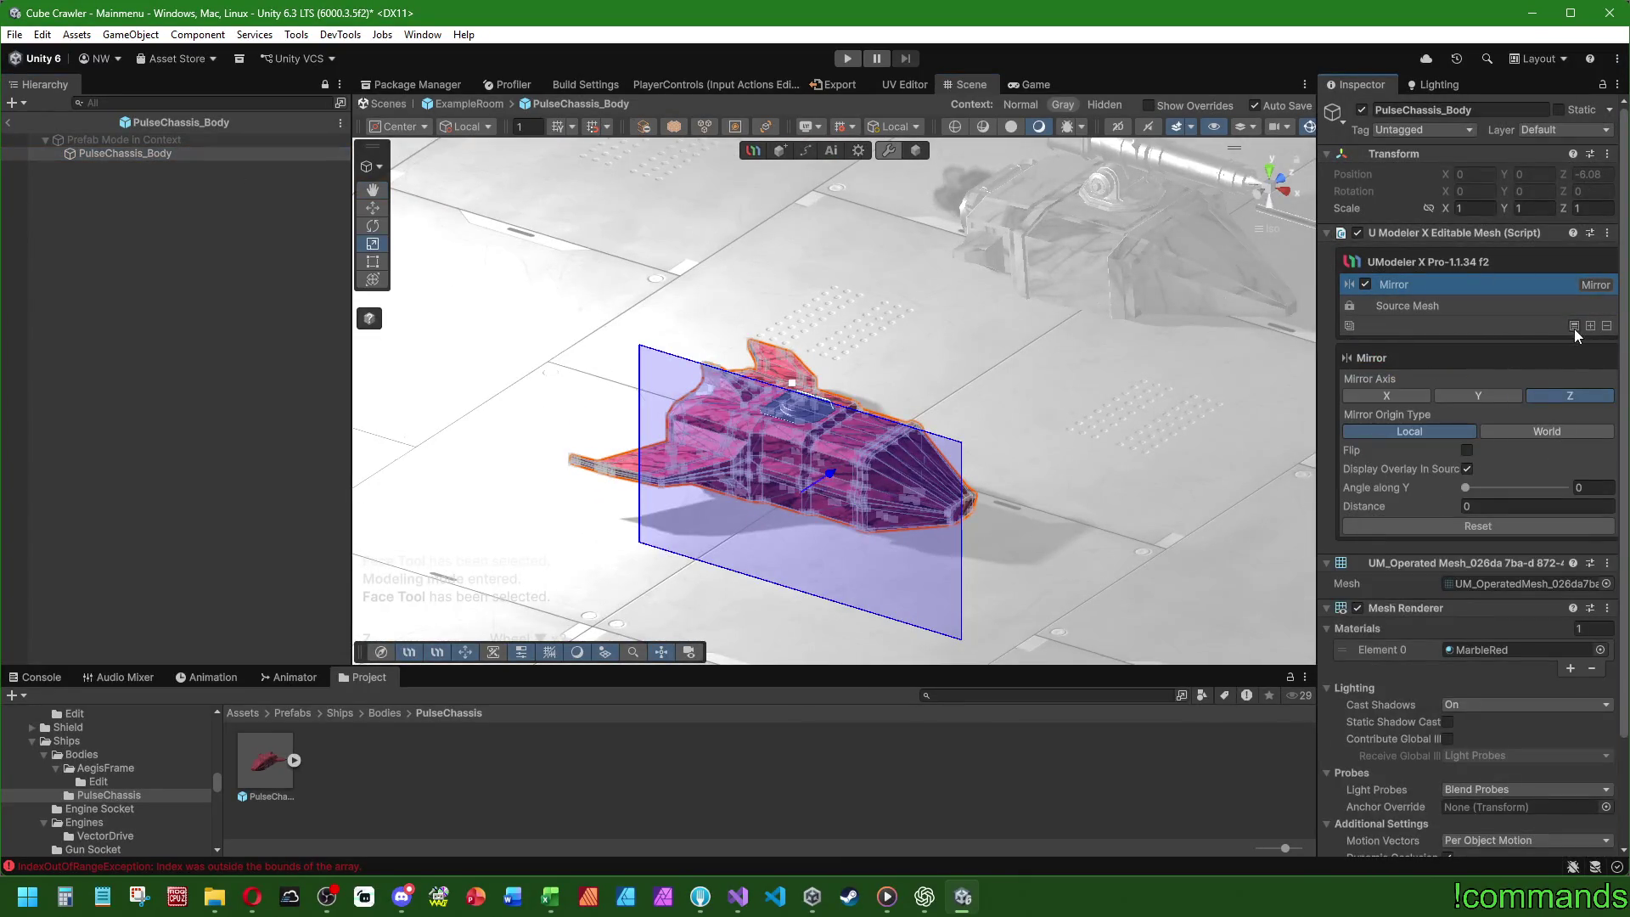
click(1576, 328)
- Select a face on the ship's nose and frame it head-on
click(1276, 180)
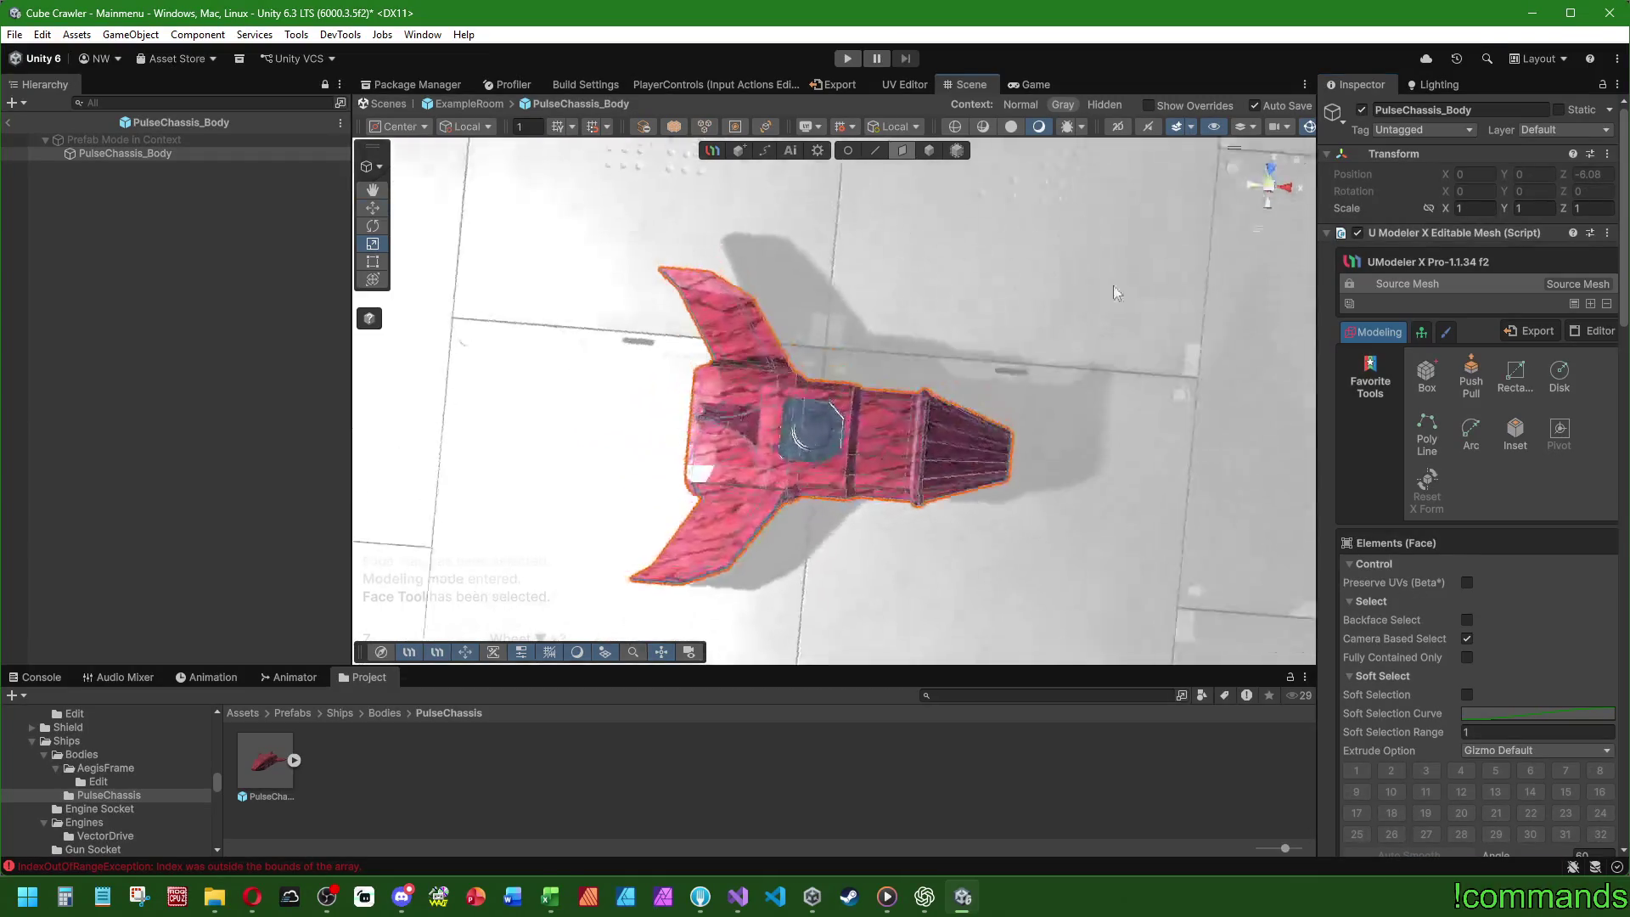
scroll(1099, 424, up, 3)
drag(1112, 403, 1002, 408)
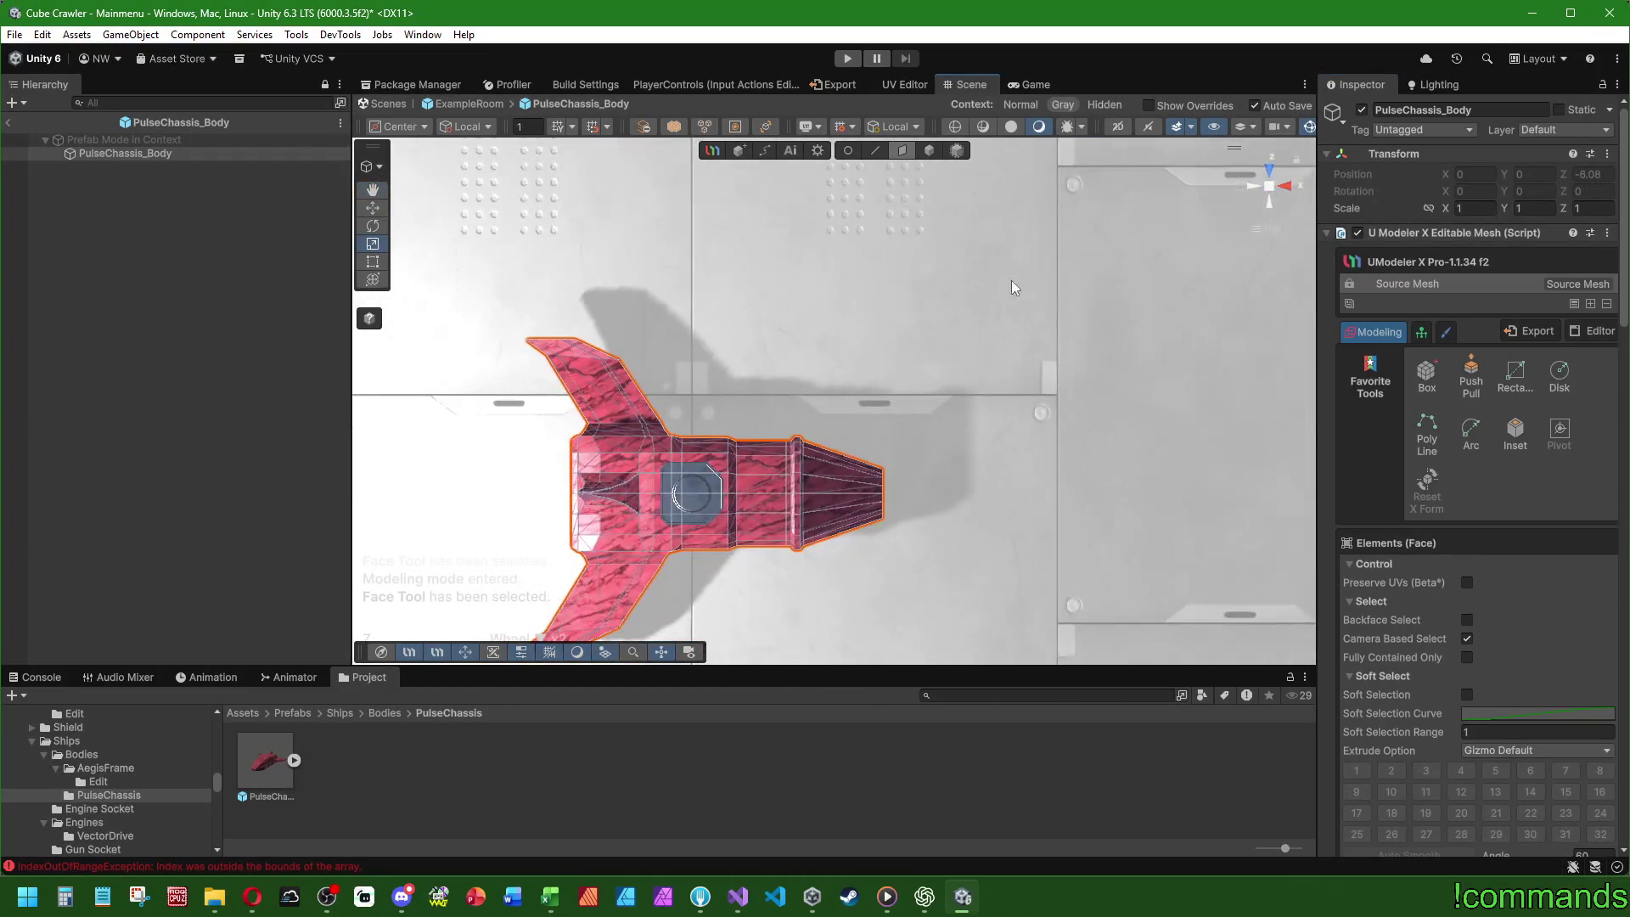
scroll(1011, 263, down, 5)
drag(970, 293, 849, 441)
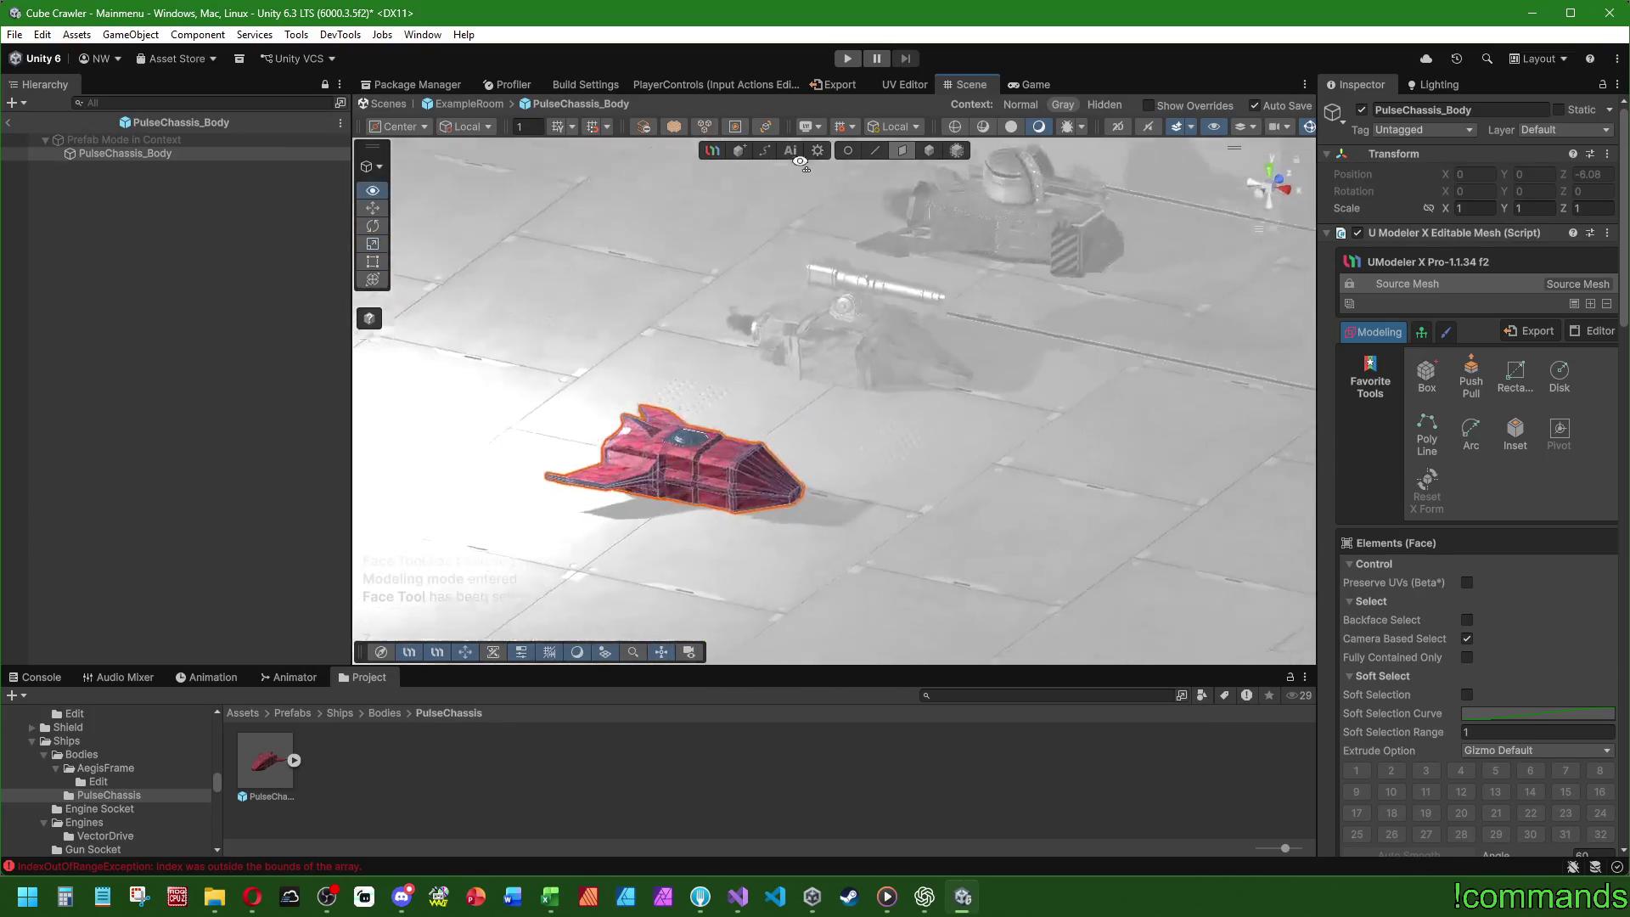
scroll(837, 486, up, 4)
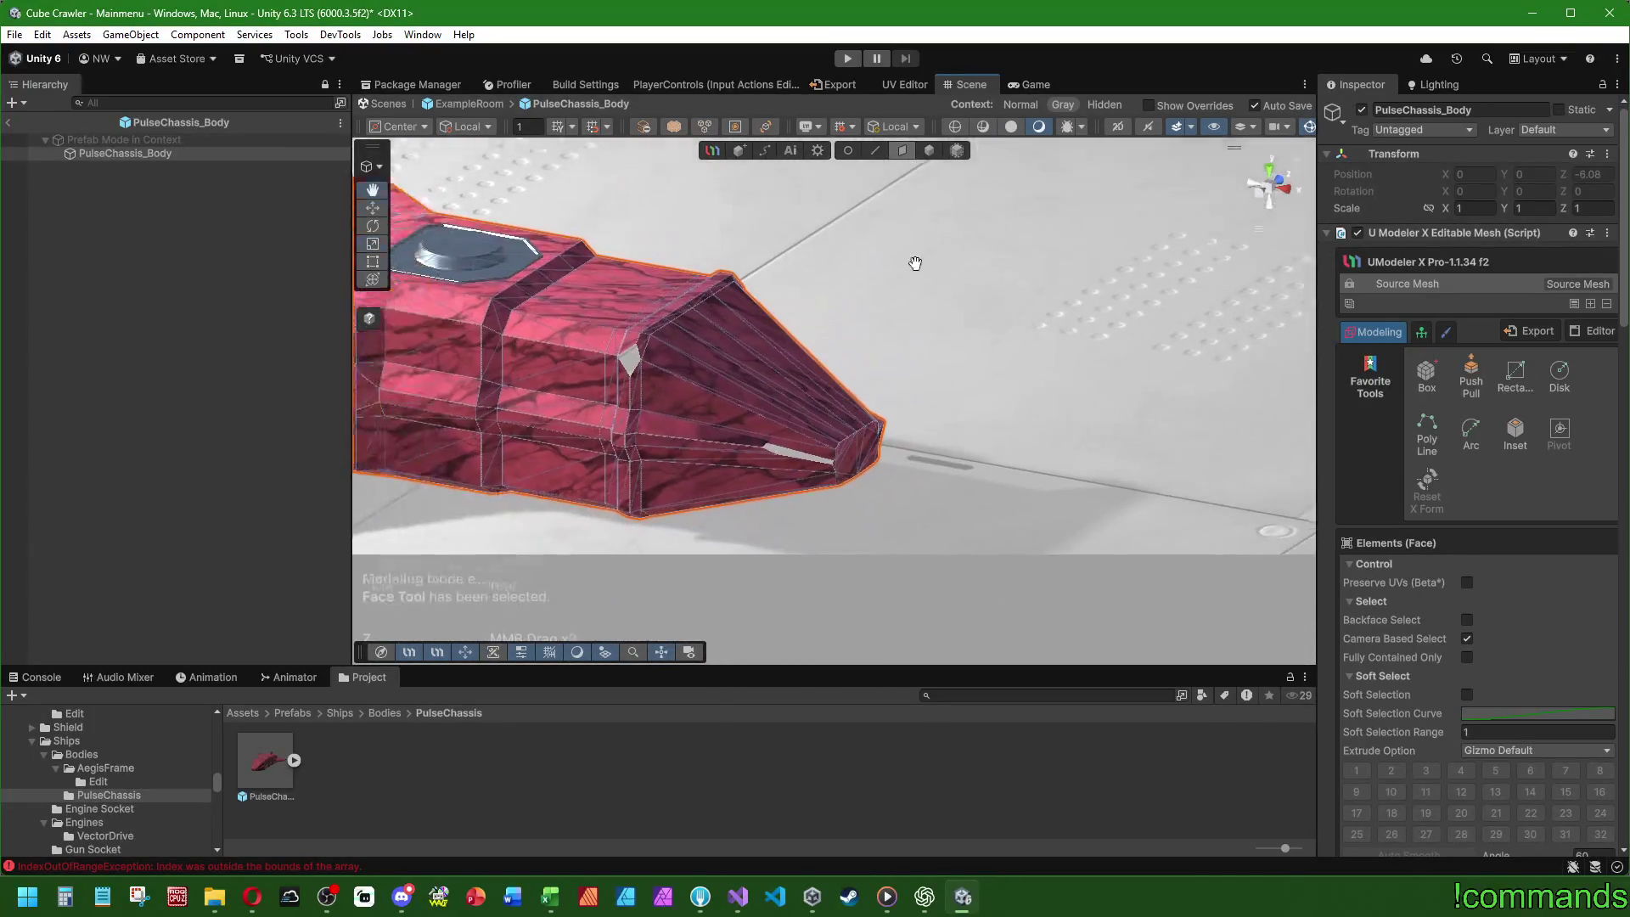
click(820, 399)
key(f)
mouse_move(973, 399)
mouse_down()
mouse_move(917, 323)
mouse_move(952, 271)
mouse_move(955, 160)
mouse_up()
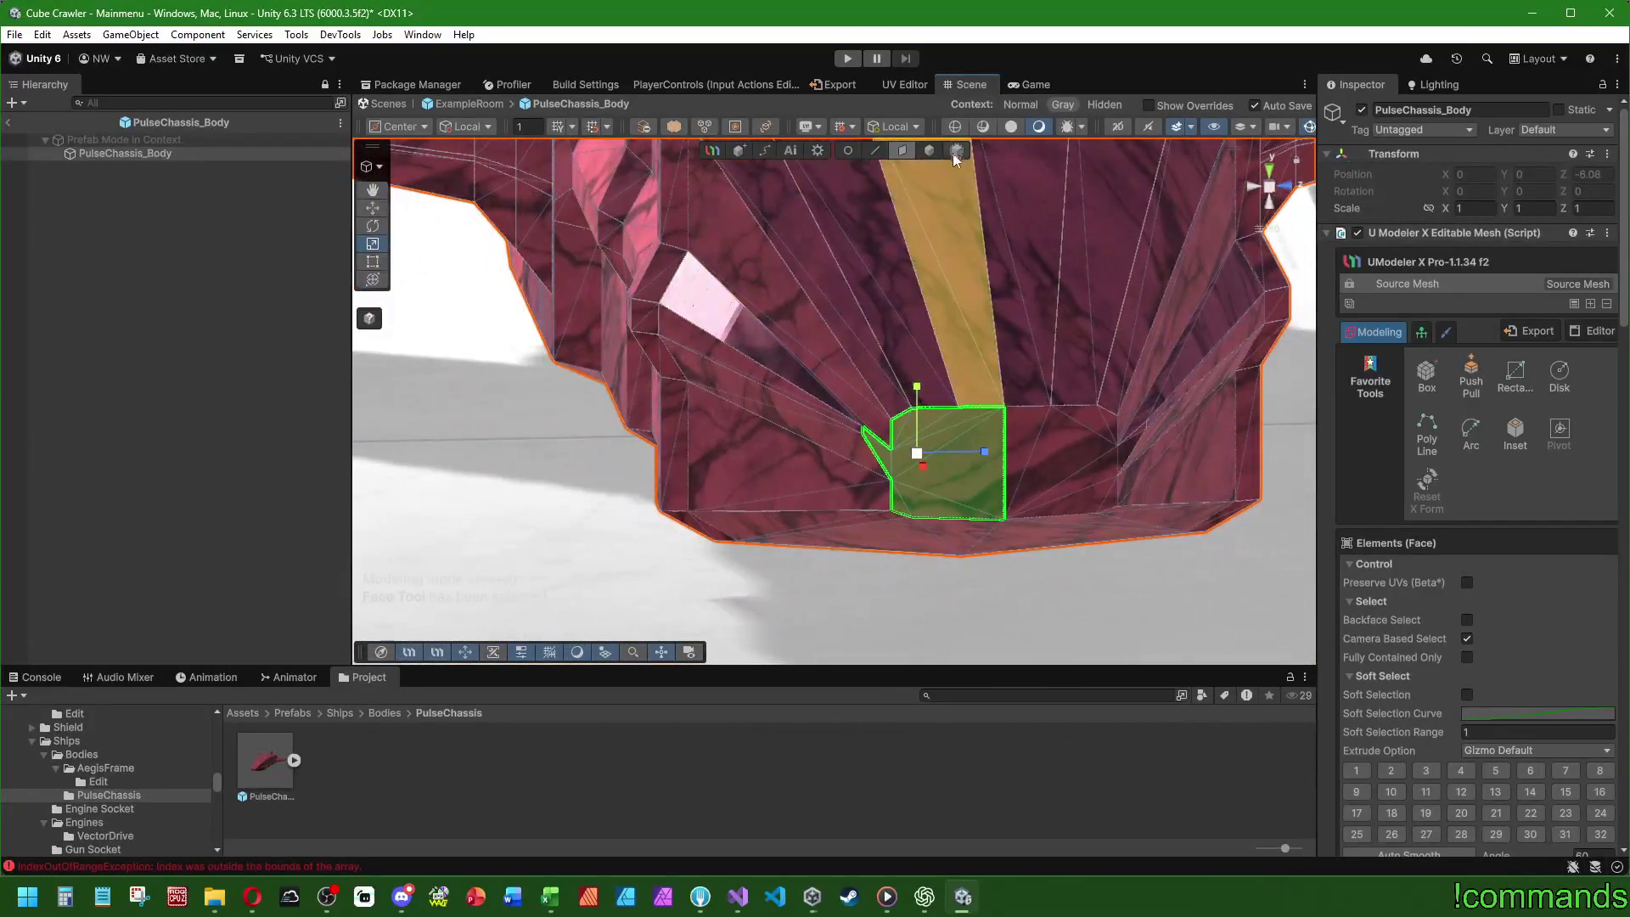
- In Edge mode, move the nose-tip edges down and pull them inward toward the centre
click(876, 150)
scroll(974, 482, up, 3)
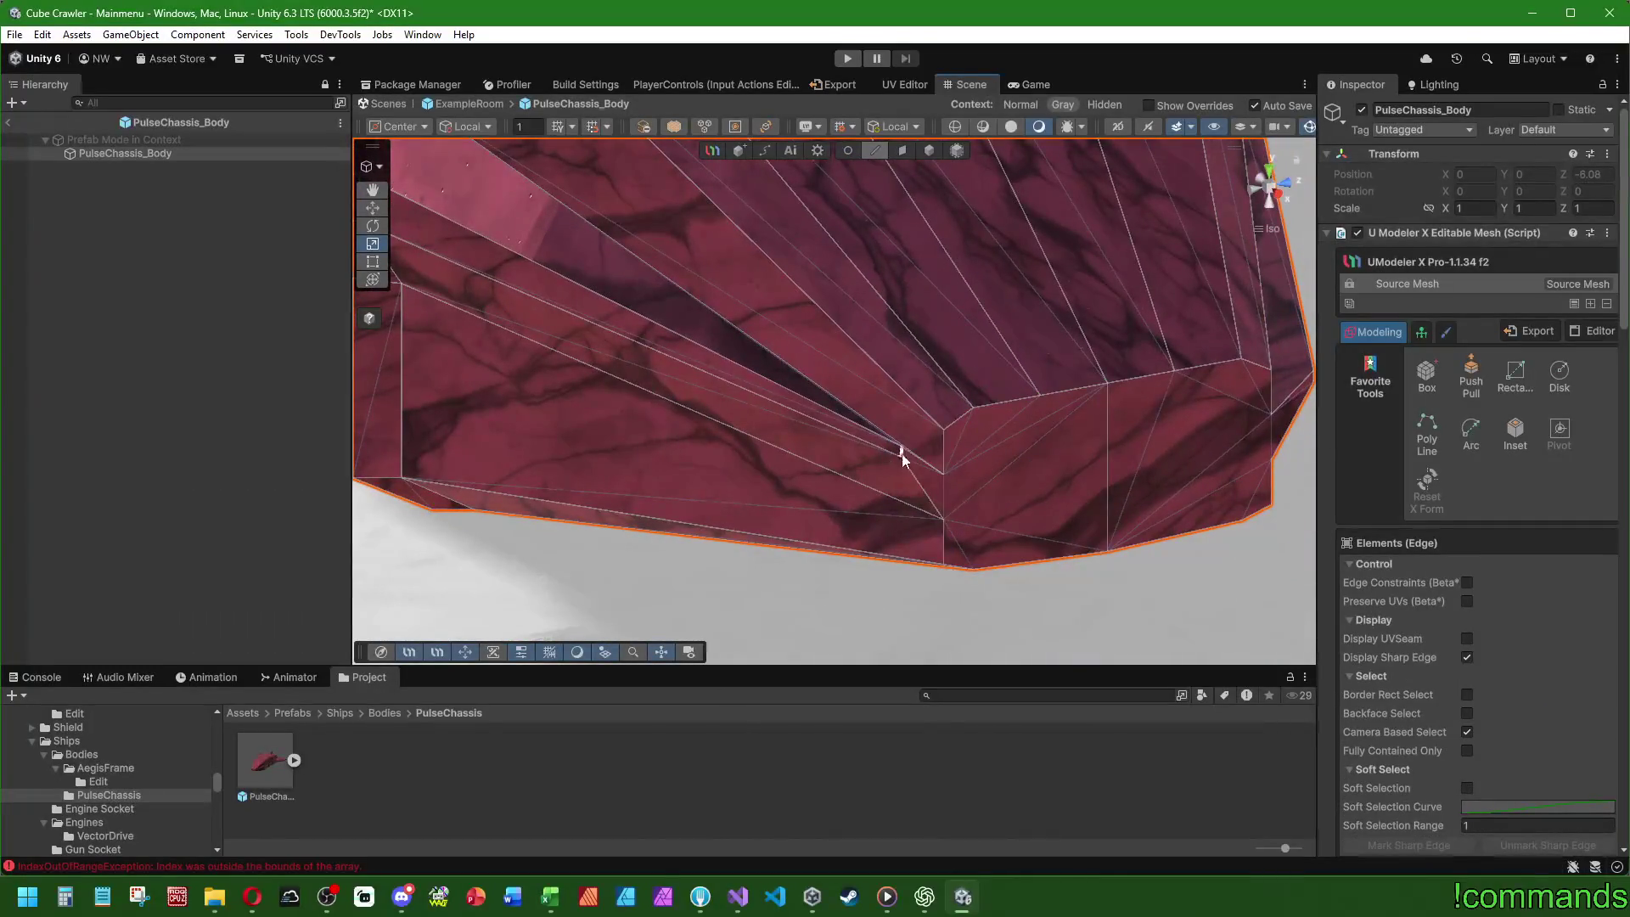
drag(1267, 393, 1133, 389)
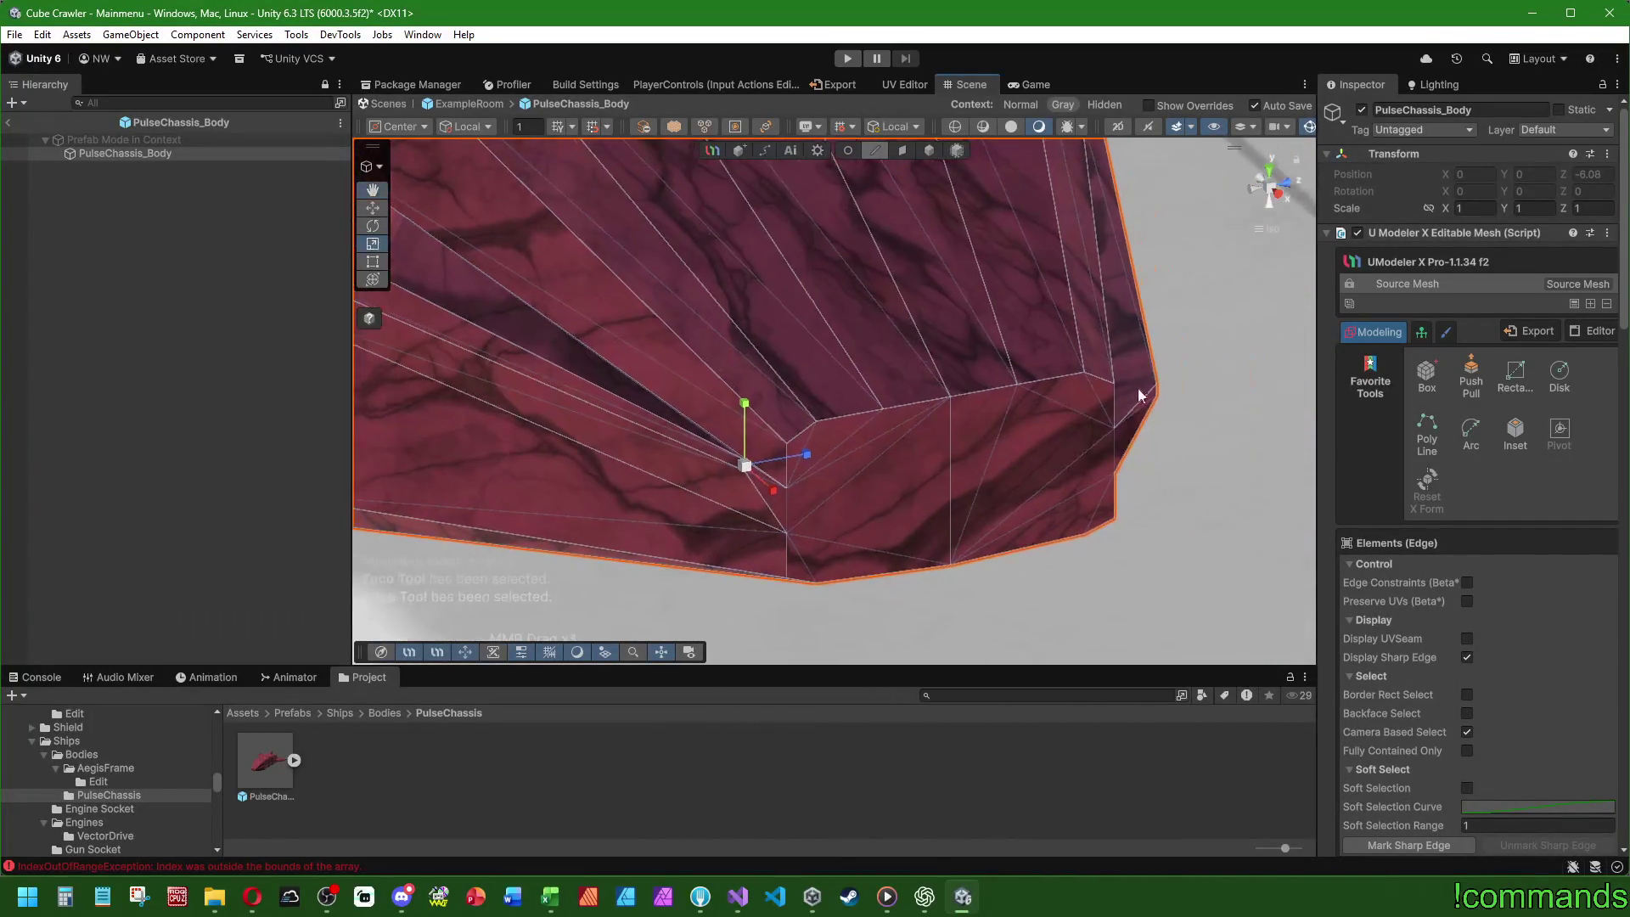
click(1159, 391)
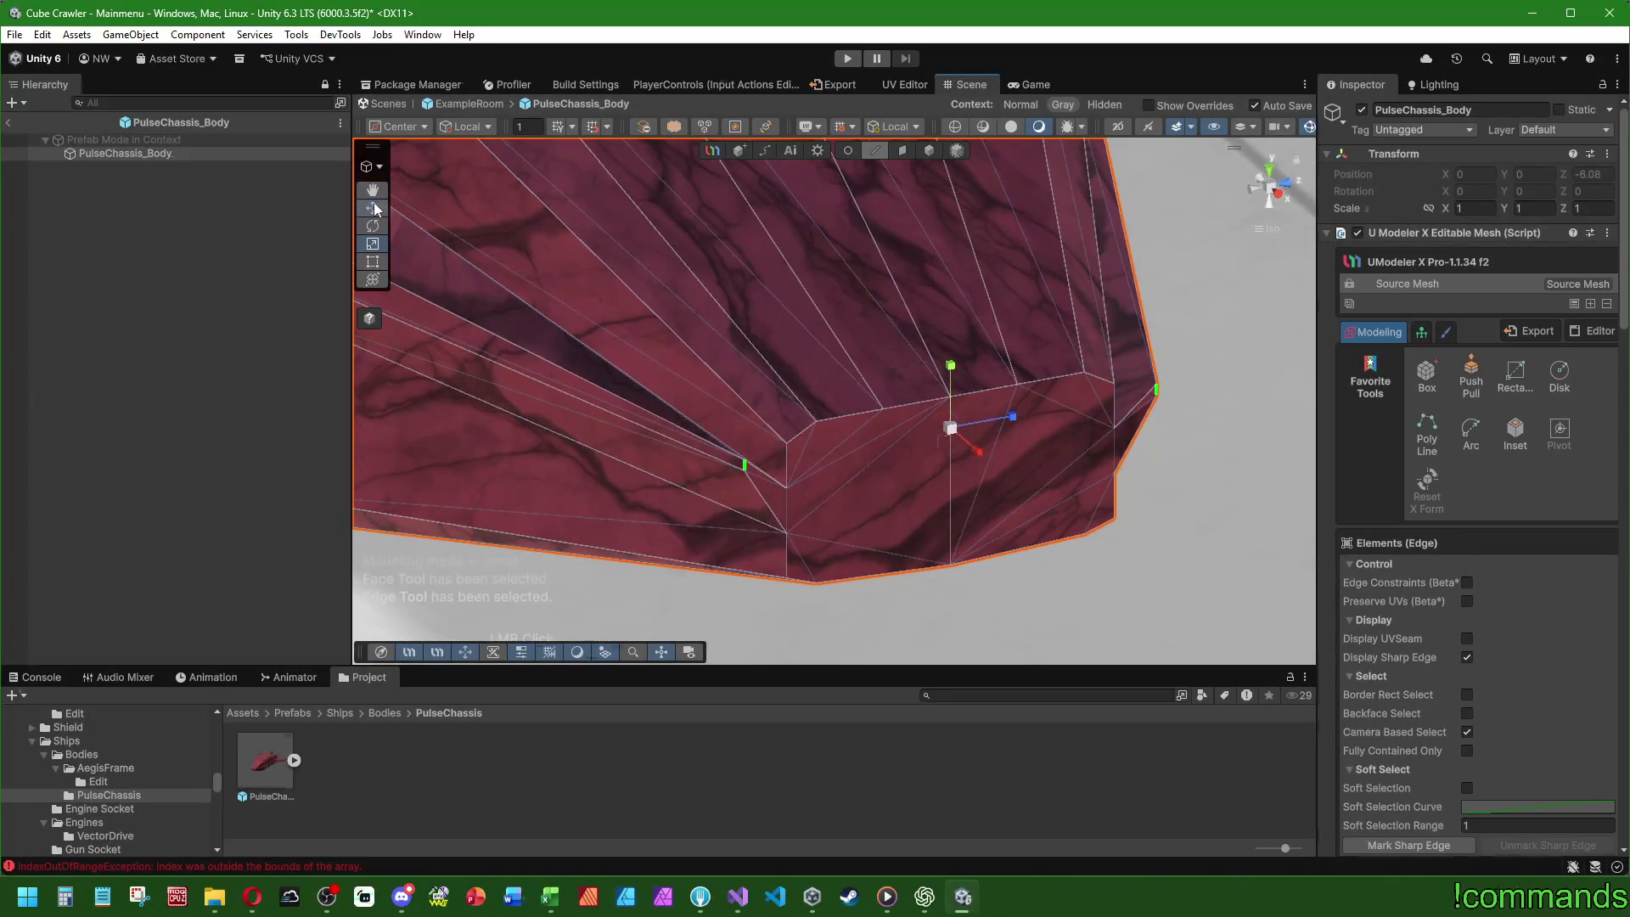
drag(956, 376, 956, 401)
mouse_move(779, 463)
mouse_down()
mouse_move(779, 269)
mouse_move(709, 280)
mouse_up()
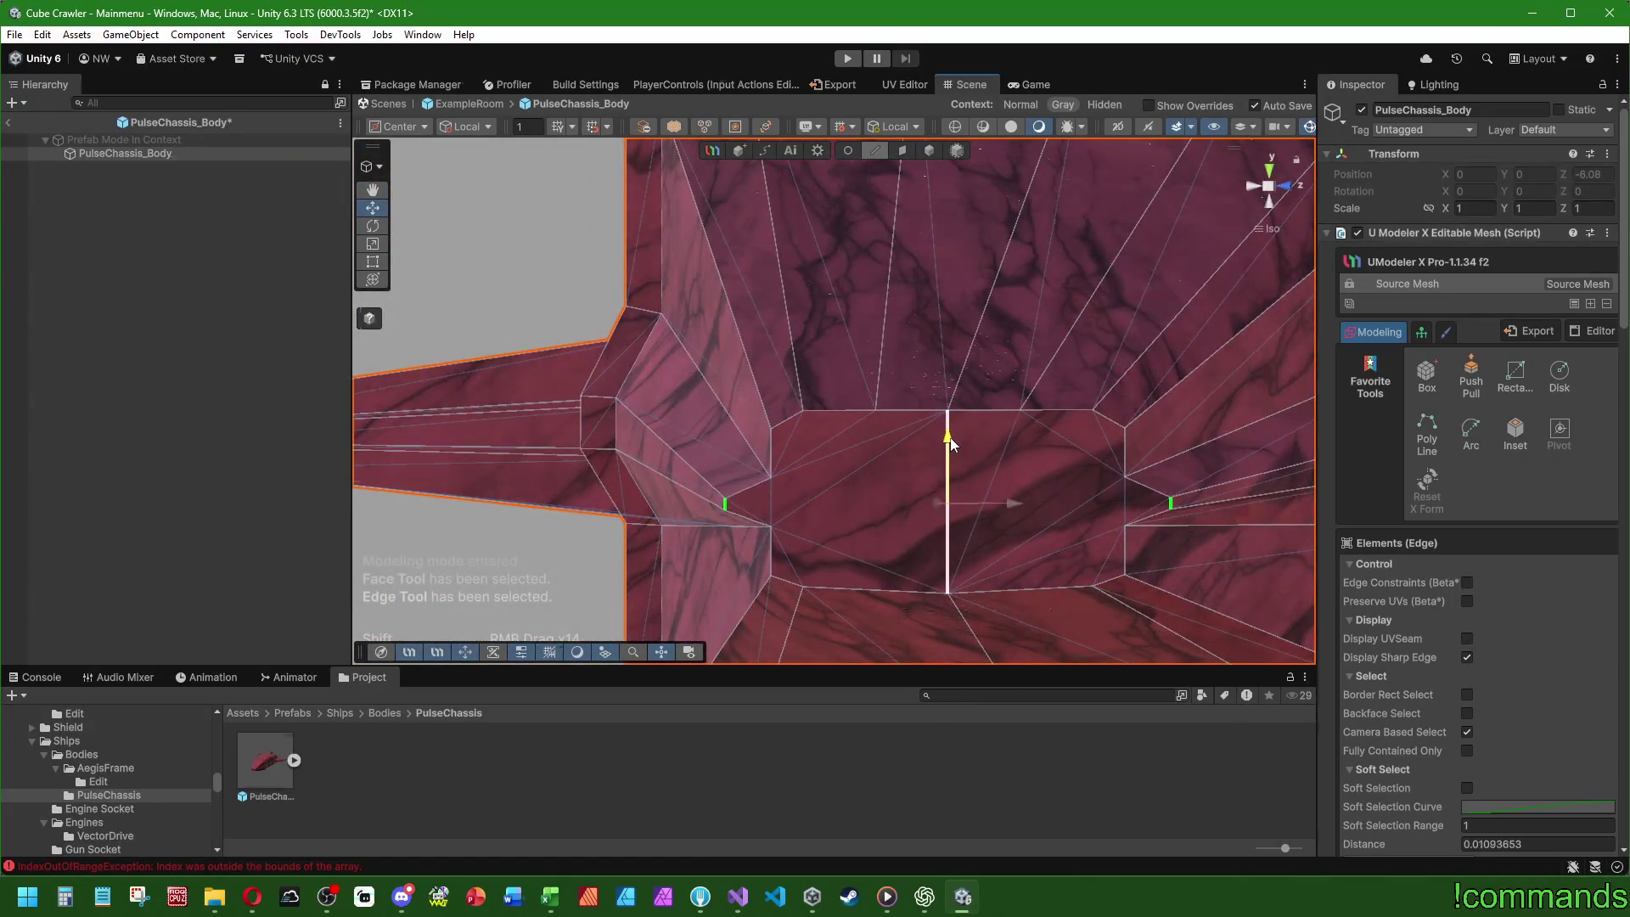
mouse_move(1015, 508)
mouse_down()
mouse_move(946, 477)
mouse_move(798, 473)
mouse_move(677, 378)
mouse_move(853, 403)
mouse_move(855, 430)
mouse_move(1048, 313)
mouse_move(964, 273)
mouse_move(939, 277)
mouse_move(917, 331)
mouse_move(872, 299)
mouse_up()
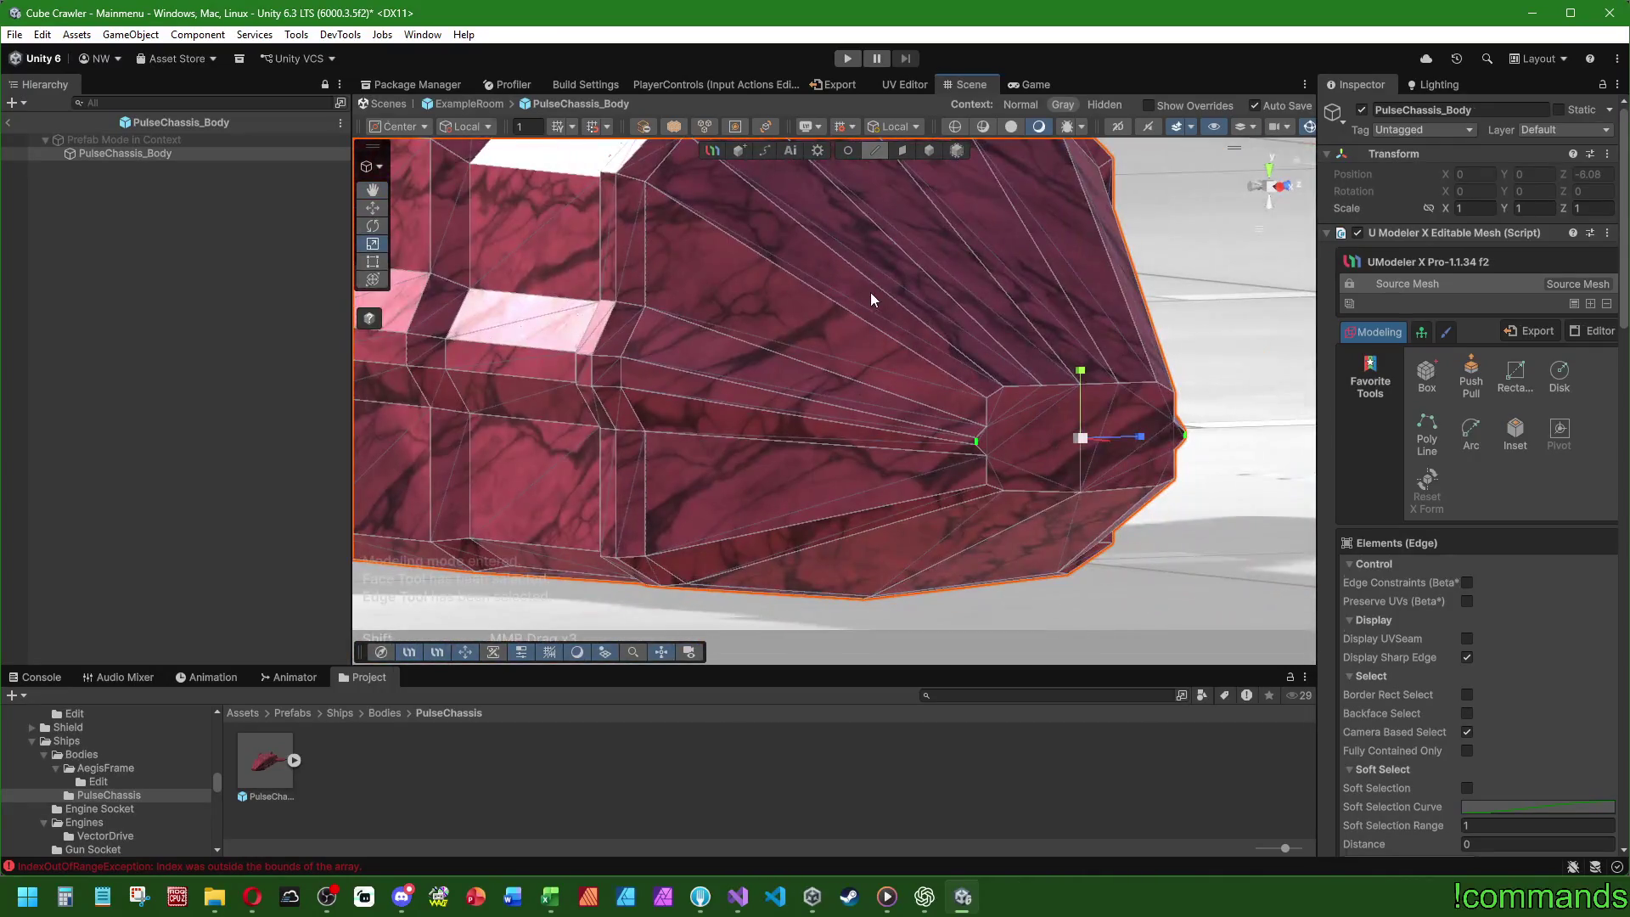
- Select the vertical nose-tip edge, then switch to Face mode and select the two end faces
mouse_move(1007, 314)
mouse_down()
mouse_move(902, 400)
mouse_move(878, 400)
mouse_up()
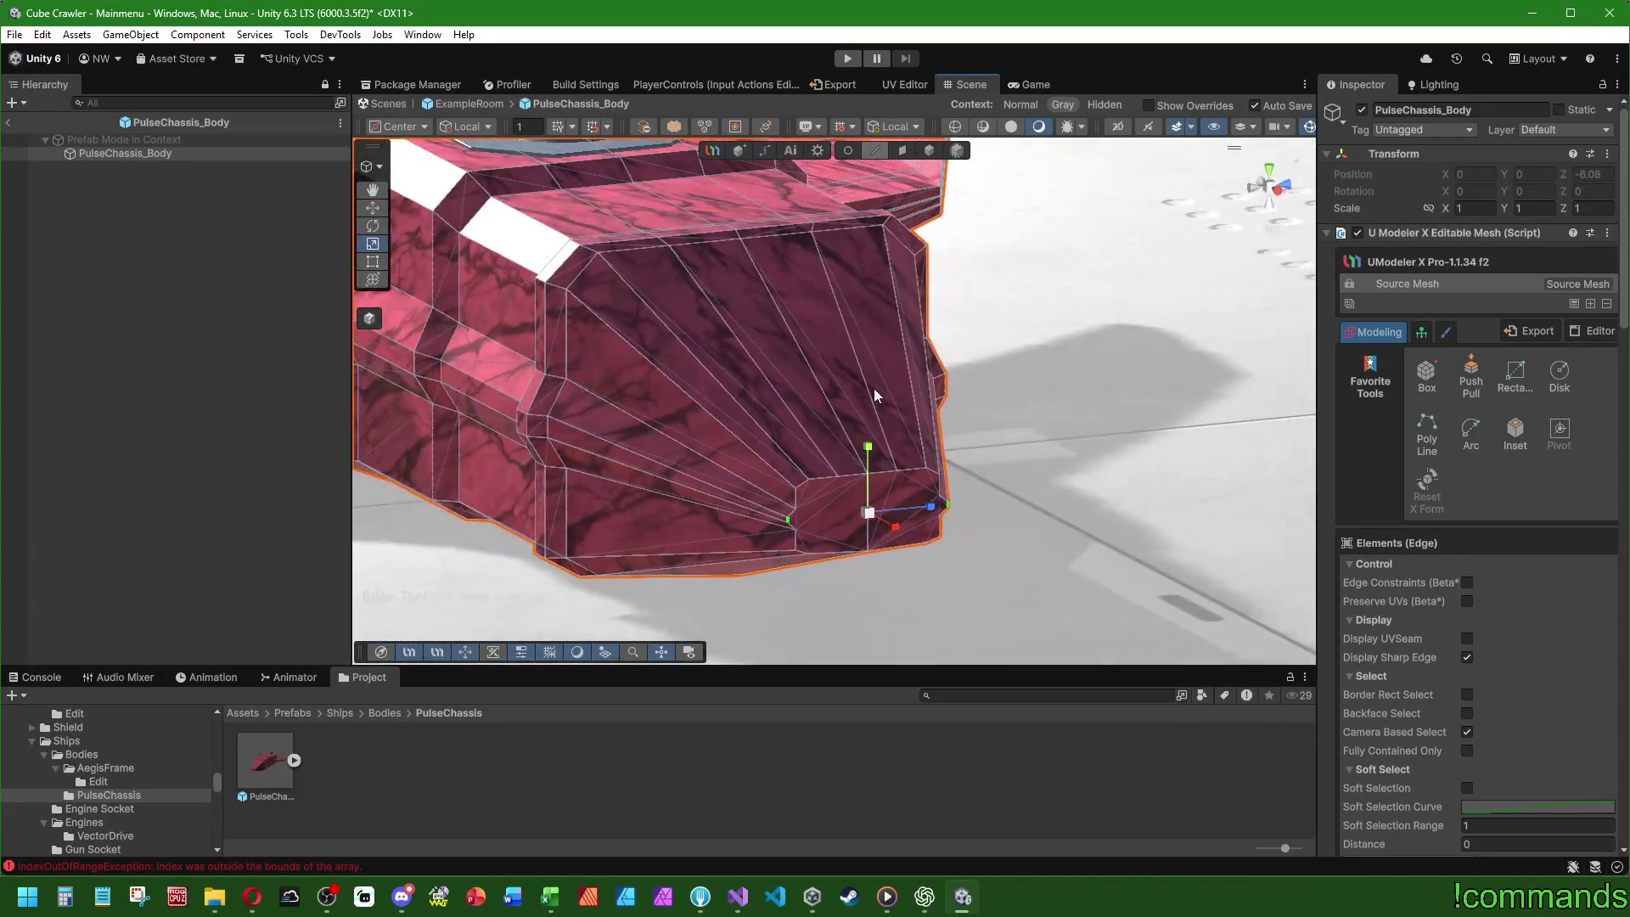
mouse_move(684, 353)
mouse_down()
mouse_move(761, 385)
mouse_move(843, 315)
mouse_move(889, 202)
mouse_up()
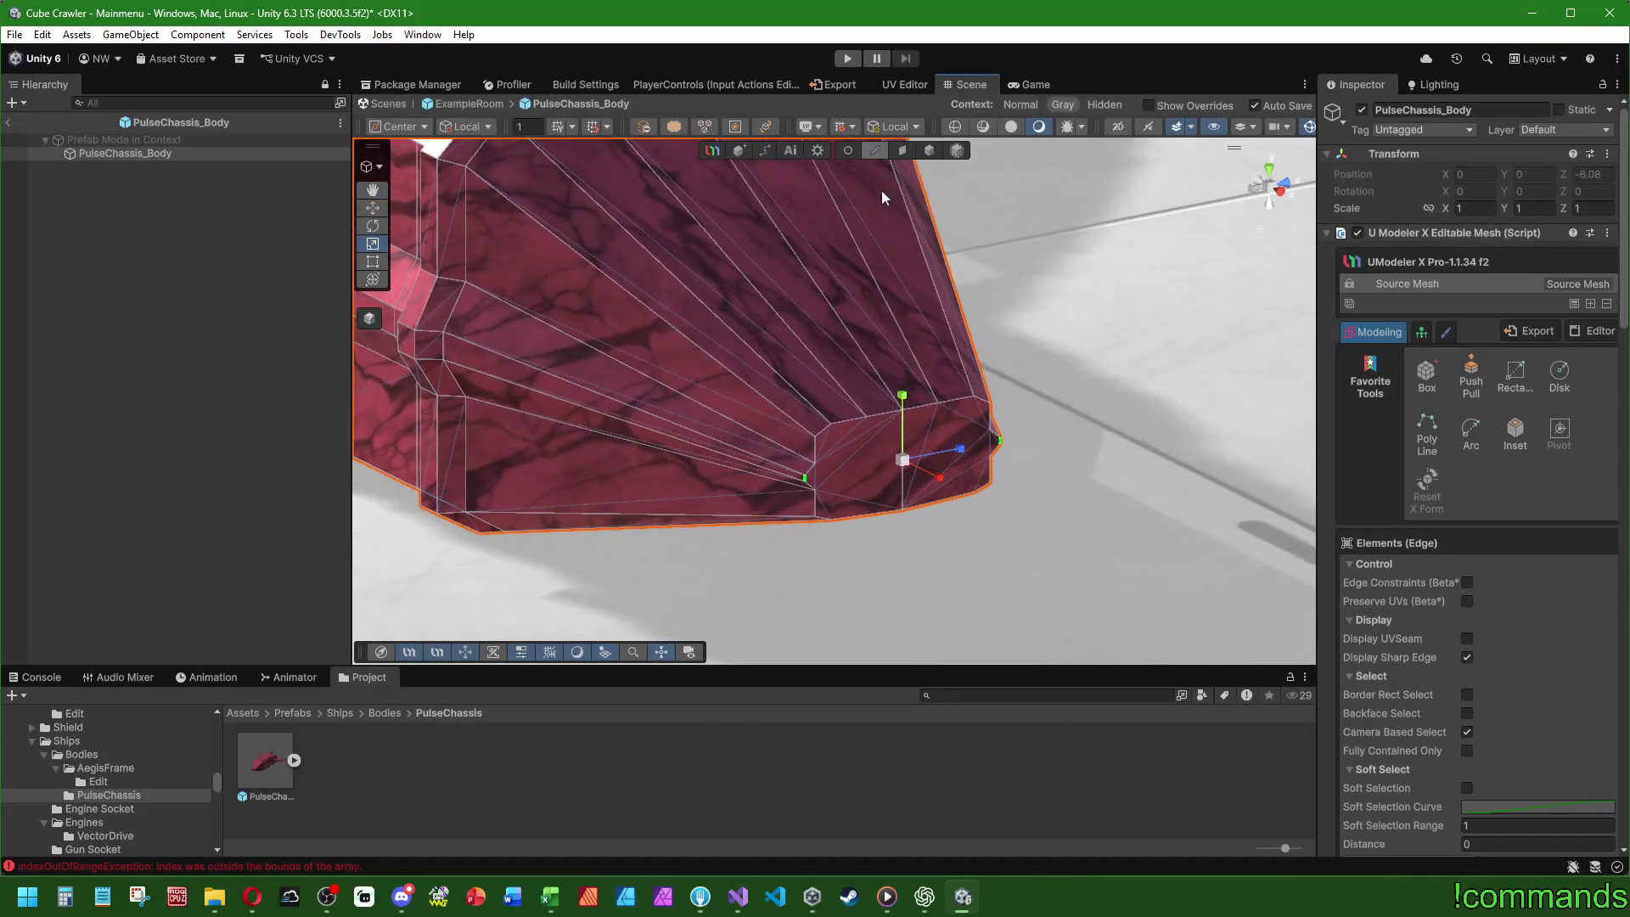
click(902, 435)
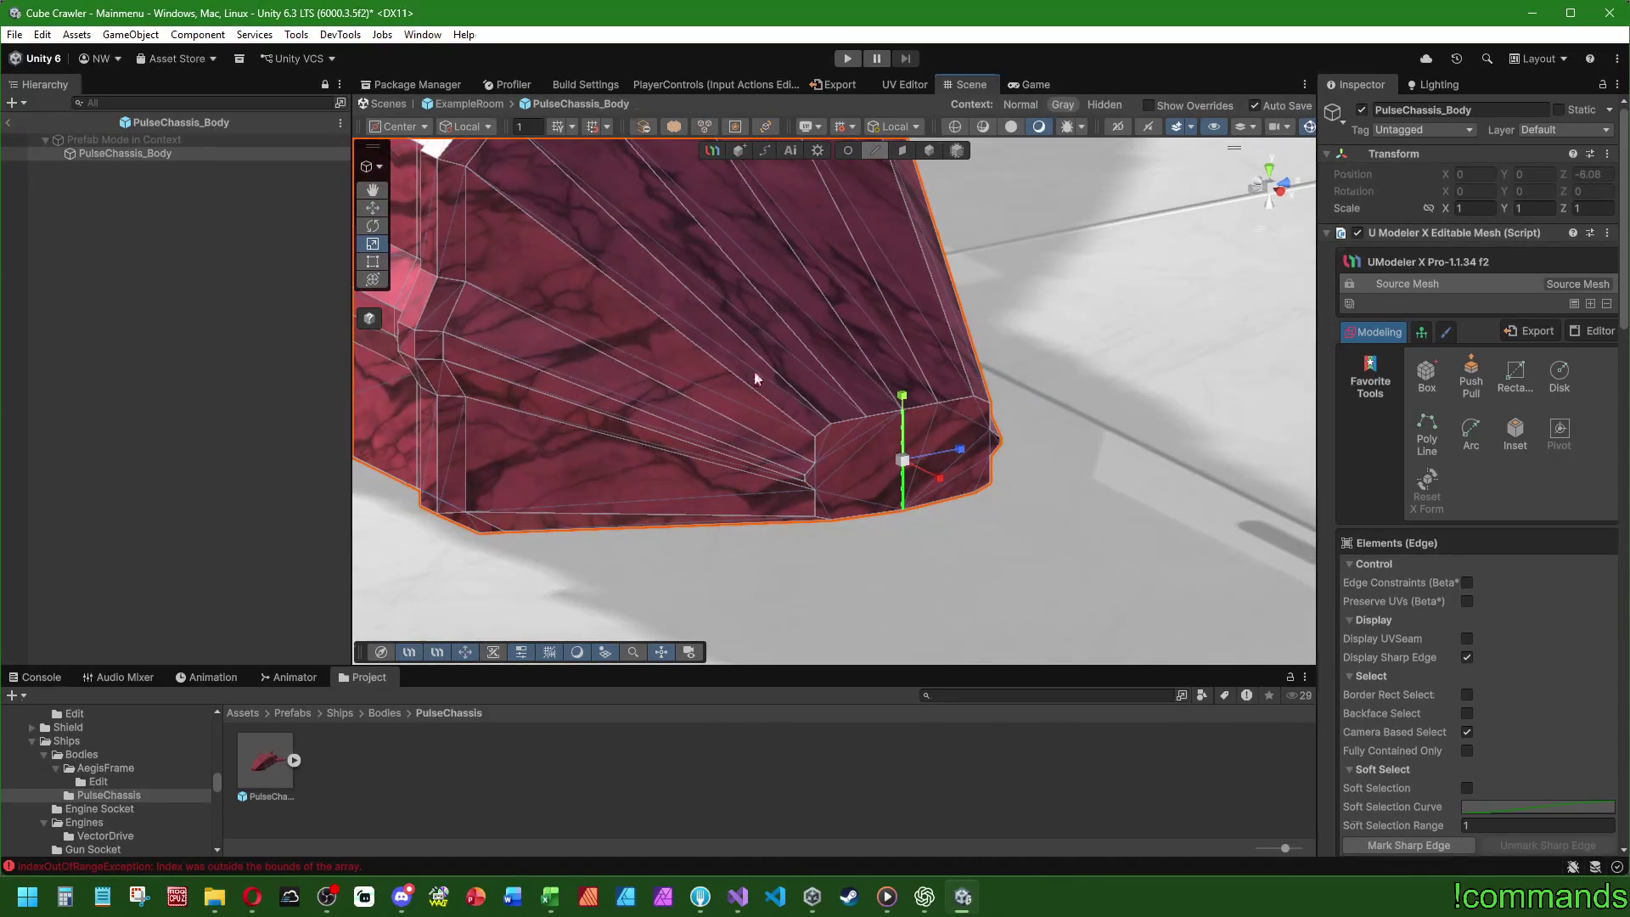
drag(892, 425, 826, 445)
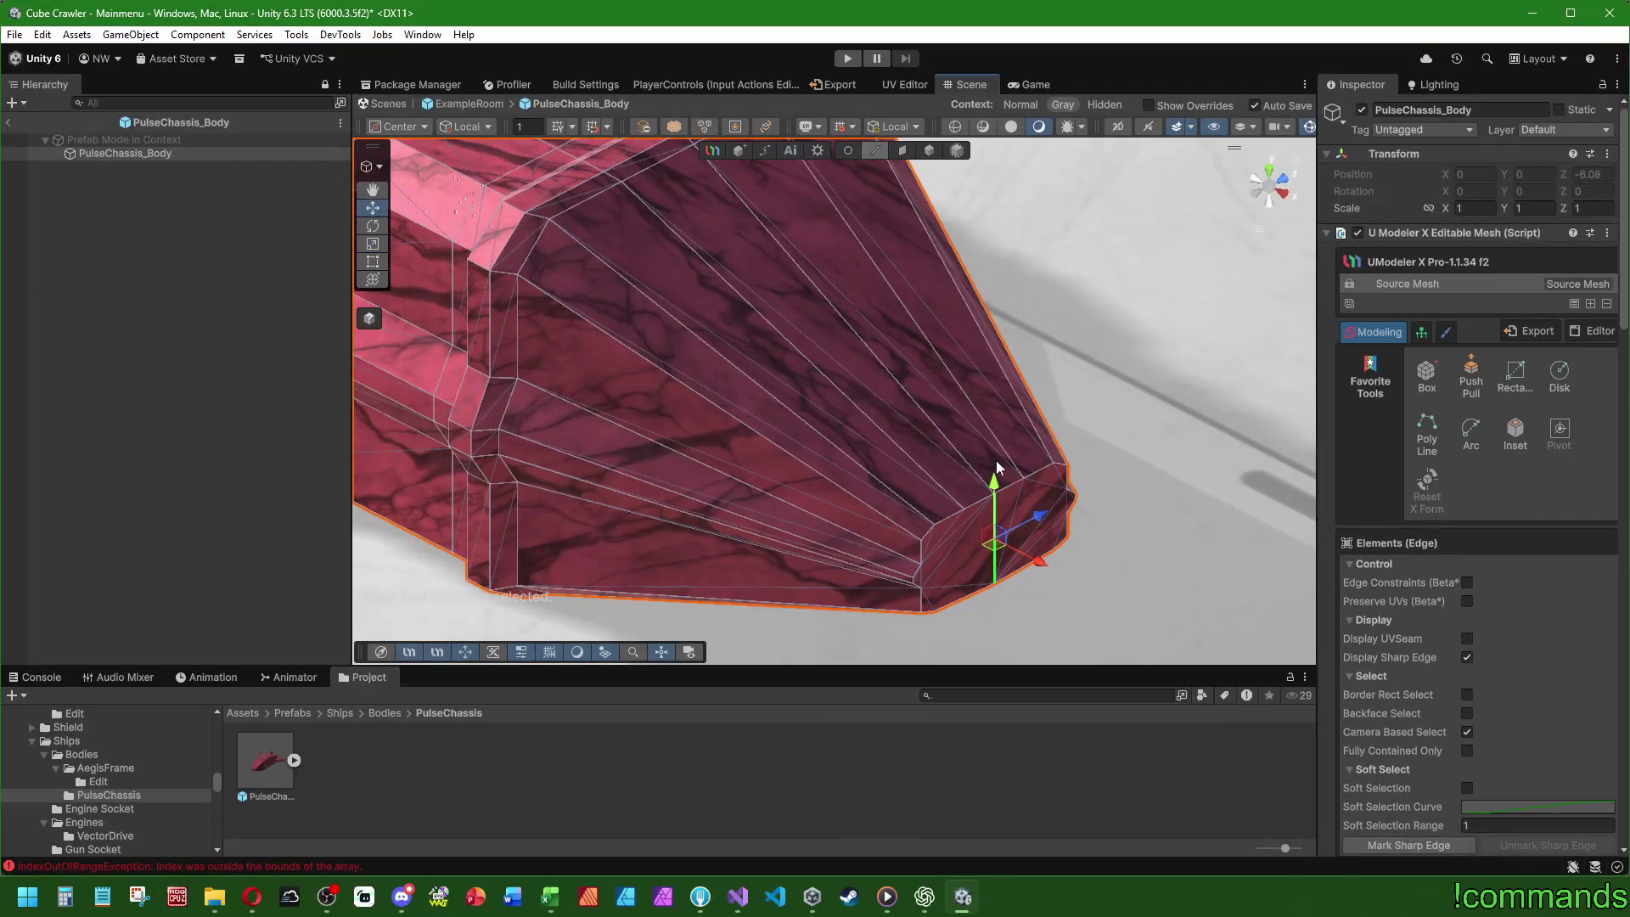
mouse_move(998, 544)
mouse_down()
mouse_move(858, 513)
mouse_move(728, 431)
mouse_up()
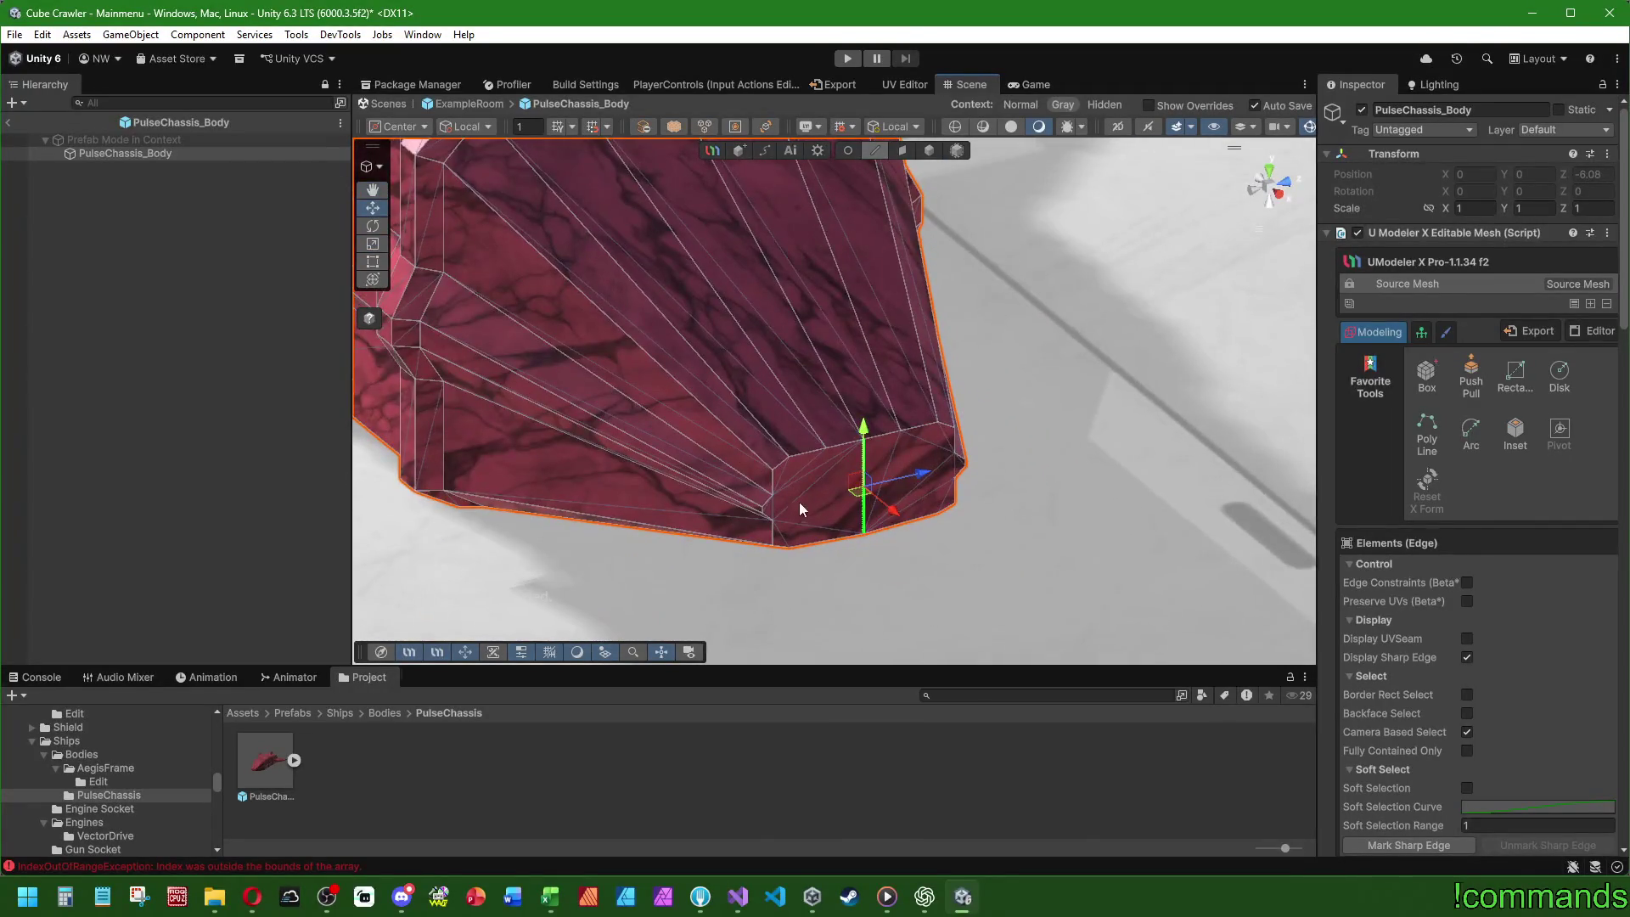
key(3)
click(830, 458)
shift+click(908, 469)
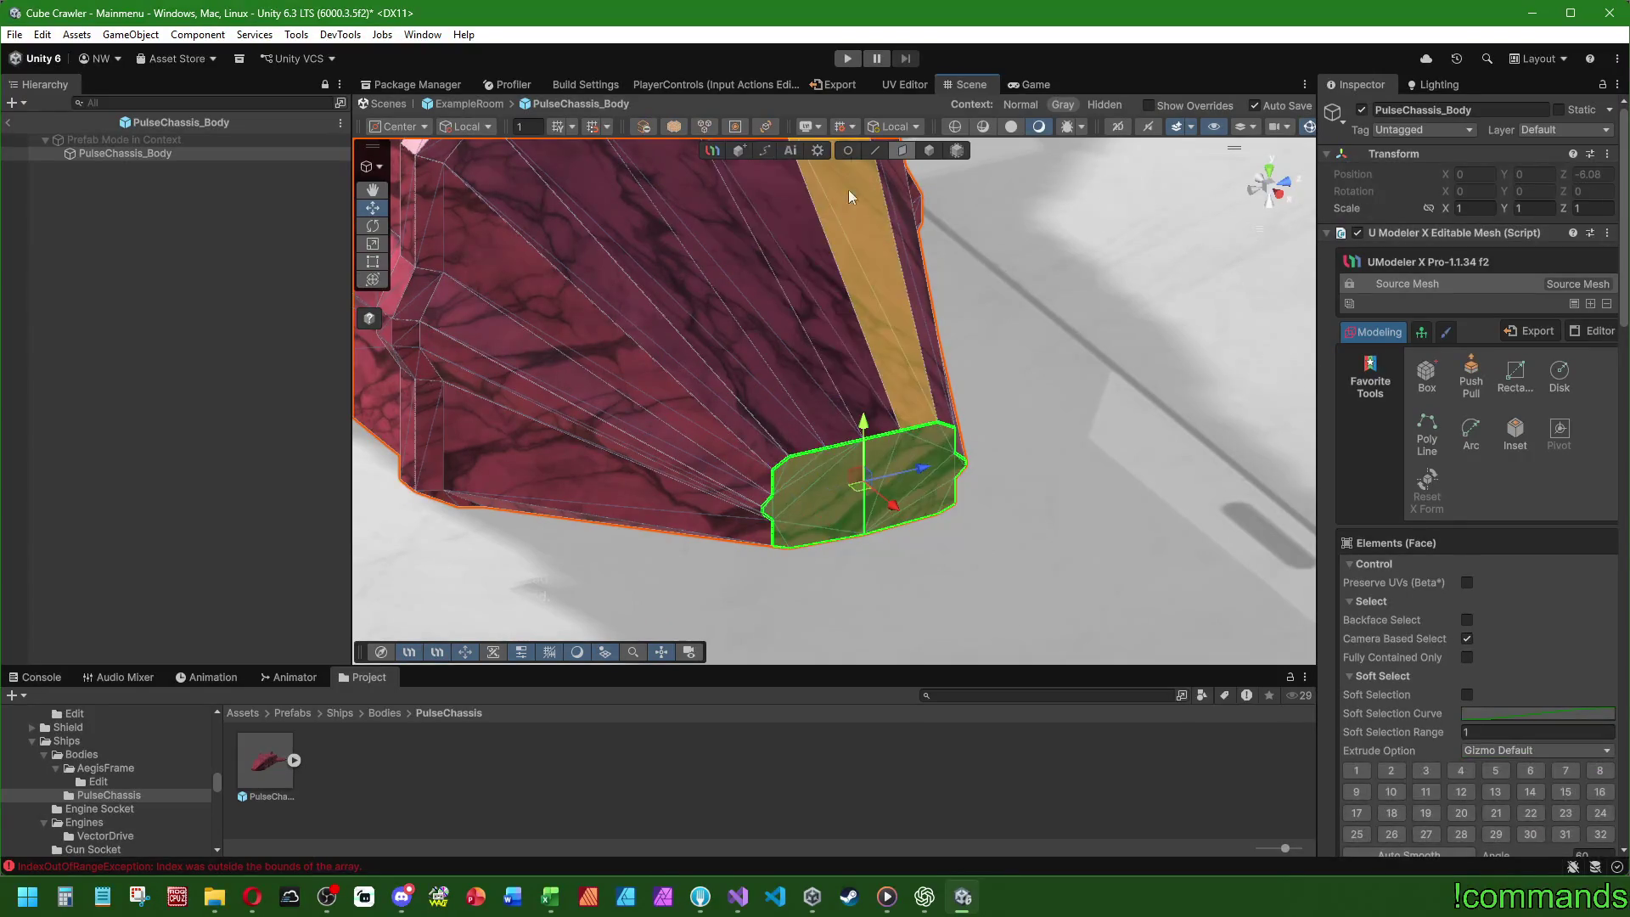
- Drag the nose-tip edge loop in Edge mode and save the prefab with Ctrl+S
key(2)
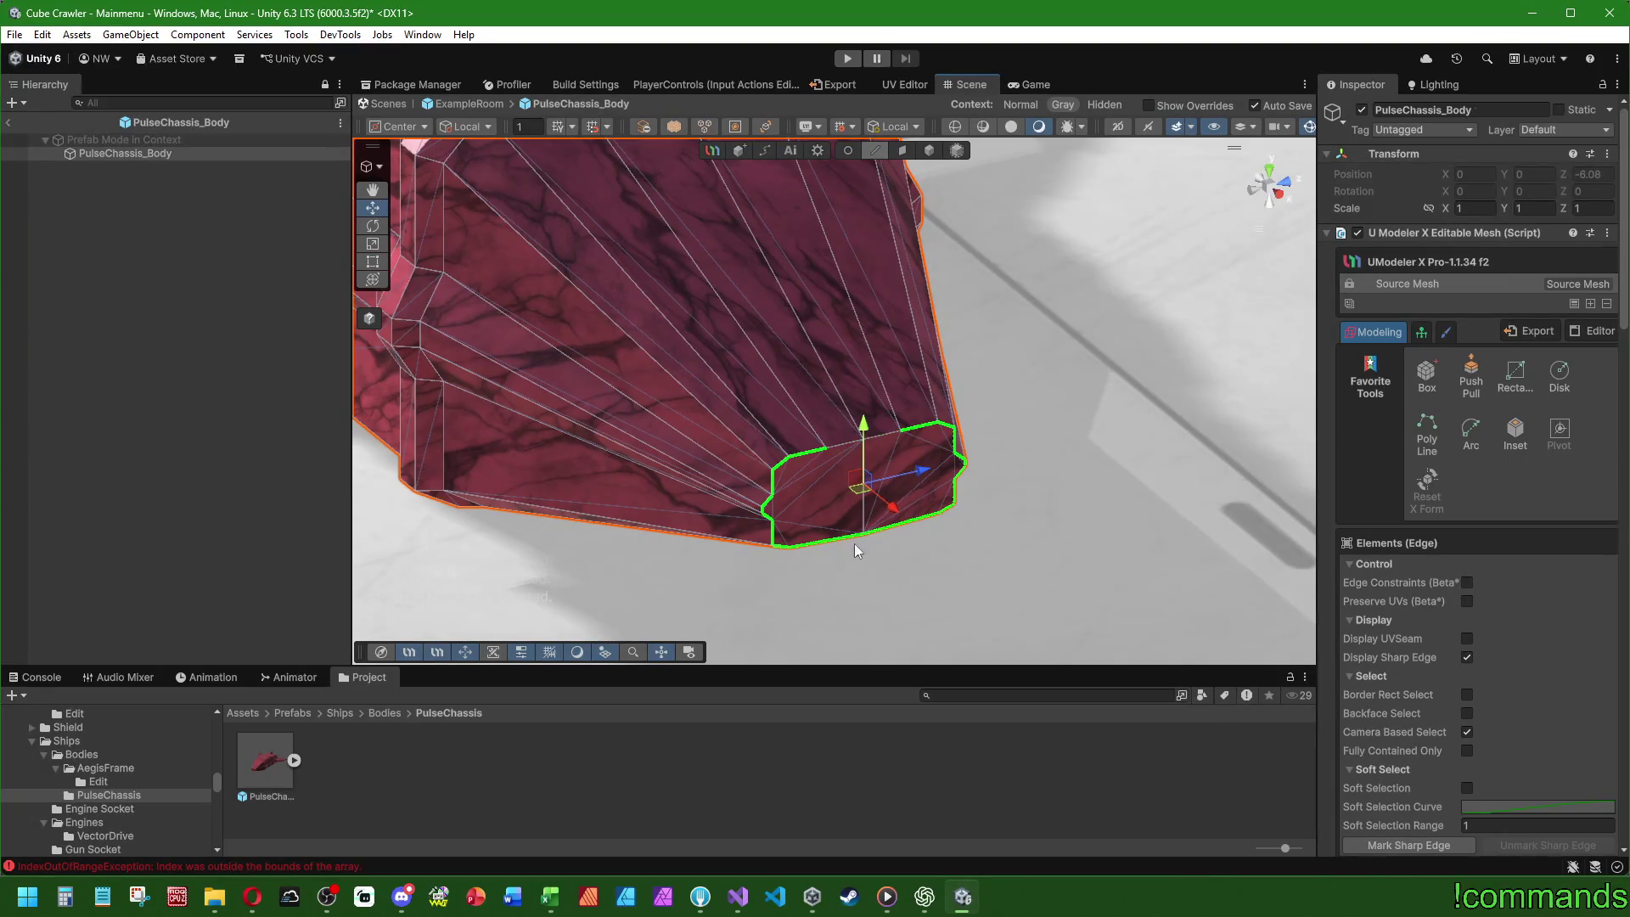
mouse_move(861, 543)
mouse_down()
mouse_move(863, 306)
mouse_move(814, 489)
mouse_up()
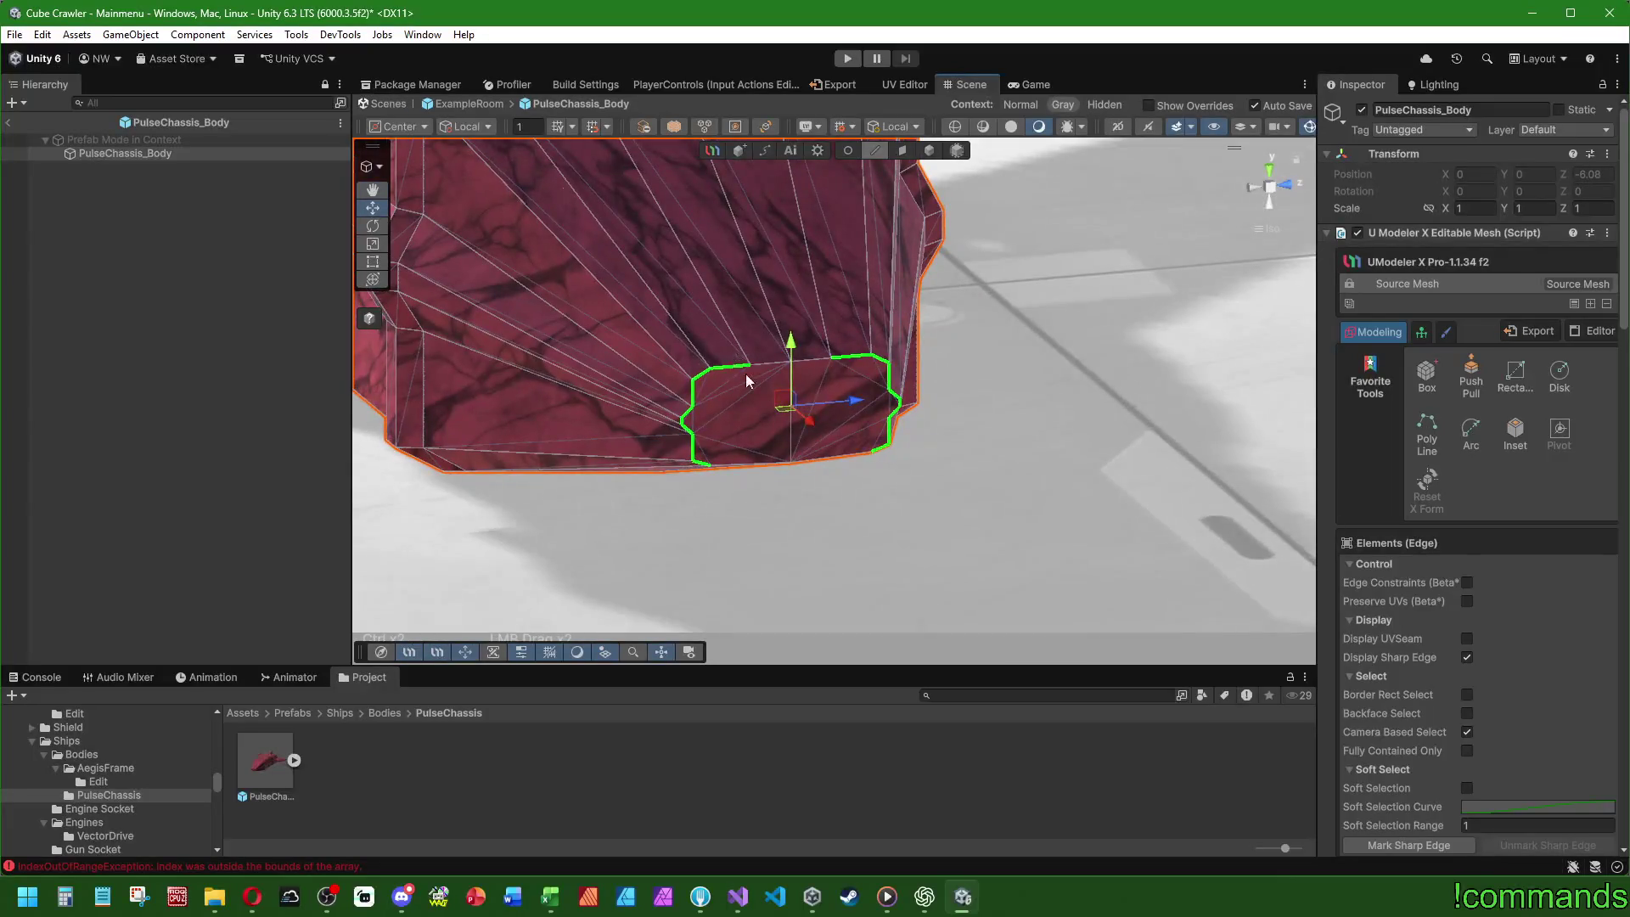
mouse_move(840, 355)
mouse_down()
mouse_move(931, 575)
mouse_move(913, 396)
mouse_move(921, 517)
mouse_move(772, 553)
mouse_move(572, 367)
mouse_move(717, 444)
mouse_move(867, 423)
mouse_up()
key(ctrl+s)
- Undo the last two edge moves on the nose tip
mouse_move(931, 472)
mouse_down()
mouse_move(1122, 368)
mouse_move(1106, 201)
mouse_up()
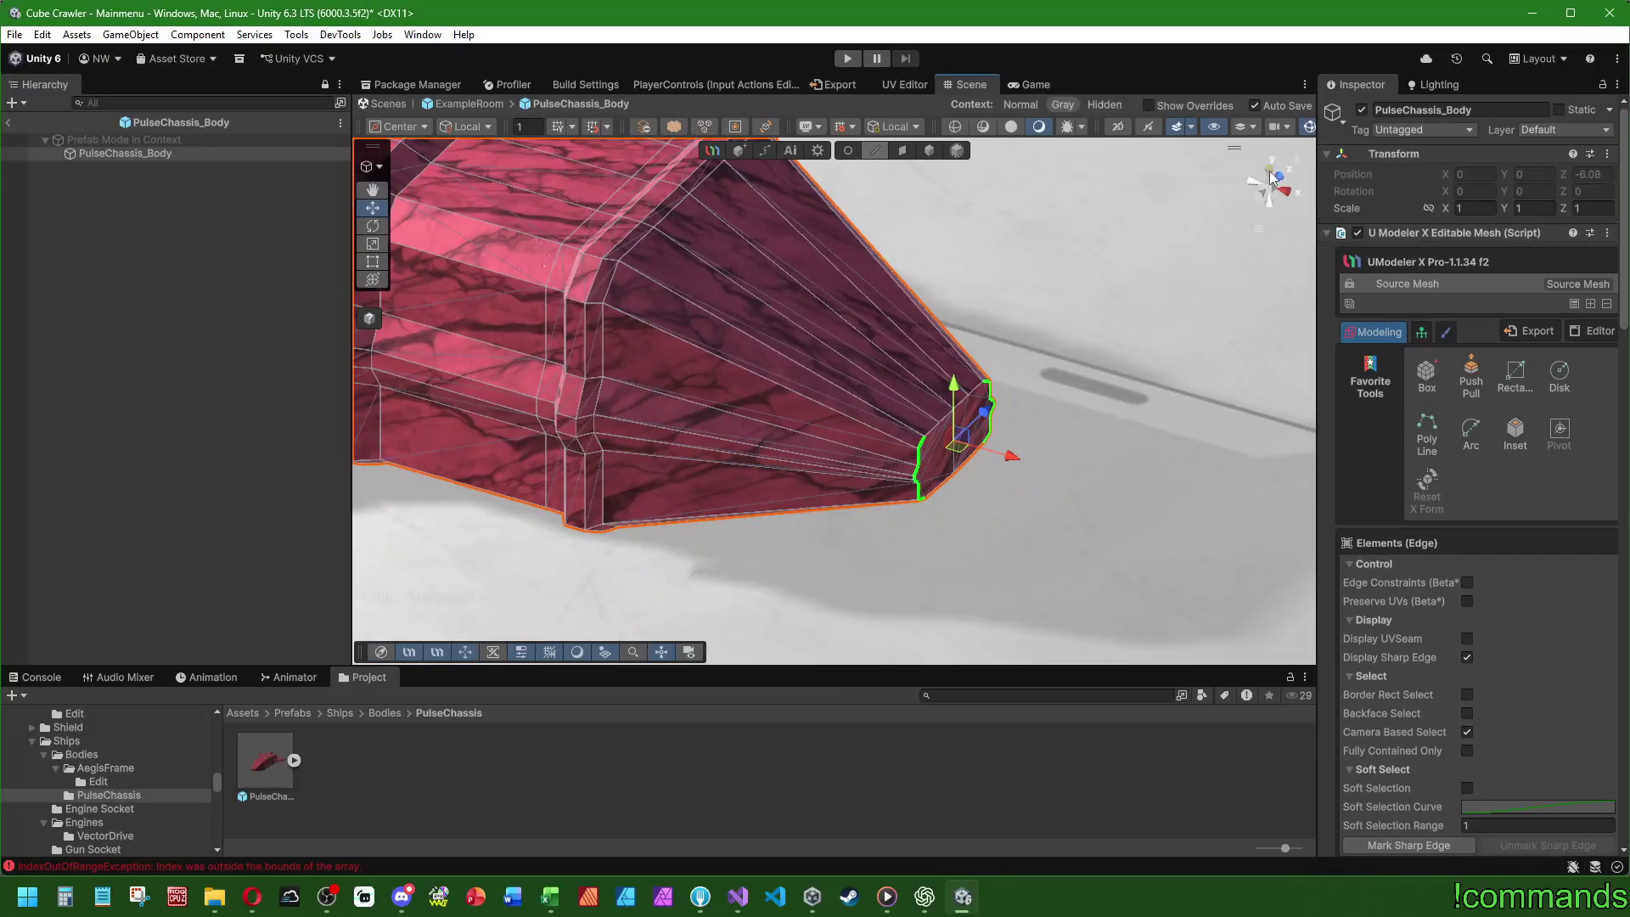
click(1273, 176)
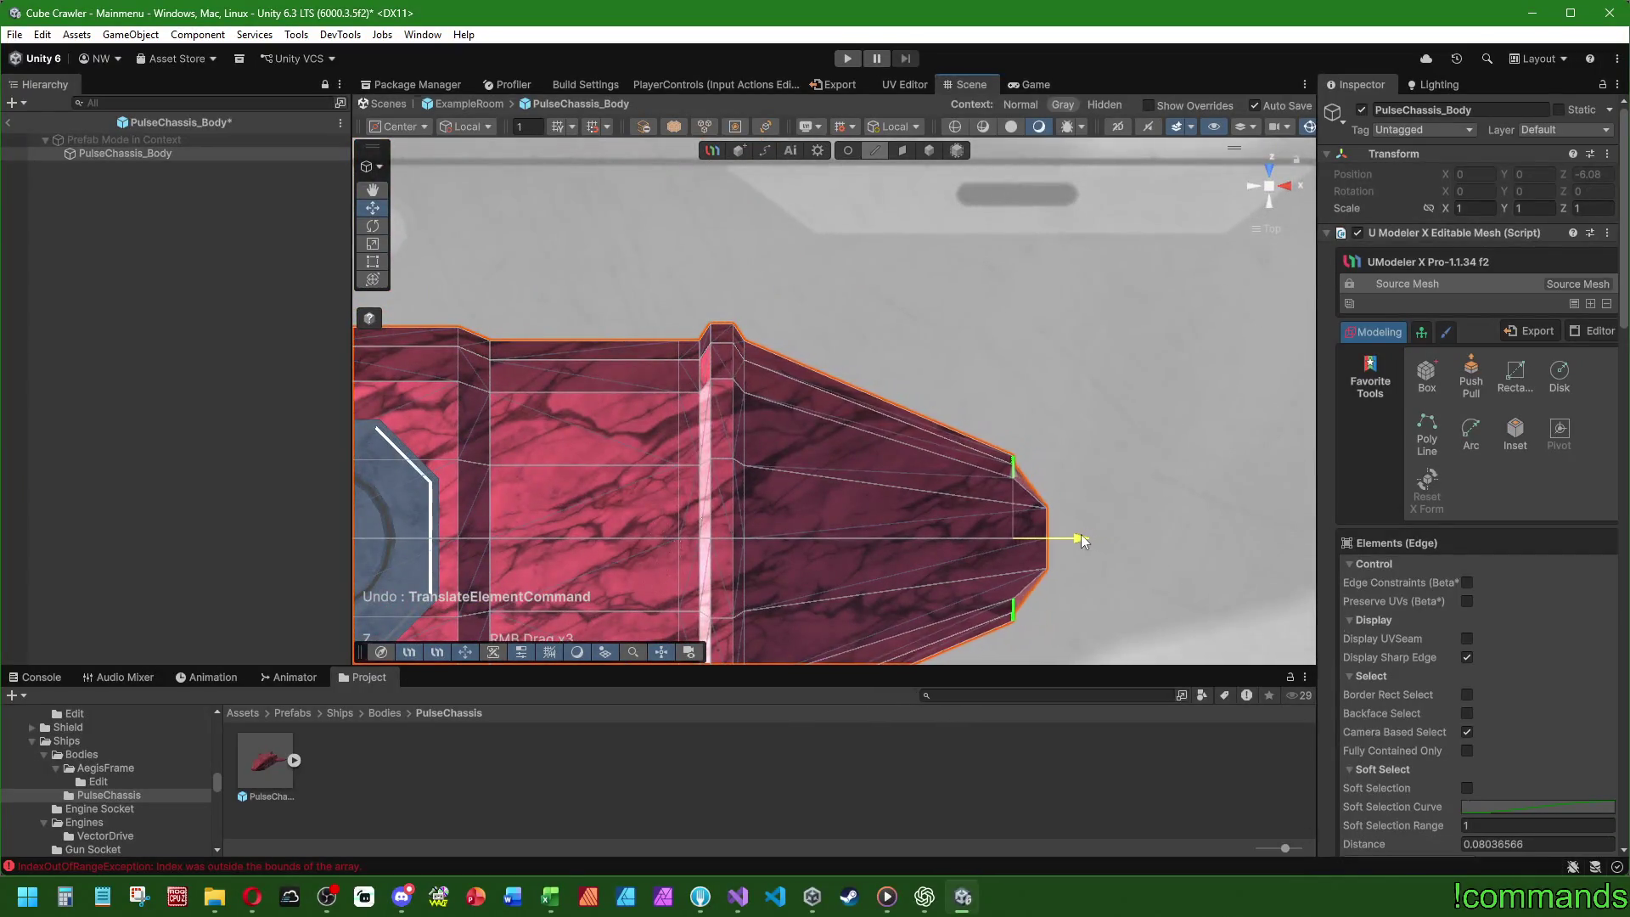
mouse_move(1081, 535)
mouse_down()
mouse_move(828, 331)
mouse_move(917, 352)
mouse_move(679, 277)
mouse_up()
key(ctrl+z)
key(ctrl+z)
mouse_move(770, 363)
mouse_down()
mouse_move(742, 435)
mouse_move(609, 541)
mouse_move(823, 510)
mouse_move(863, 320)
mouse_move(962, 239)
mouse_move(807, 374)
mouse_move(793, 510)
mouse_move(849, 567)
mouse_move(781, 556)
mouse_up()
key(ctrl+z)
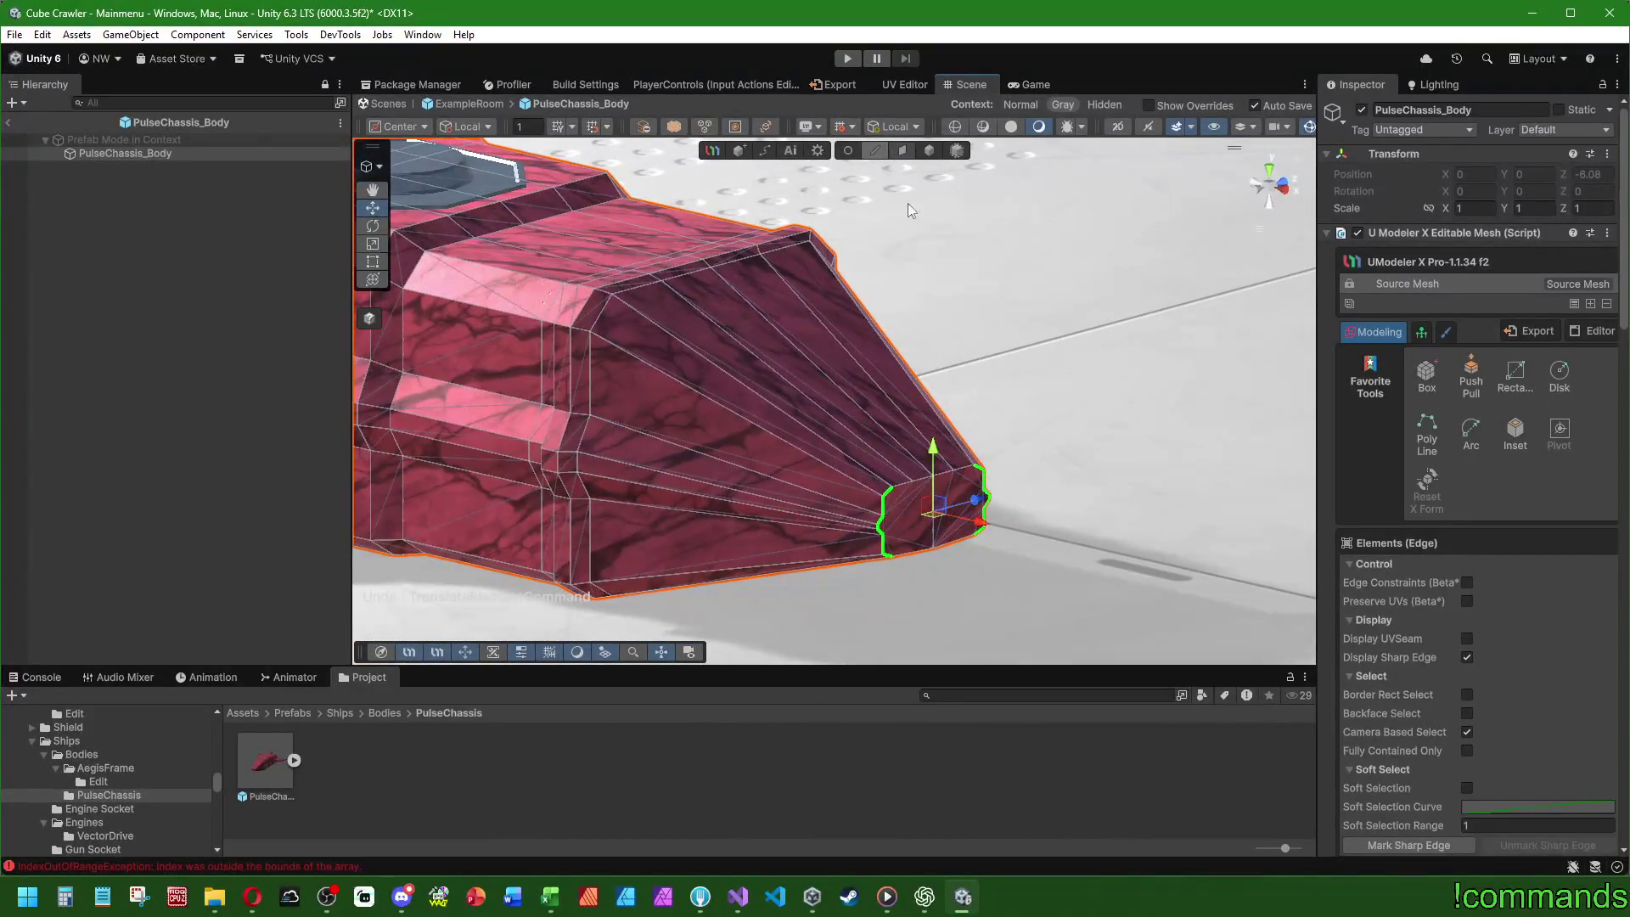
- In Face mode, select the nose's front cap face
key(3)
click(909, 529)
click(910, 528)
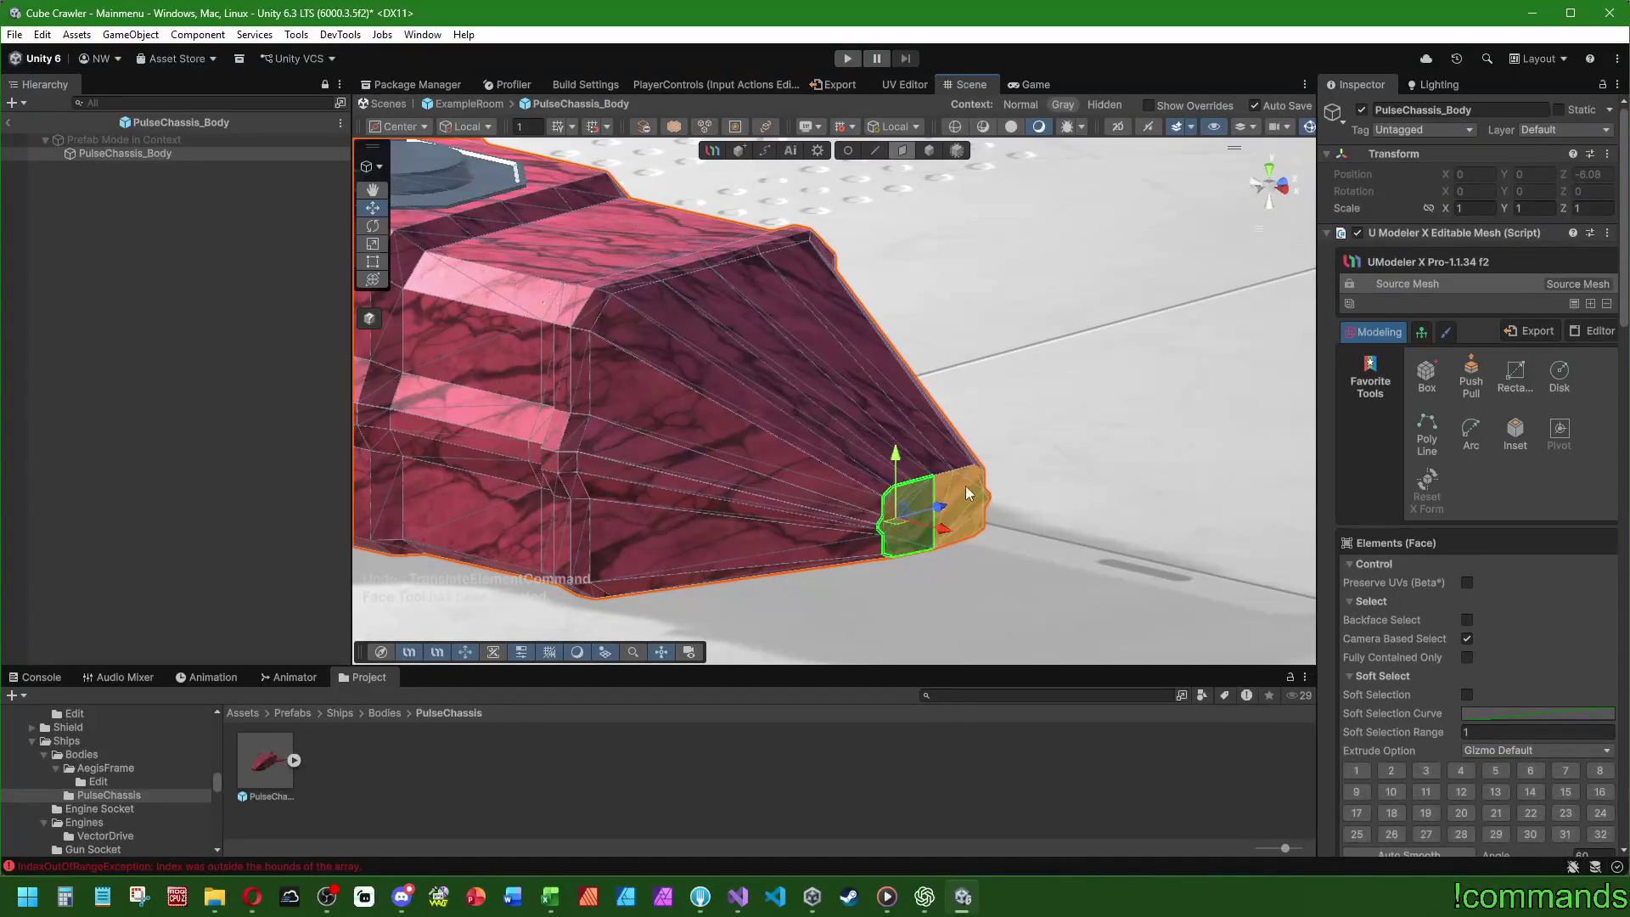
scroll(957, 454, up, 2)
drag(958, 455, 840, 167)
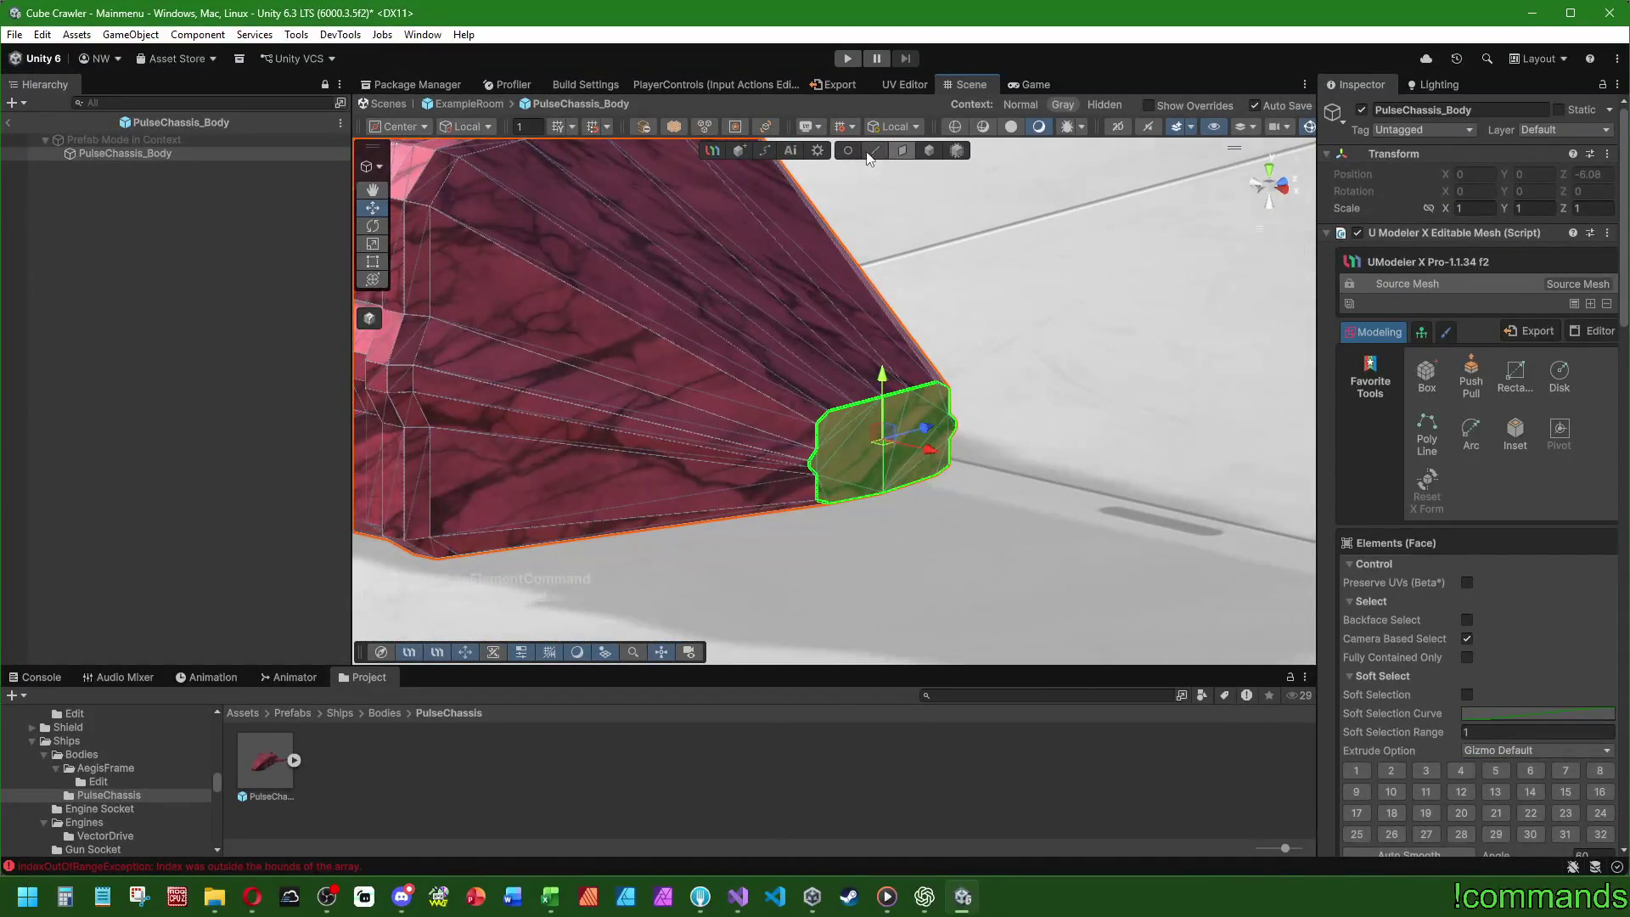